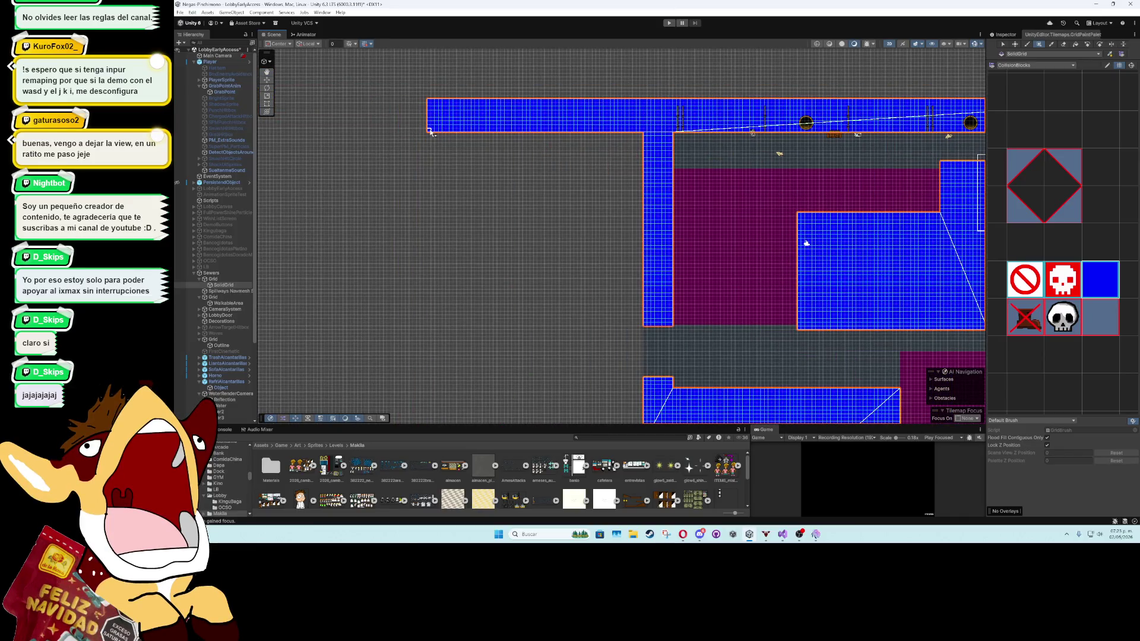
With the Move tool active, duplicate the SolidGrid tilemap and rename the copy GridBlocks
left_click(267, 80)
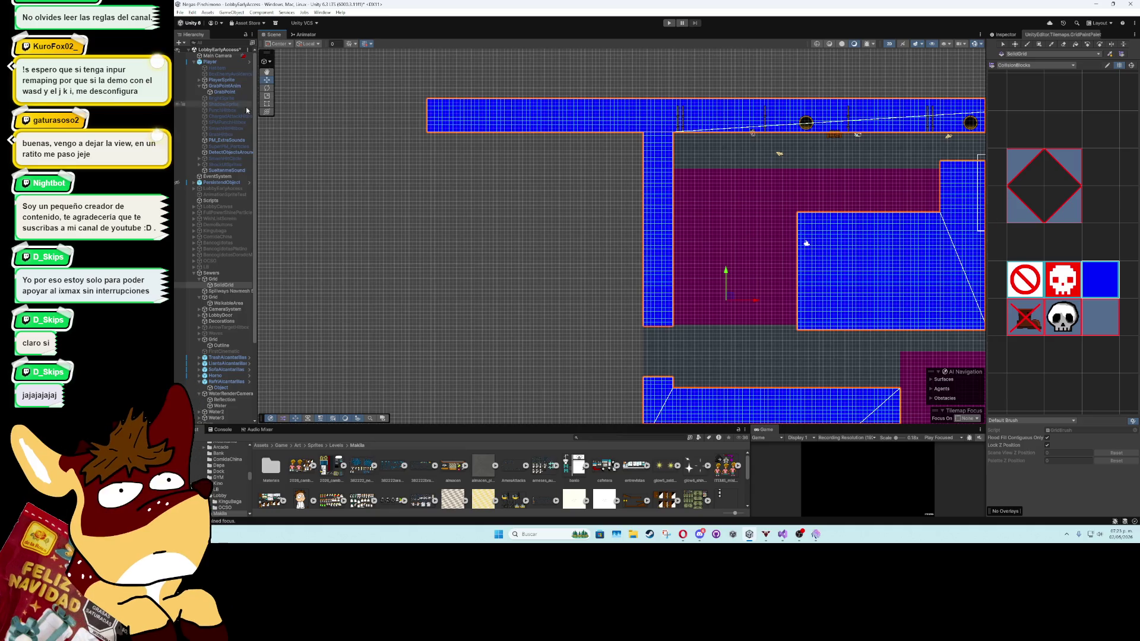
left_click(216, 291)
left_click(221, 285)
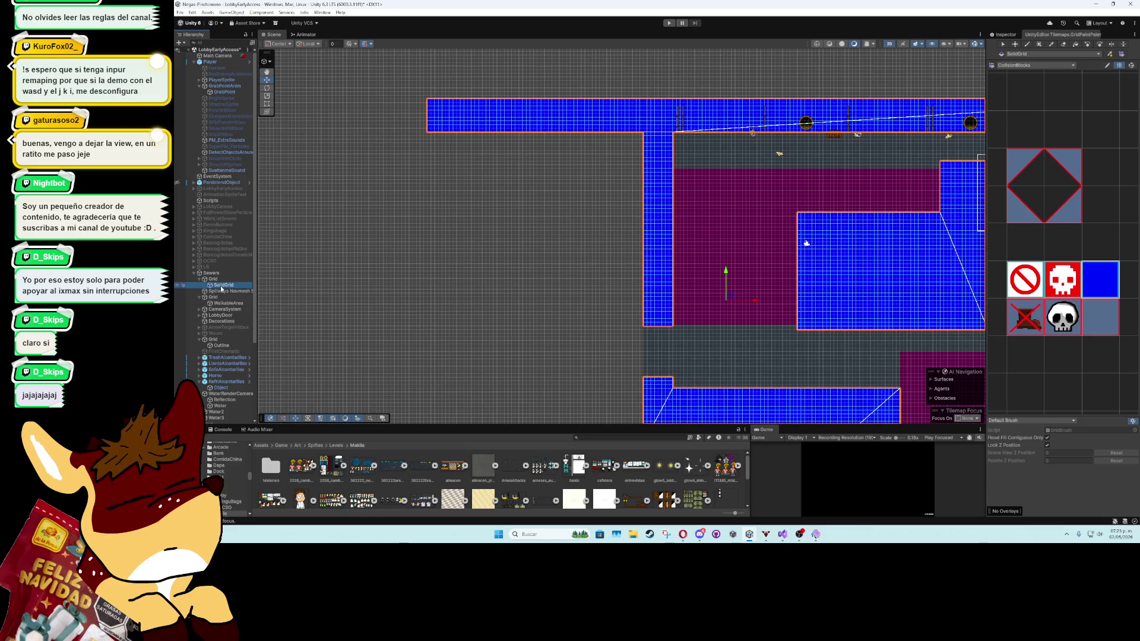
key("ctrl+d")
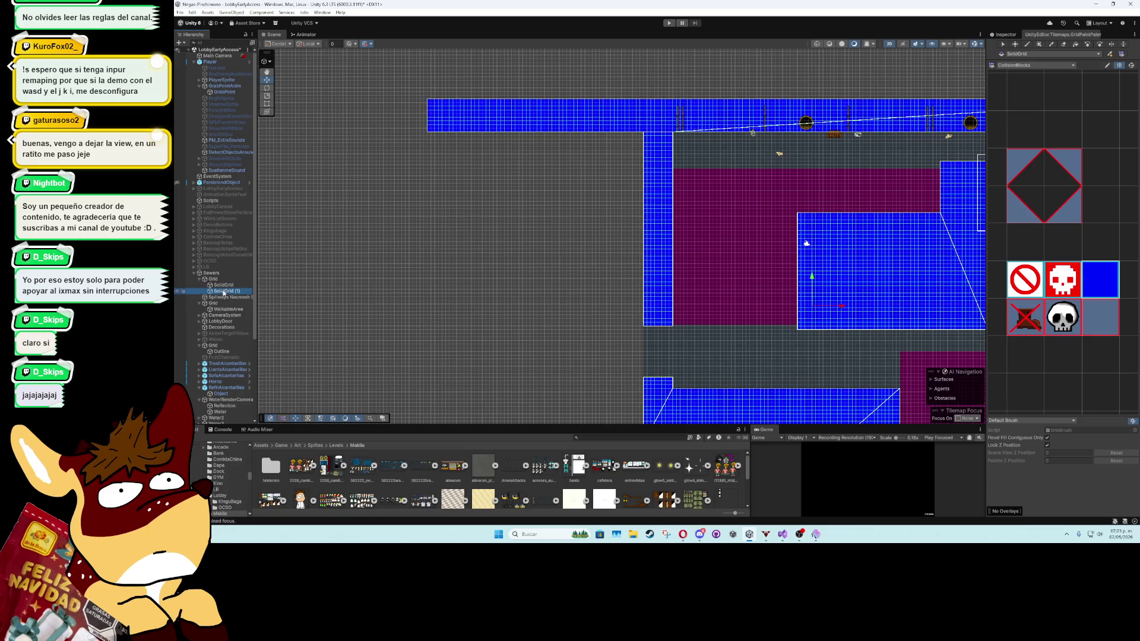
type("Gr")
type("idDe")
scroll(1063, 178, "down", 5)
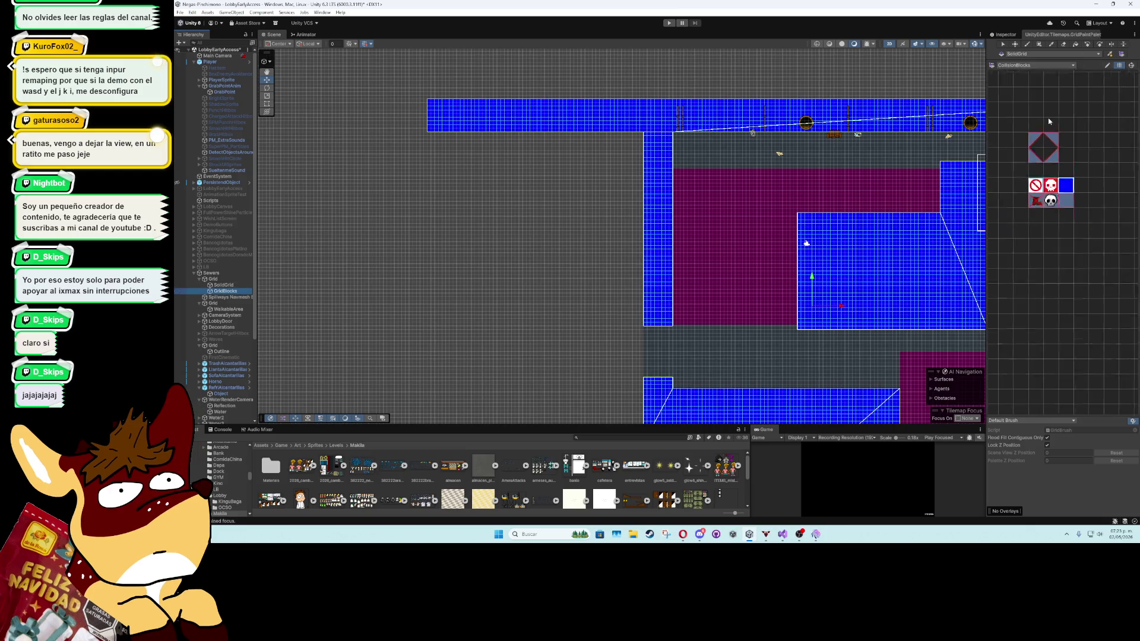
Paint collision tiles on GridBlocks along the top corridor and the bottom strip
left_click_drag(1021, 119, 1128, 227)
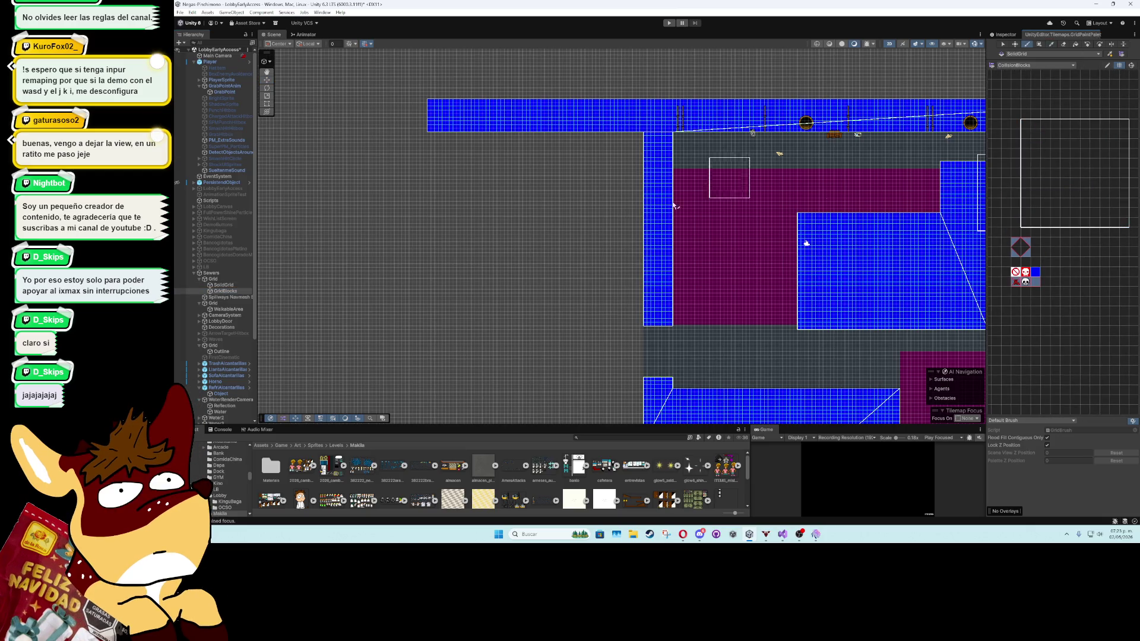
left_click(238, 286)
left_click(234, 291)
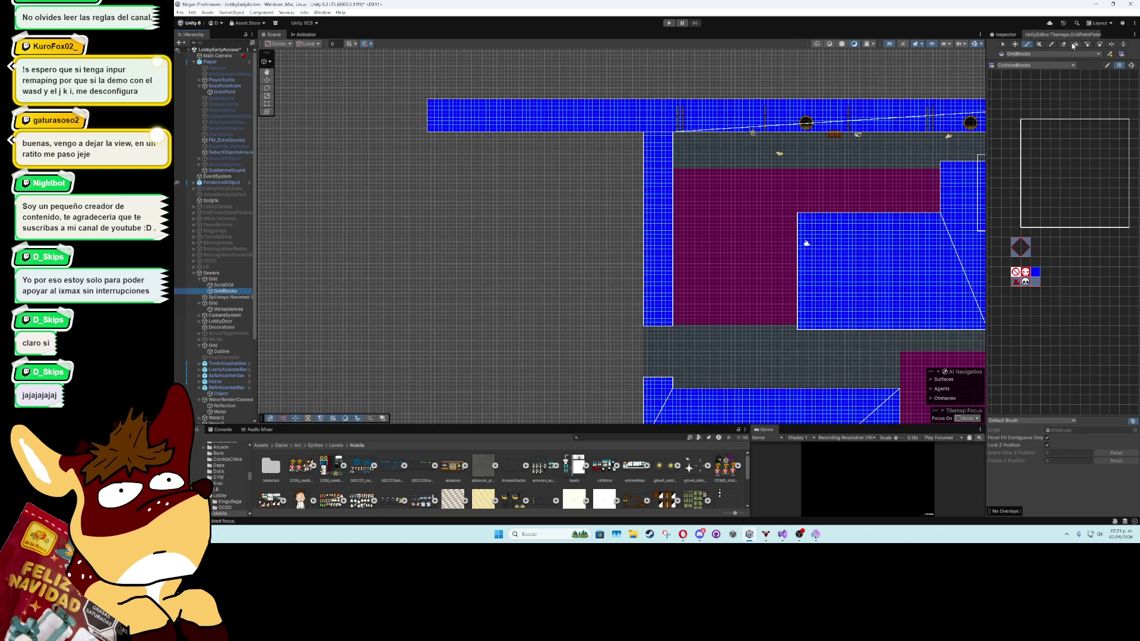
left_click_drag(748, 177, 653, 178)
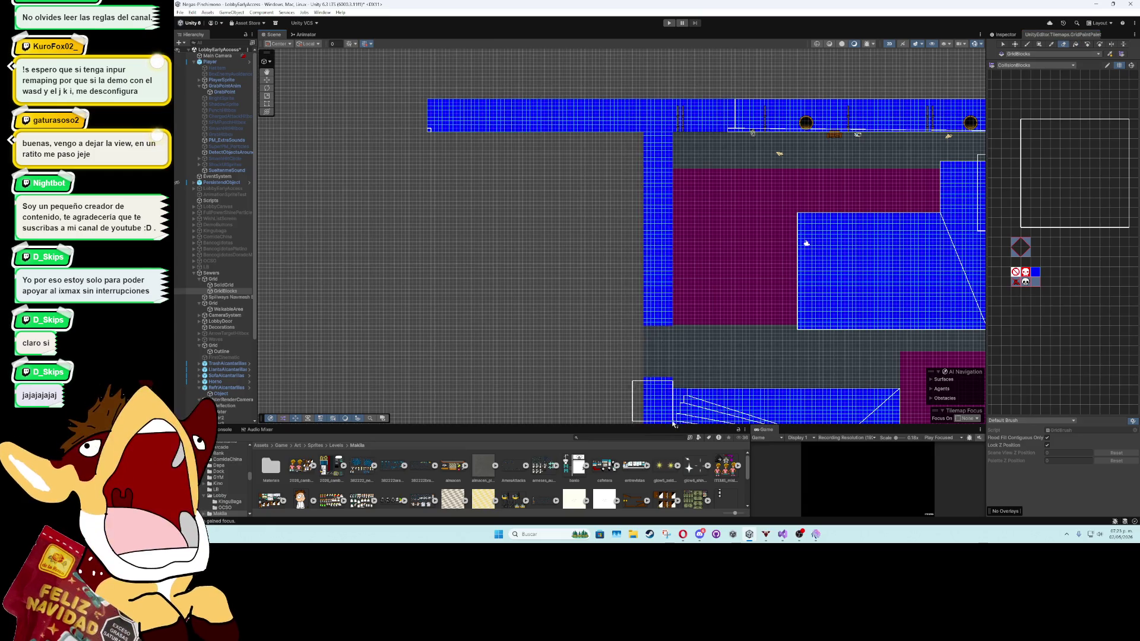
key("Down")
key("Right")
mouse_move(444, 269)
left_mouse_down()
mouse_move(416, 261)
mouse_move(638, 279)
mouse_move(642, 332)
mouse_move(706, 358)
left_mouse_up()
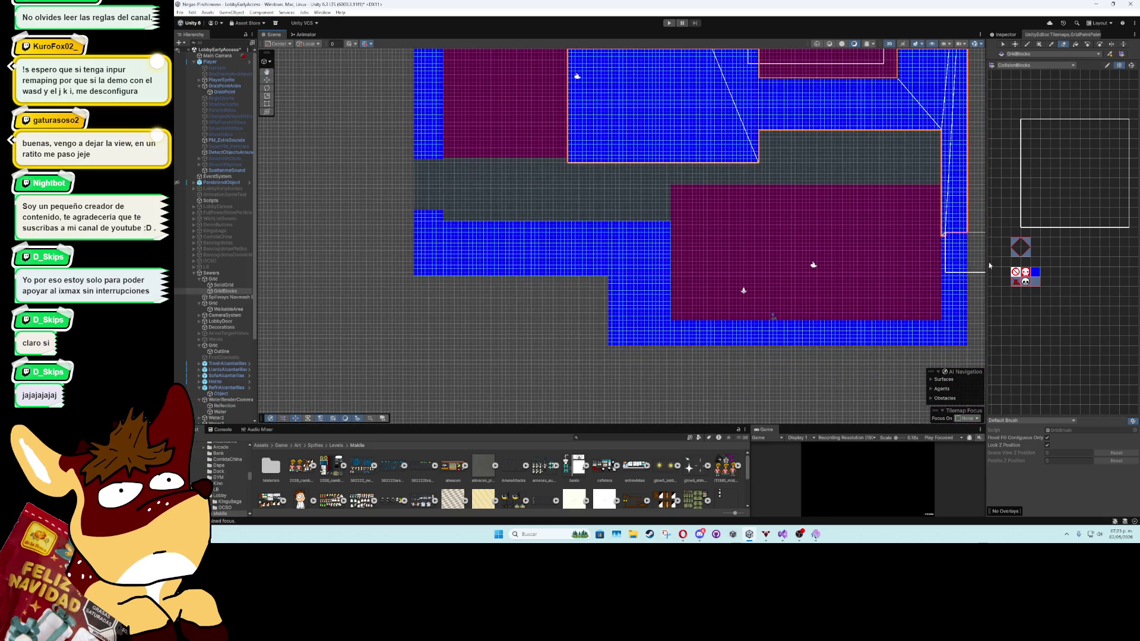
key("Up")
key("Right")
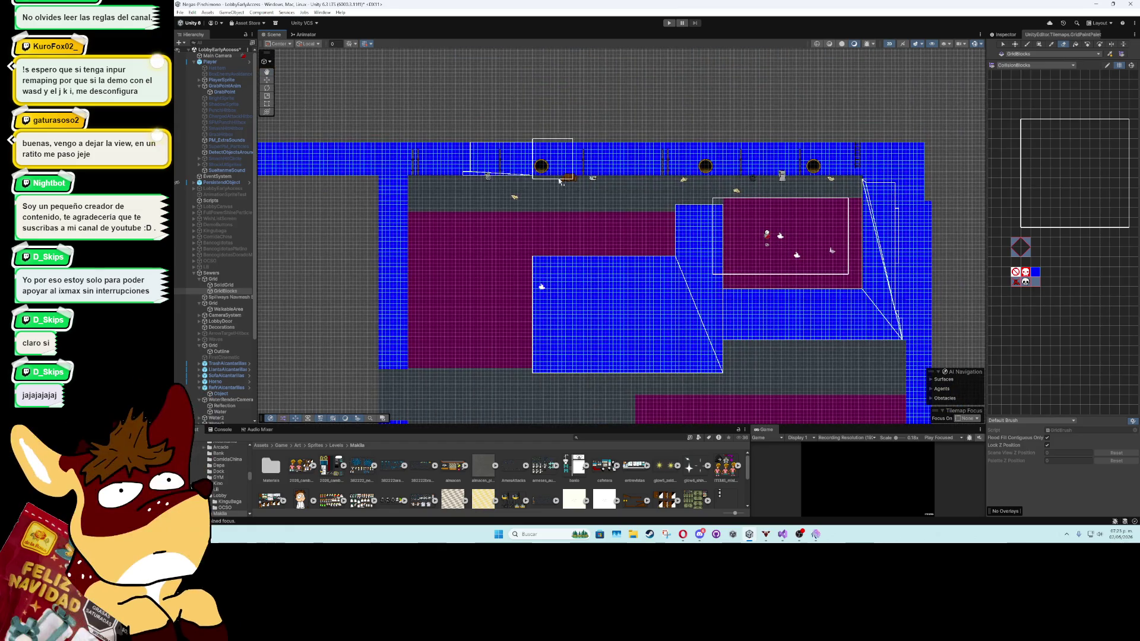
Delete the GridBlocks tilemap and duplicate the whole parent Grid object instead
left_click(215, 291)
key("Delete")
left_click(202, 280)
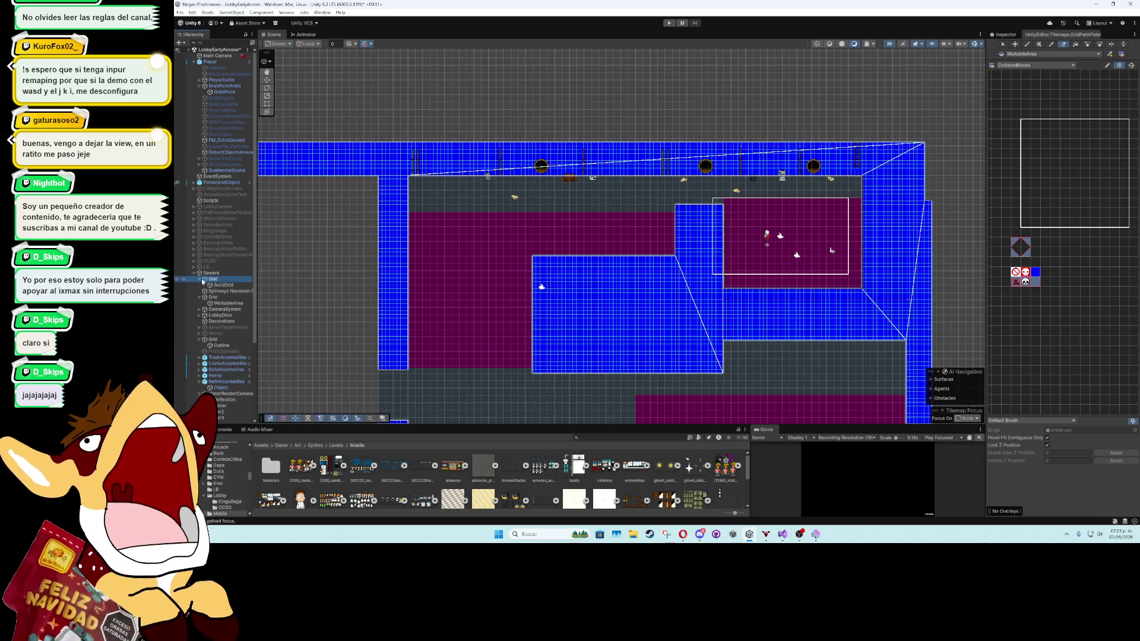
left_click(203, 281)
key("ctrl+d")
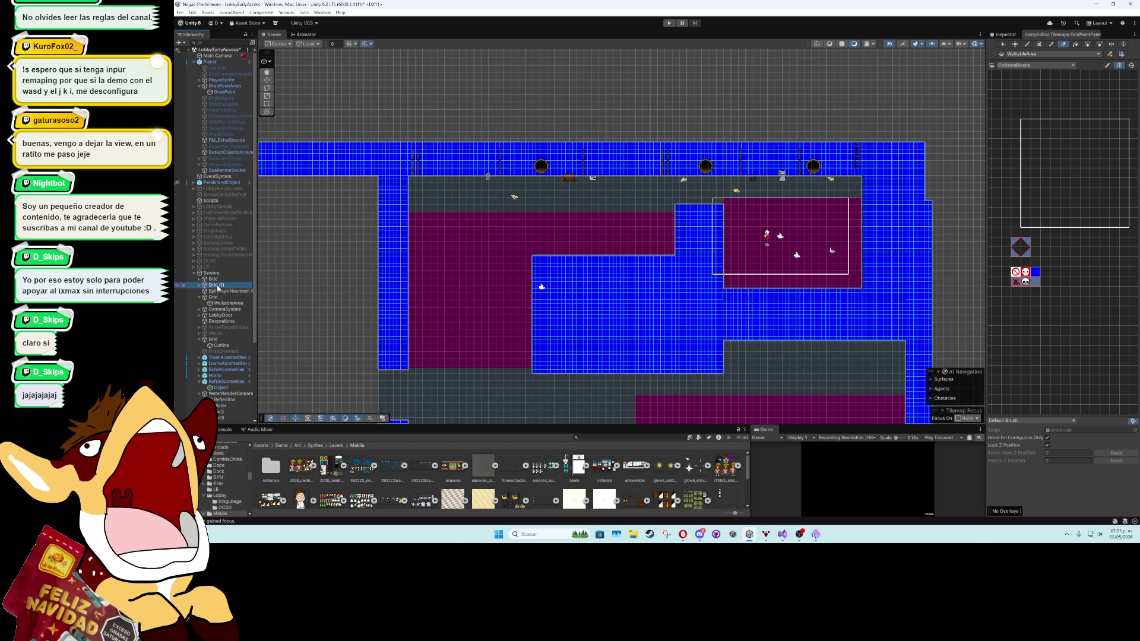
Rename the copied grid GridBlocks and start renaming its tilemap to DesignBlocks
left_click(218, 286)
type("rid")
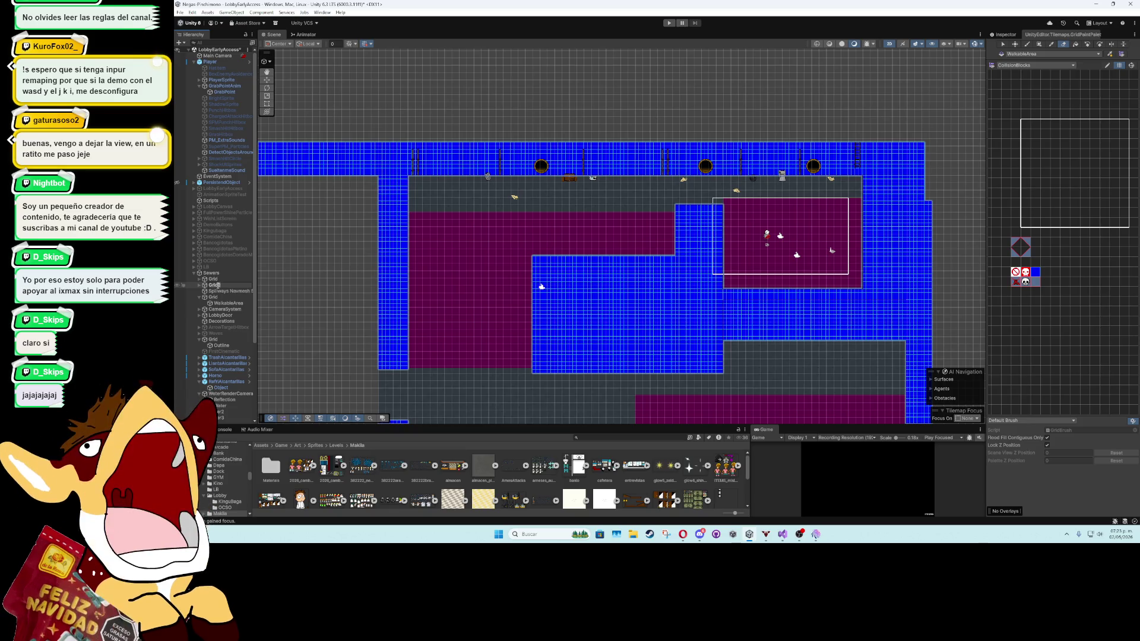
key("Return")
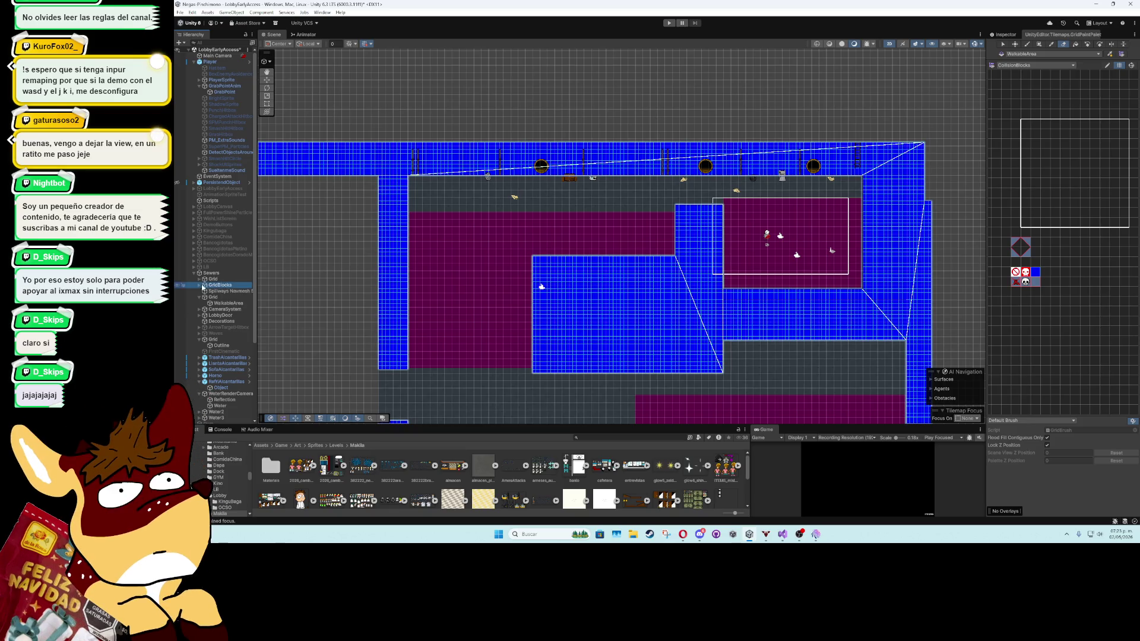
key("Right")
left_click(218, 292)
left_click(219, 292)
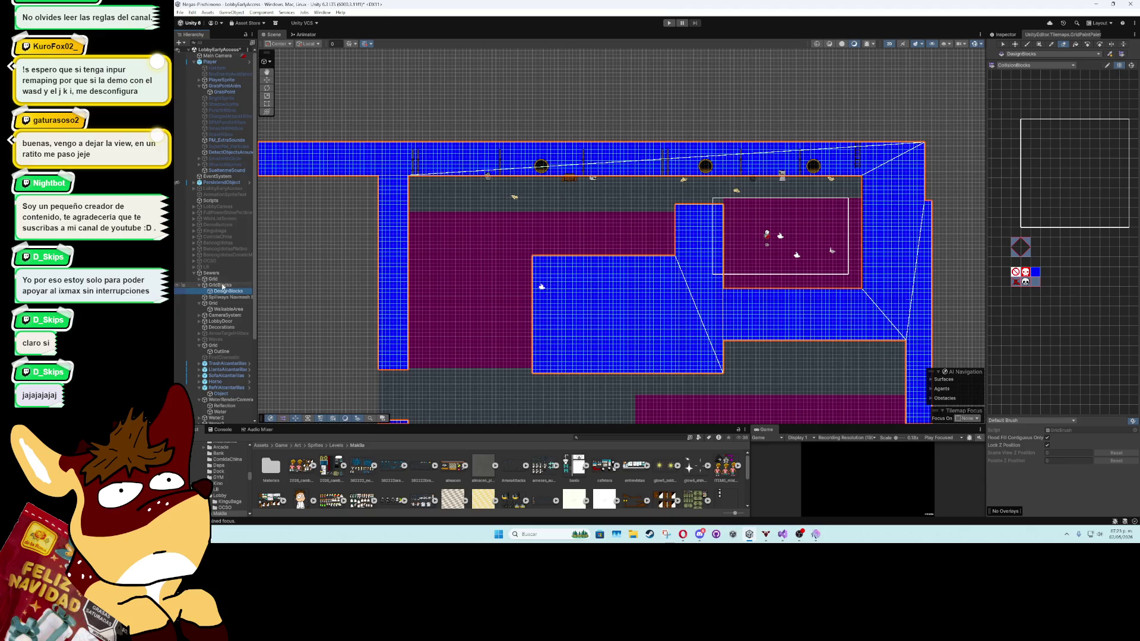
Select DesignBlocks and attempt to remove Rigidbody 2D, dismissing the can't-remove warning
left_click(222, 285)
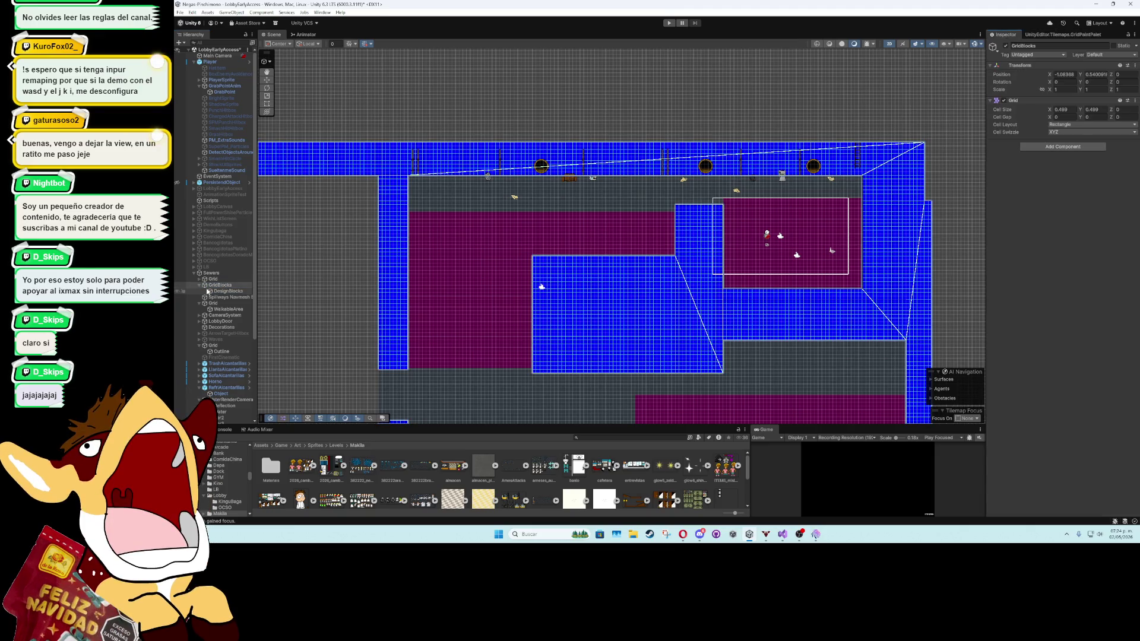
left_click(211, 291)
left_click(1134, 260)
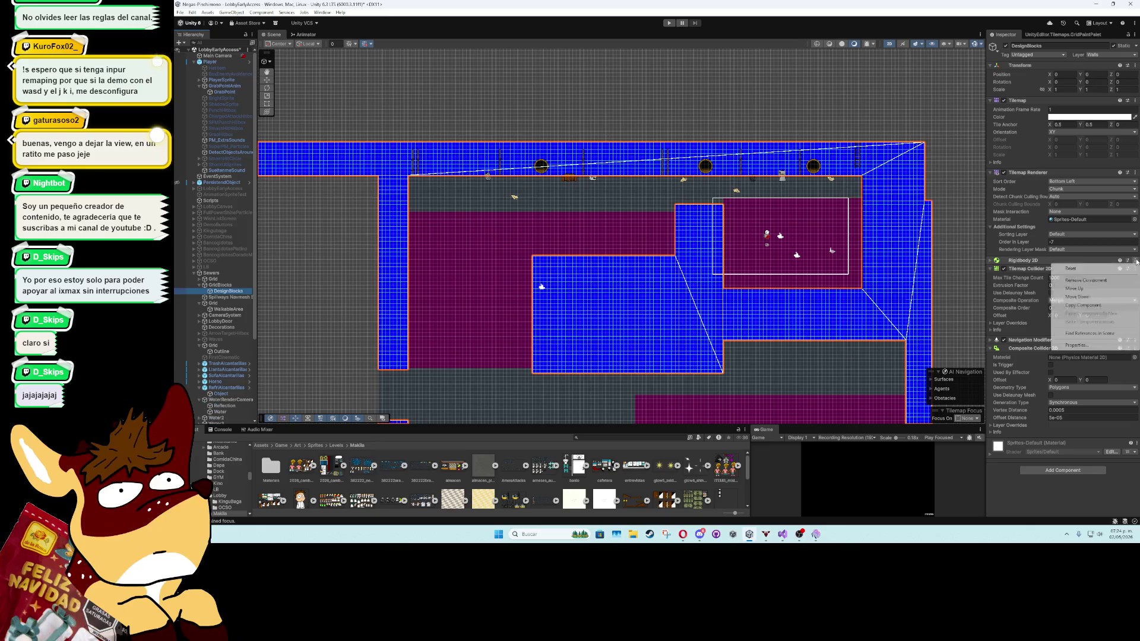
left_click(1132, 275)
left_click(694, 276)
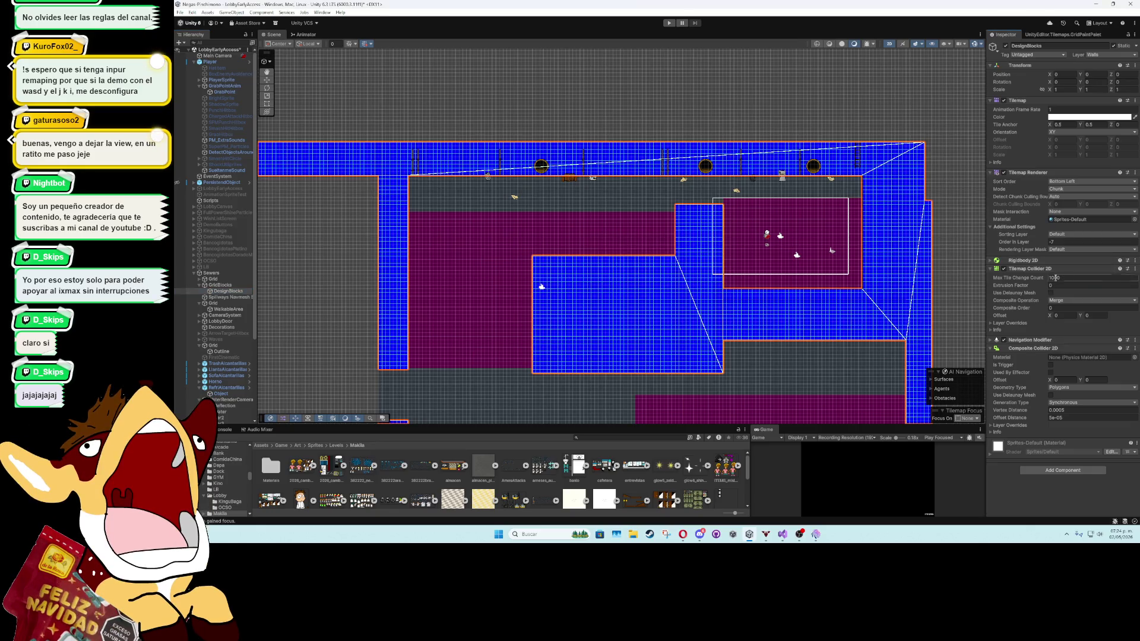
Remove Tilemap Collider 2D, Composite Collider 2D, Rigidbody 2D and Navigation Modifier from DesignBlocks
left_click(1135, 268)
left_click(1087, 288)
left_click(1134, 277)
left_click(1086, 296)
left_click(1135, 260)
left_click(1086, 280)
left_click(1135, 260)
left_click(1086, 280)
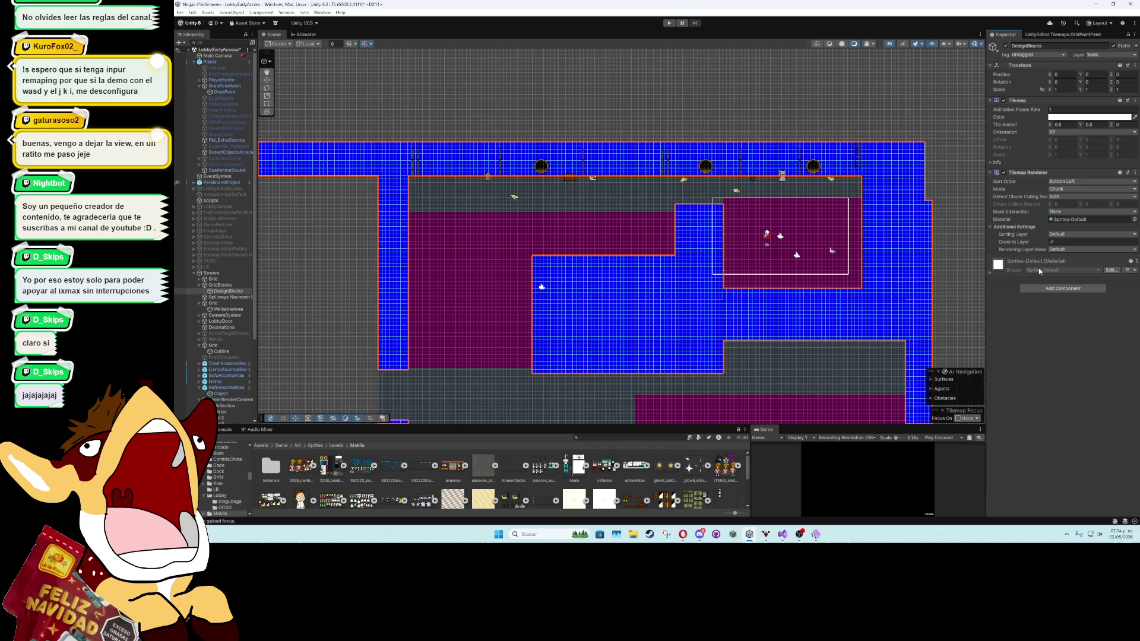
left_click(212, 302)
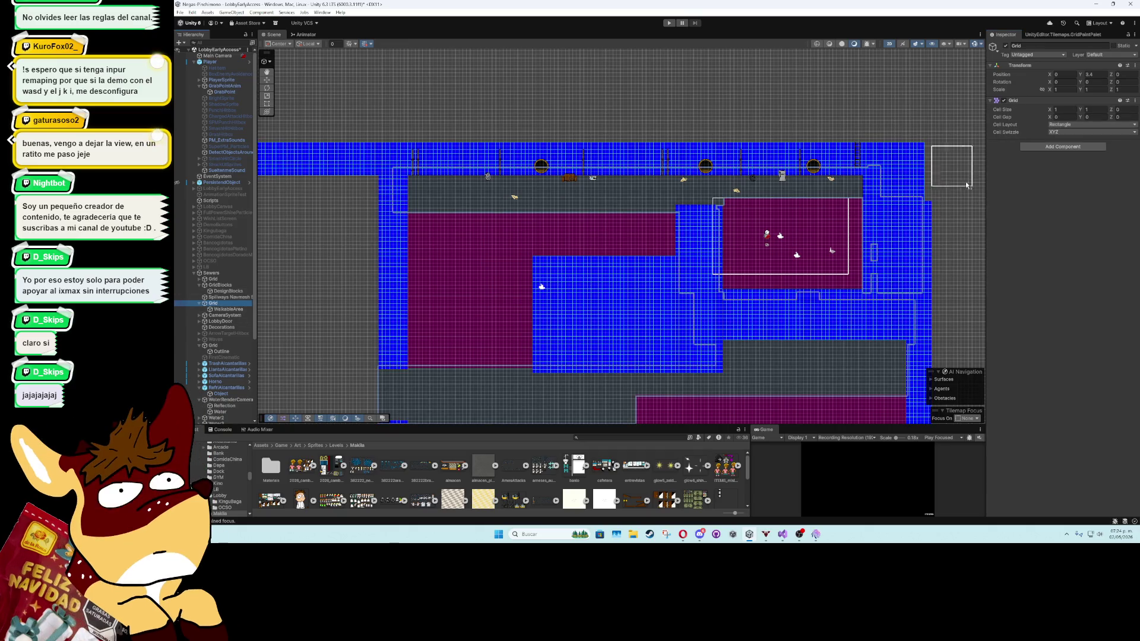
Switch the Tile Palette to the Walls palette and select a block of yellow brick tiles
scroll(526, 231, "down", 2)
left_click_drag(526, 230, 700, 212)
left_click(1035, 33)
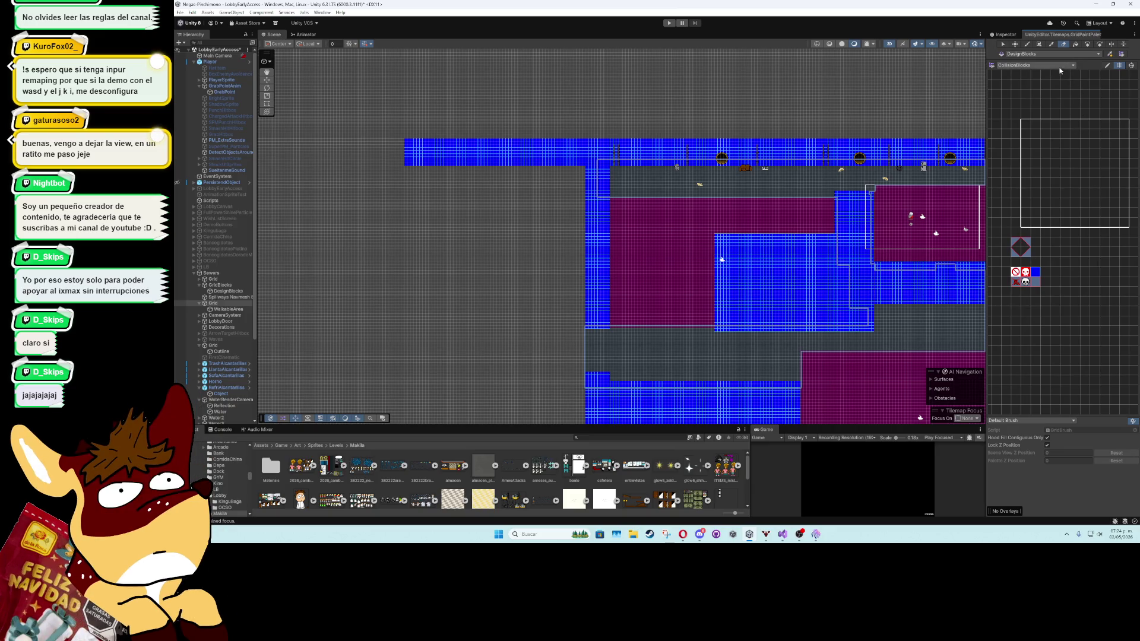
left_click(1057, 66)
left_click(1042, 78)
left_click(1036, 65)
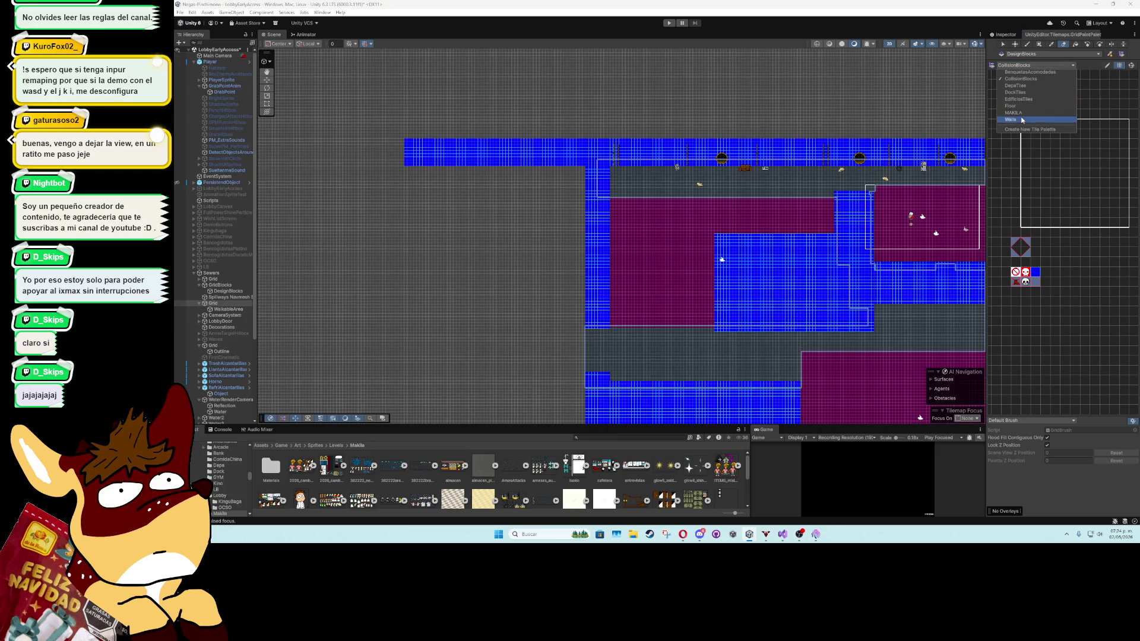
left_click(1022, 120)
mouse_move(1012, 249)
left_mouse_down()
mouse_move(1089, 342)
mouse_move(1108, 349)
left_mouse_up()
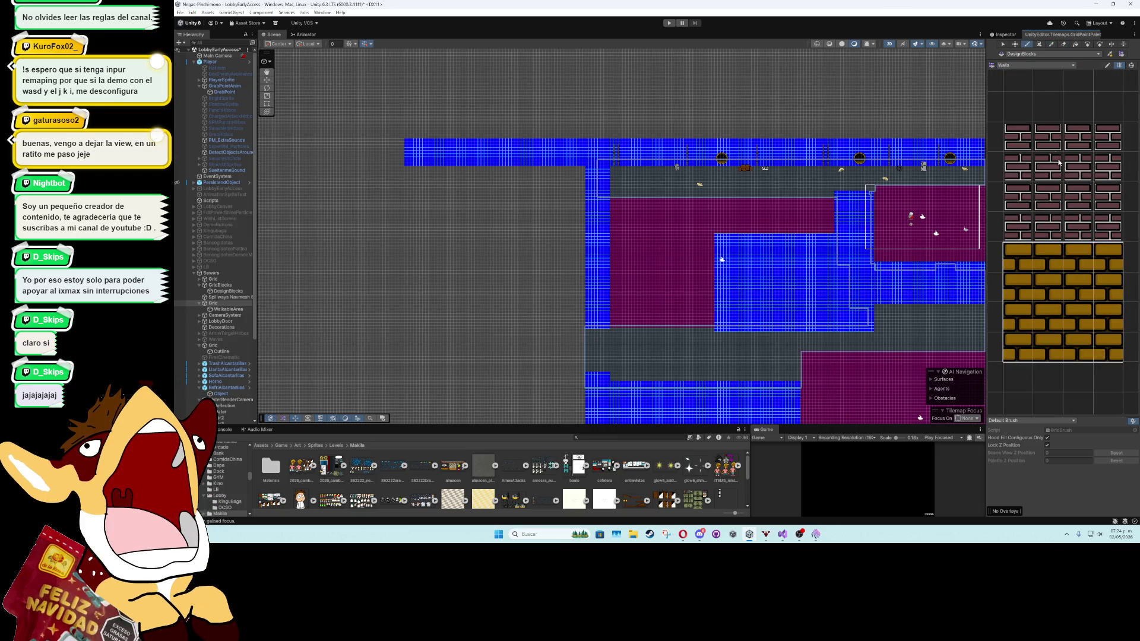
Box-fill yellow brick tiles along the top walkway
scroll(736, 148, "up", 3)
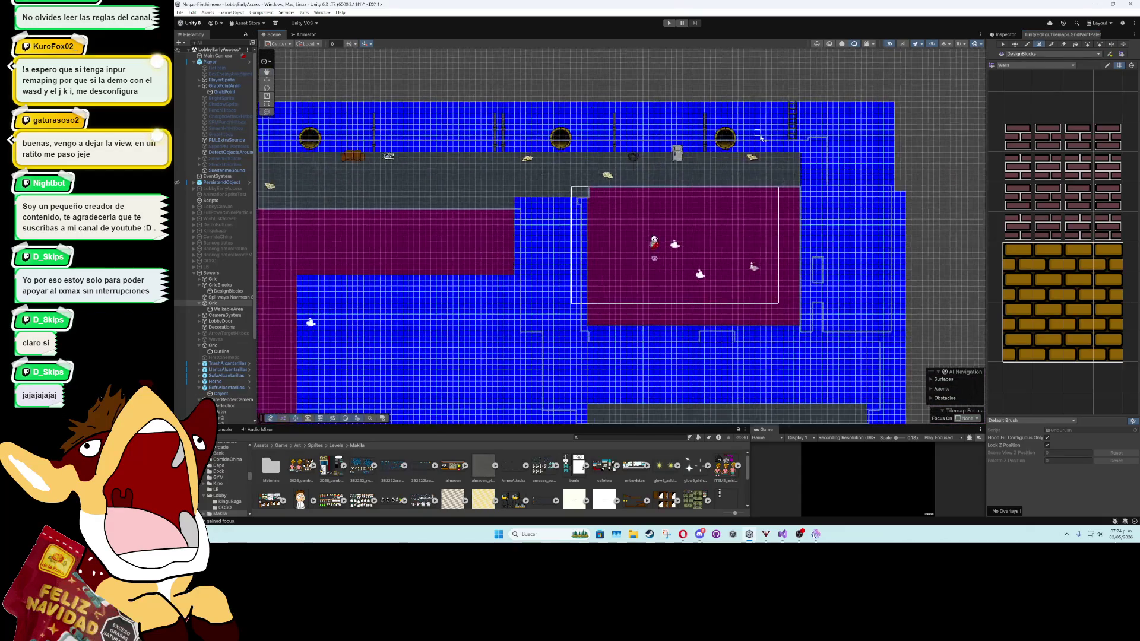
mouse_move(796, 123)
left_mouse_down()
mouse_move(570, 155)
mouse_move(327, 158)
left_mouse_up()
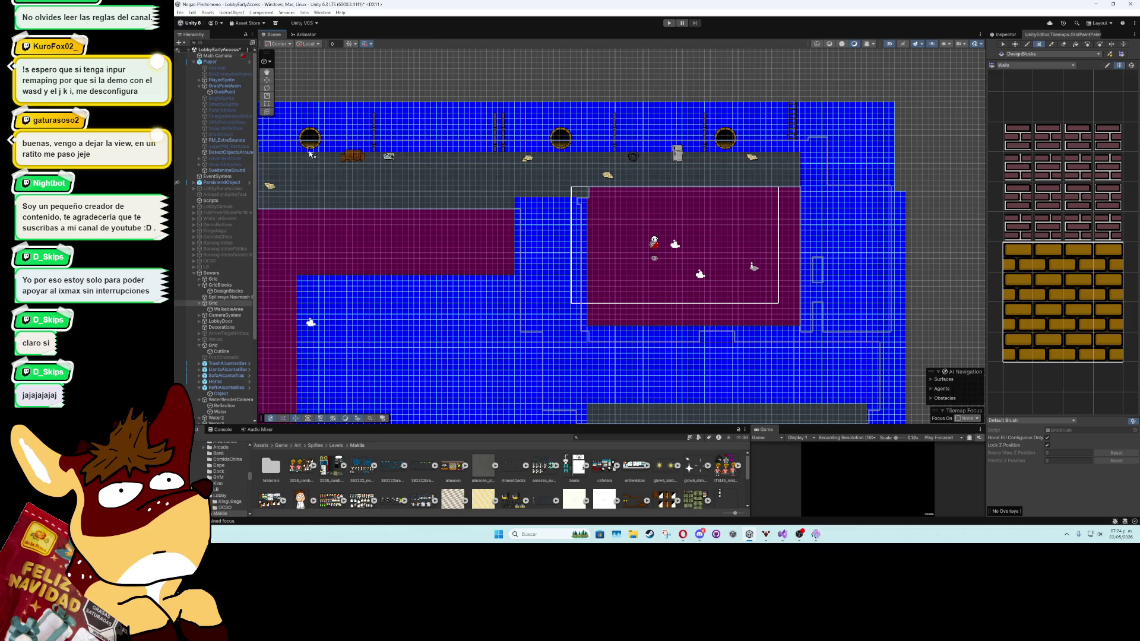
scroll(475, 237, "left", 5)
Set the DesignBlocks Tilemap Renderer's Order in Layer to 16 so bricks render on top
left_click(214, 303)
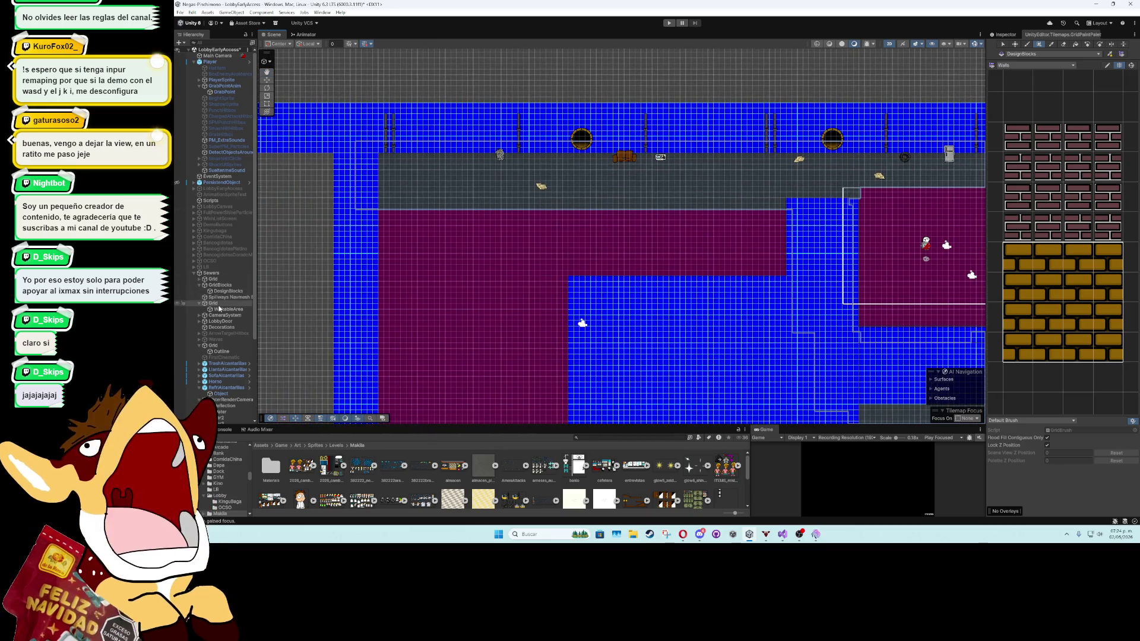
left_click(225, 291)
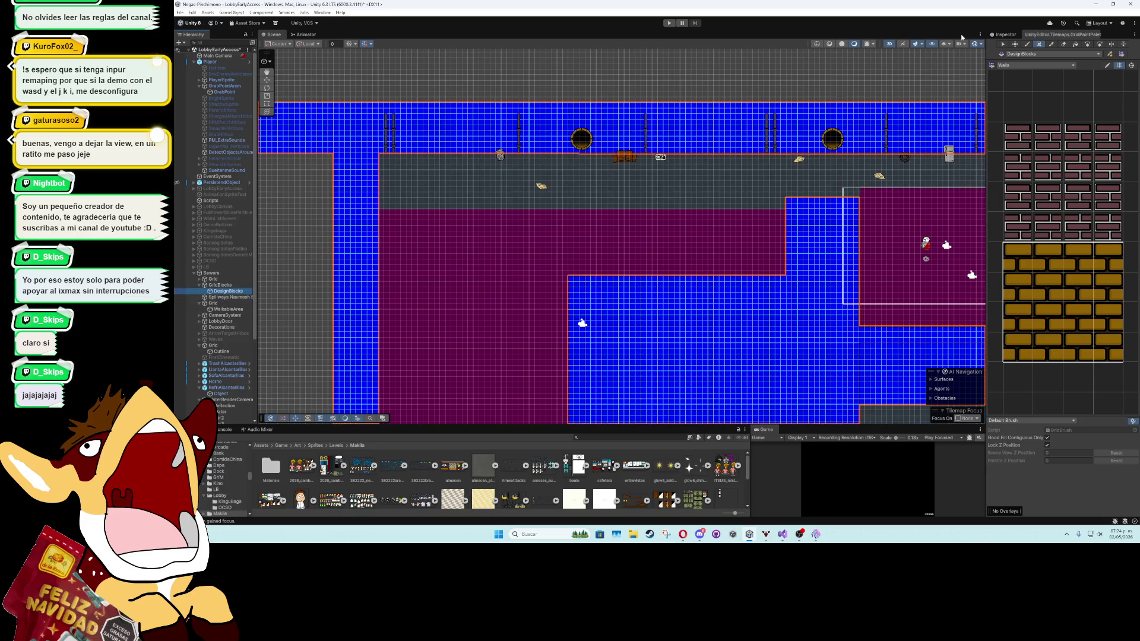
left_click(1002, 35)
left_click(1063, 242)
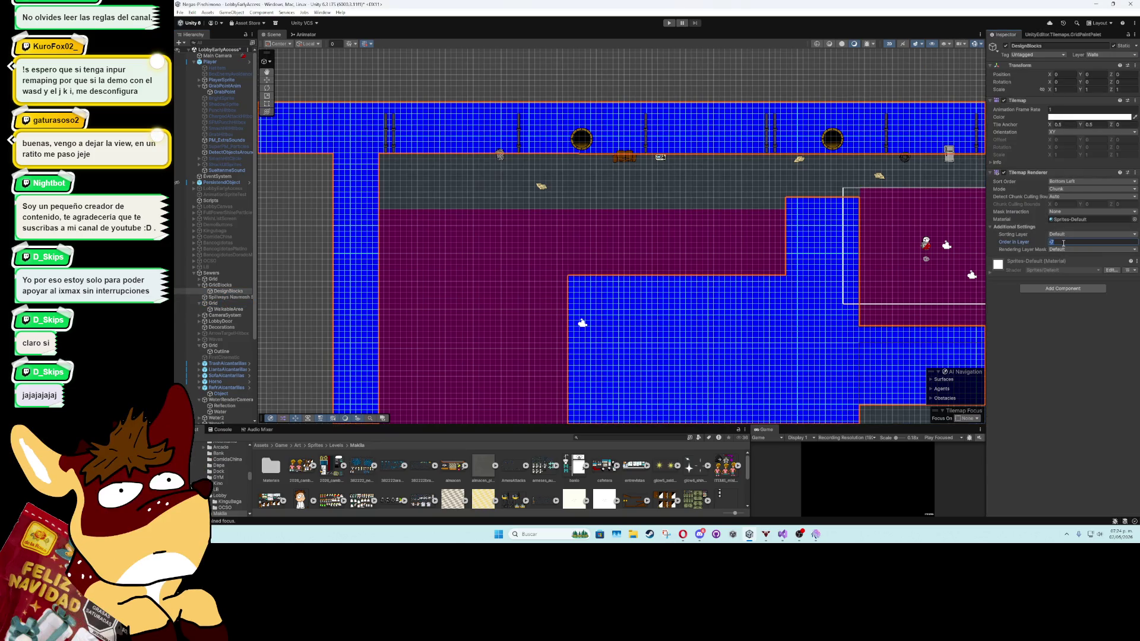
type("1")
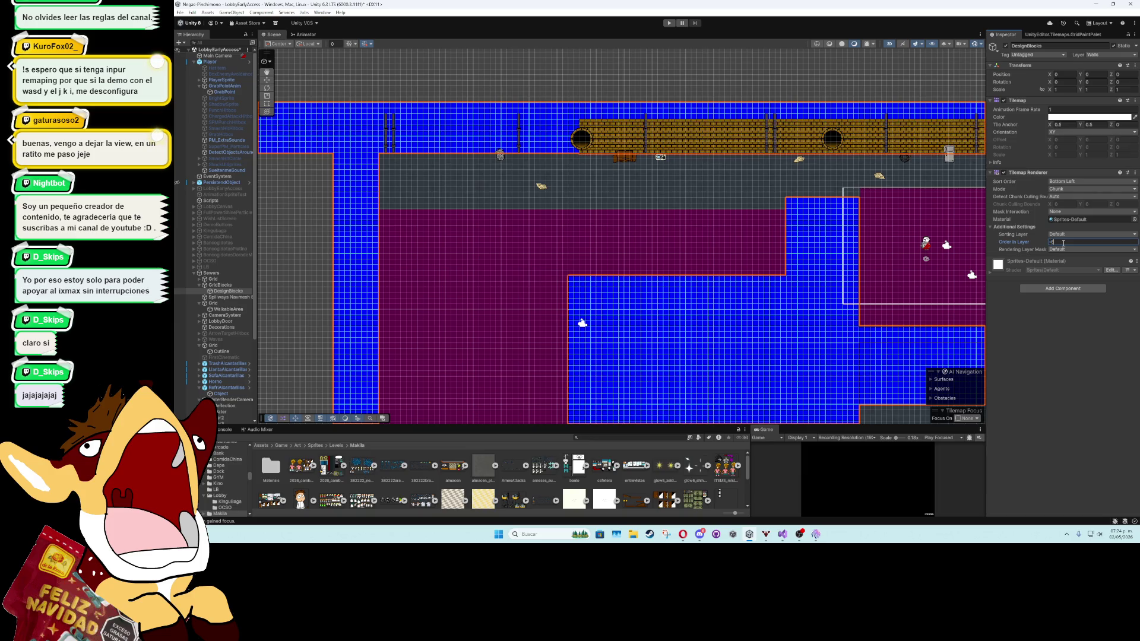
type("6")
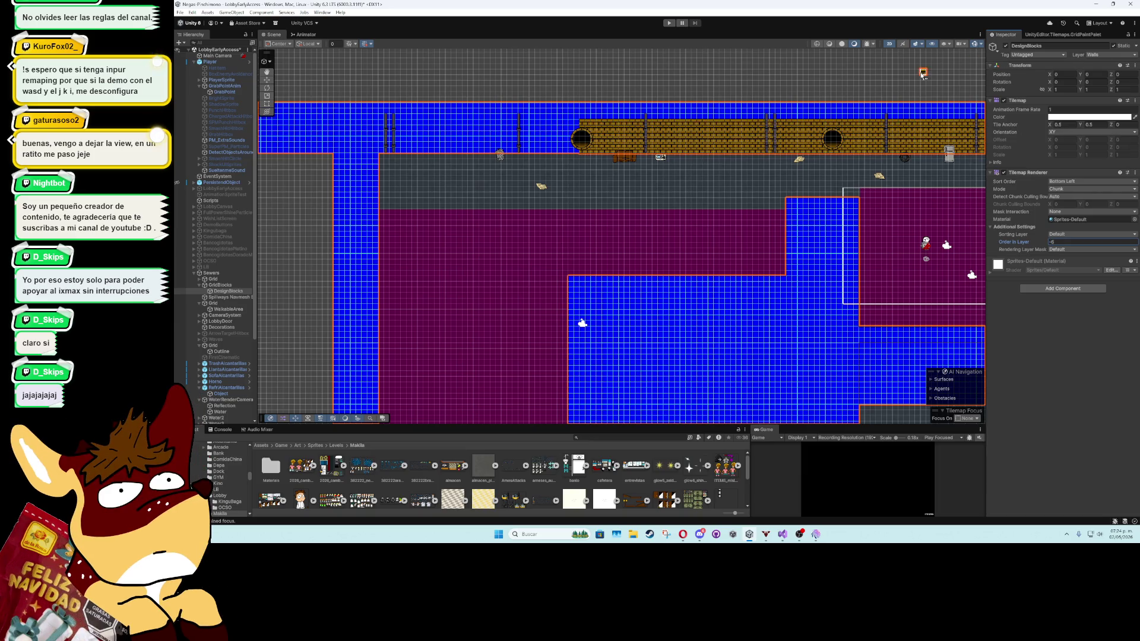
left_click(1062, 34)
Box-fill brick tiles leftward along the top corridor and over its blue strip
left_click_drag(575, 125, 382, 151)
mouse_move(677, 217)
left_mouse_down()
mouse_move(492, 101)
mouse_move(691, 213)
left_mouse_up()
mouse_move(414, 380)
left_mouse_down()
mouse_move(631, 257)
mouse_move(640, 164)
left_mouse_up()
mouse_move(416, 194)
left_mouse_down()
mouse_move(627, 237)
mouse_move(705, 235)
mouse_move(579, 219)
left_mouse_up()
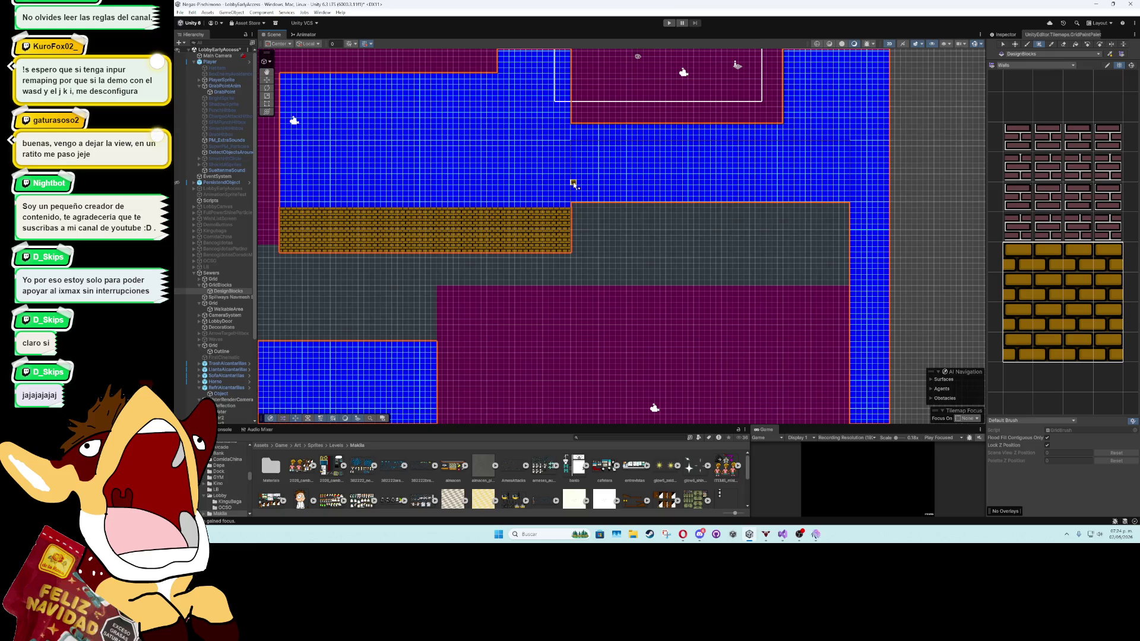
left_click_drag(574, 162, 850, 202)
key("Left")
key("Up")
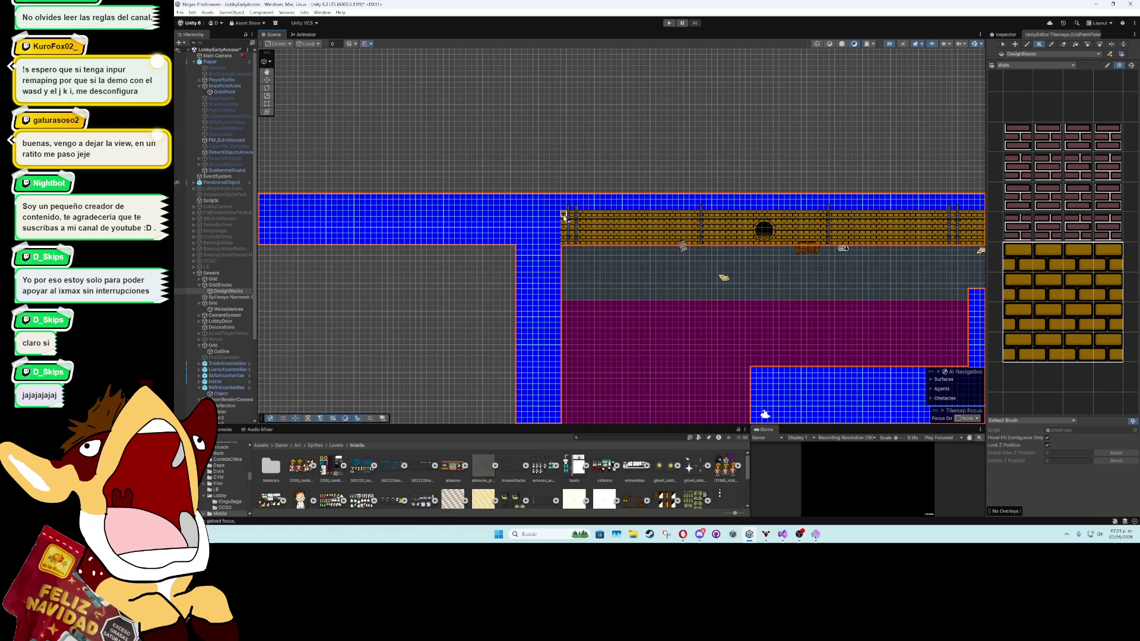
Fill the whole top row and the top-left strip with brick tiles
mouse_move(564, 207)
left_mouse_down()
mouse_move(932, 209)
mouse_move(594, 196)
left_mouse_up()
scroll(593, 196, "down", 1)
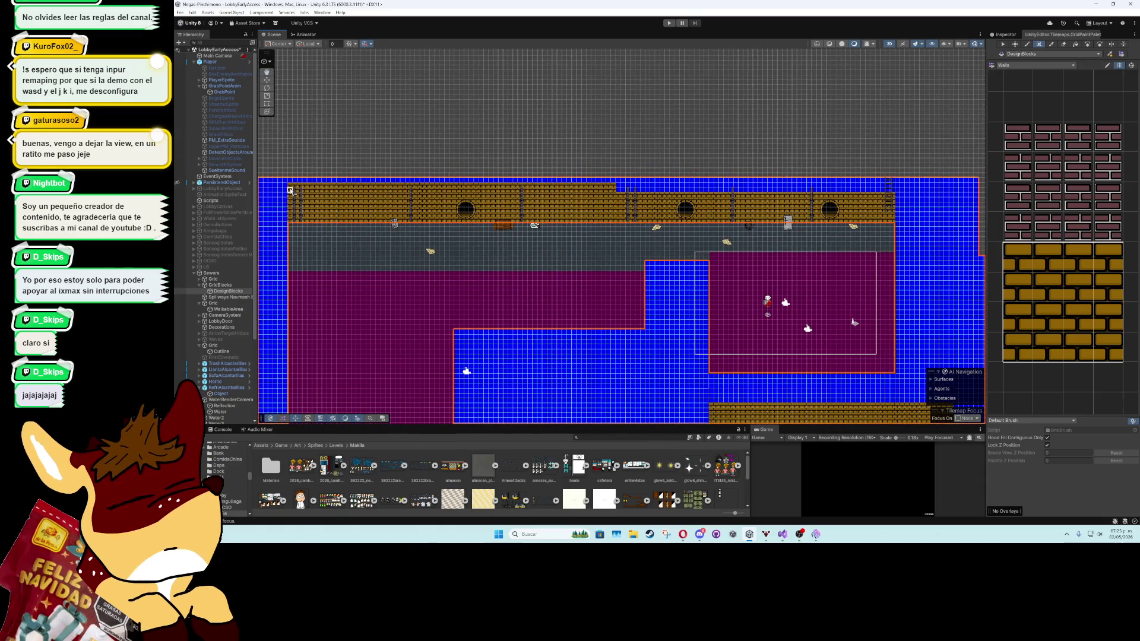
left_click_drag(291, 187, 897, 189)
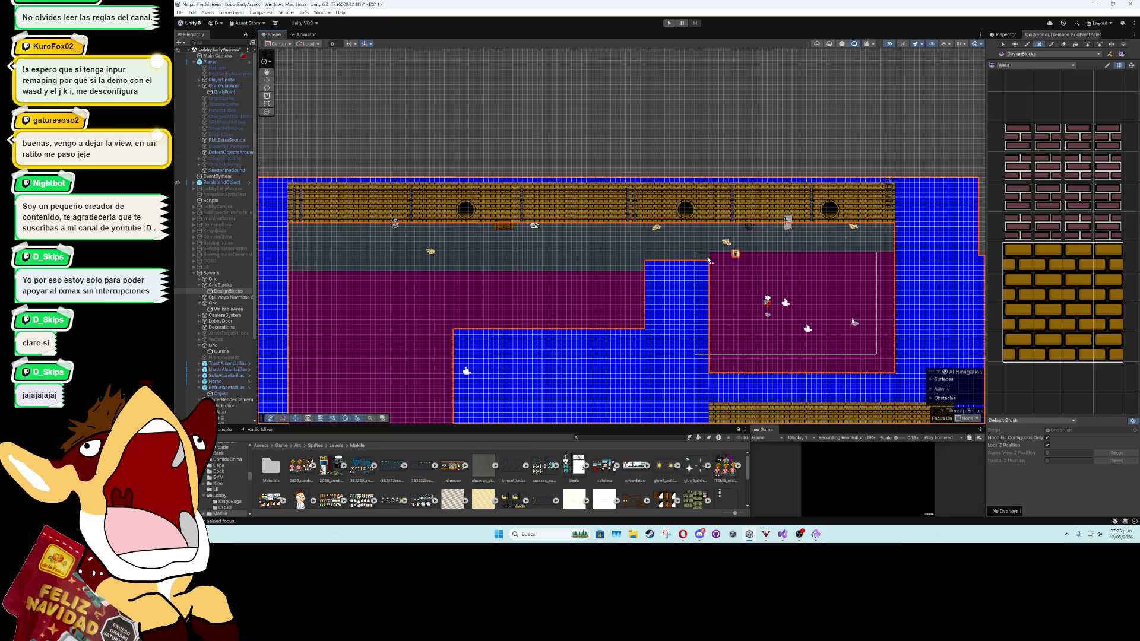
key("Left")
key("Left")
key("Left")
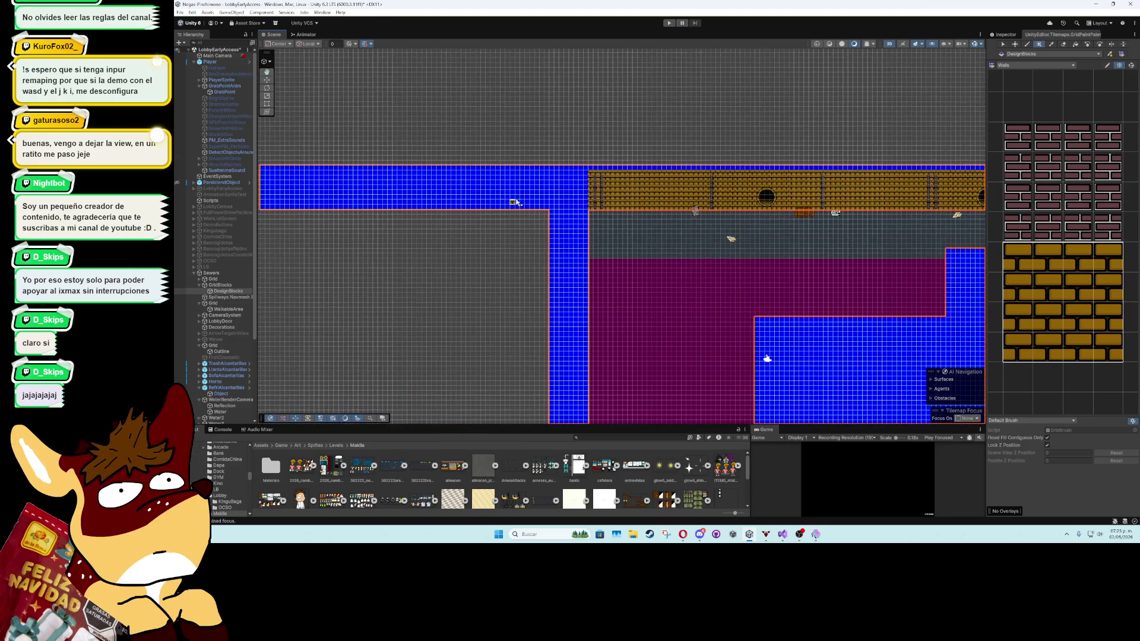
left_click_drag(551, 176, 263, 208)
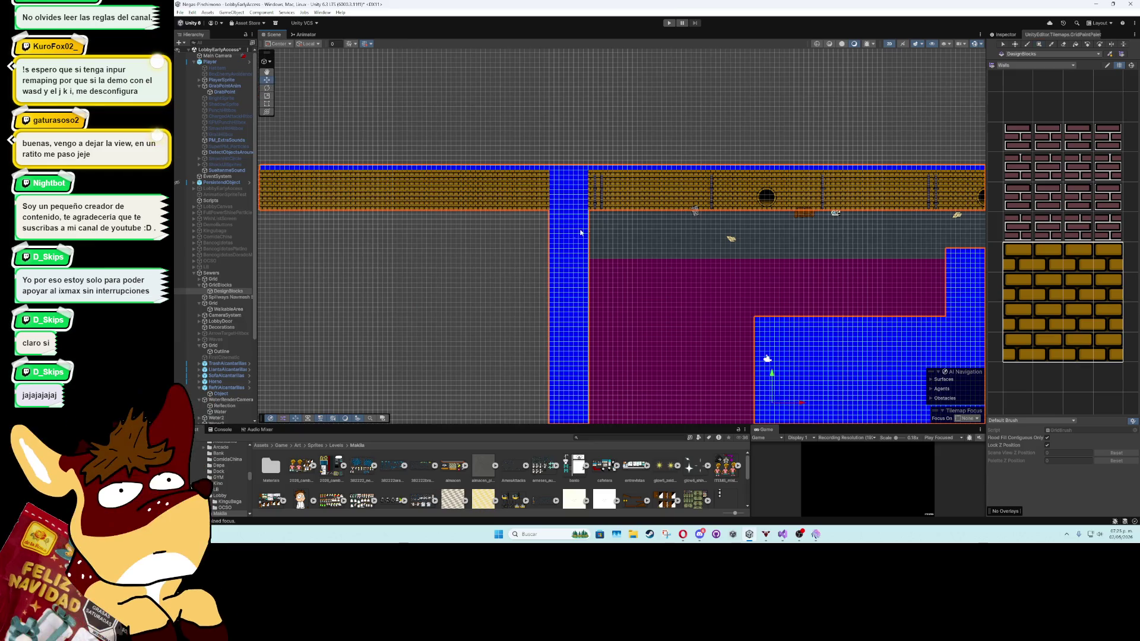
key("Right")
key("Right")
scroll(540, 198, "down", 3)
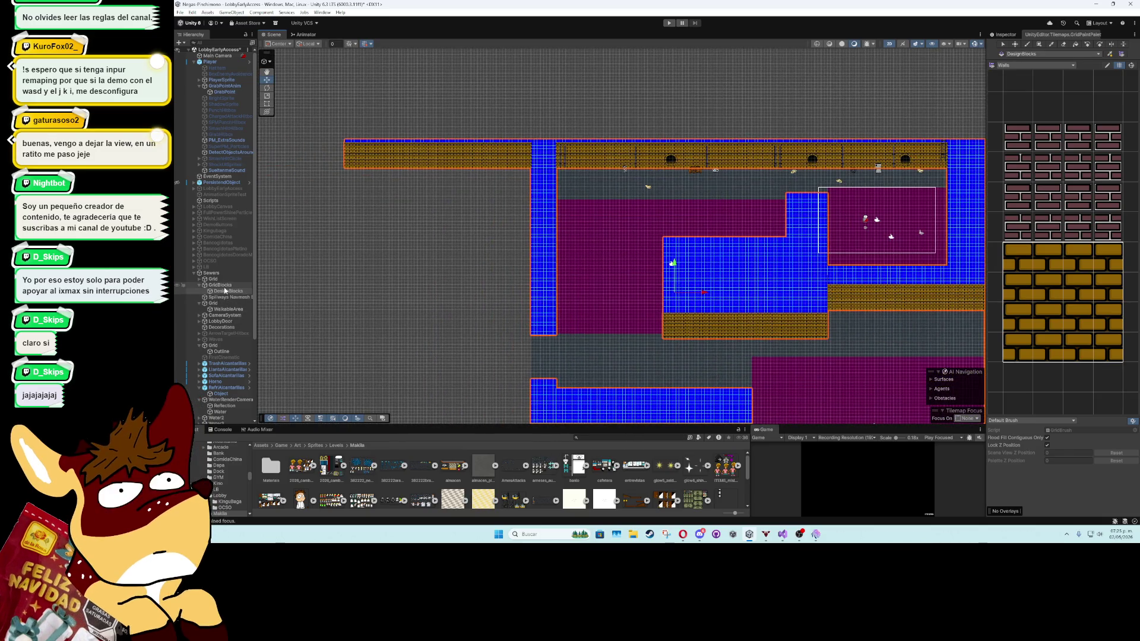
left_click(200, 279)
Set SolidGrid's Tilemap Color to the eyedropped brick brown (144, 99, 2)
double_click(221, 285)
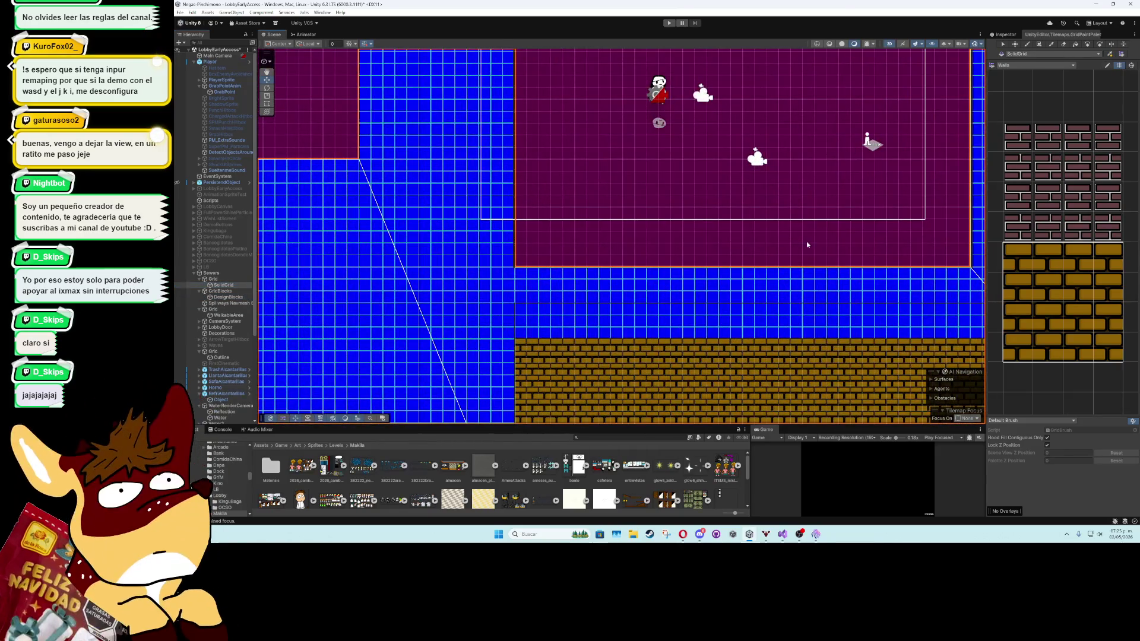
scroll(849, 345, "up", 3)
left_click(1006, 34)
left_click(1105, 118)
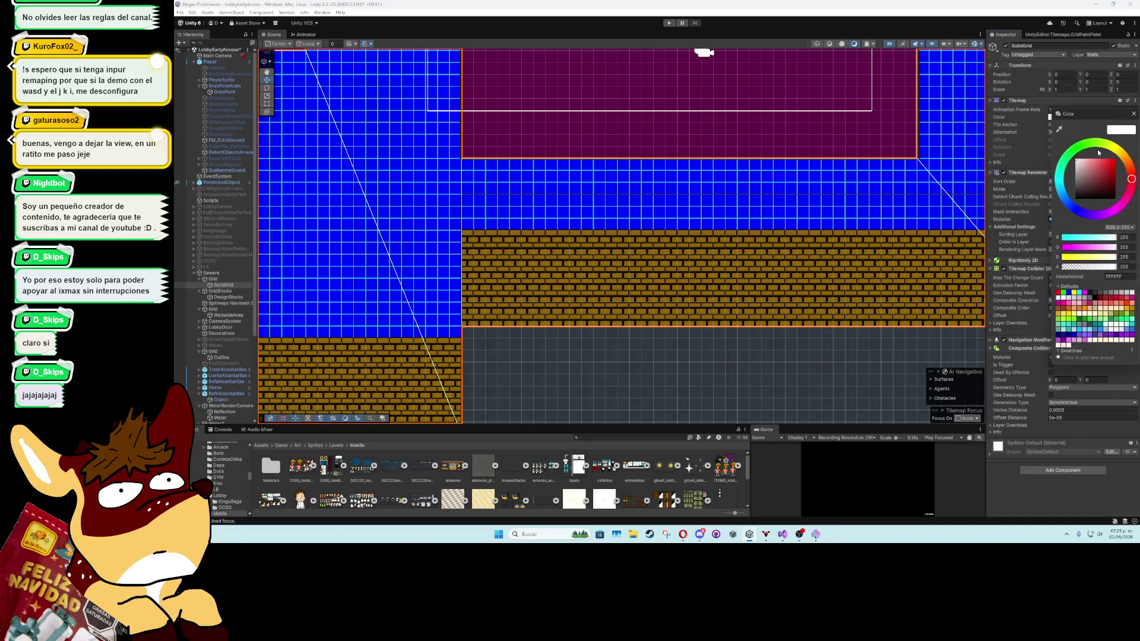
left_click(1060, 130)
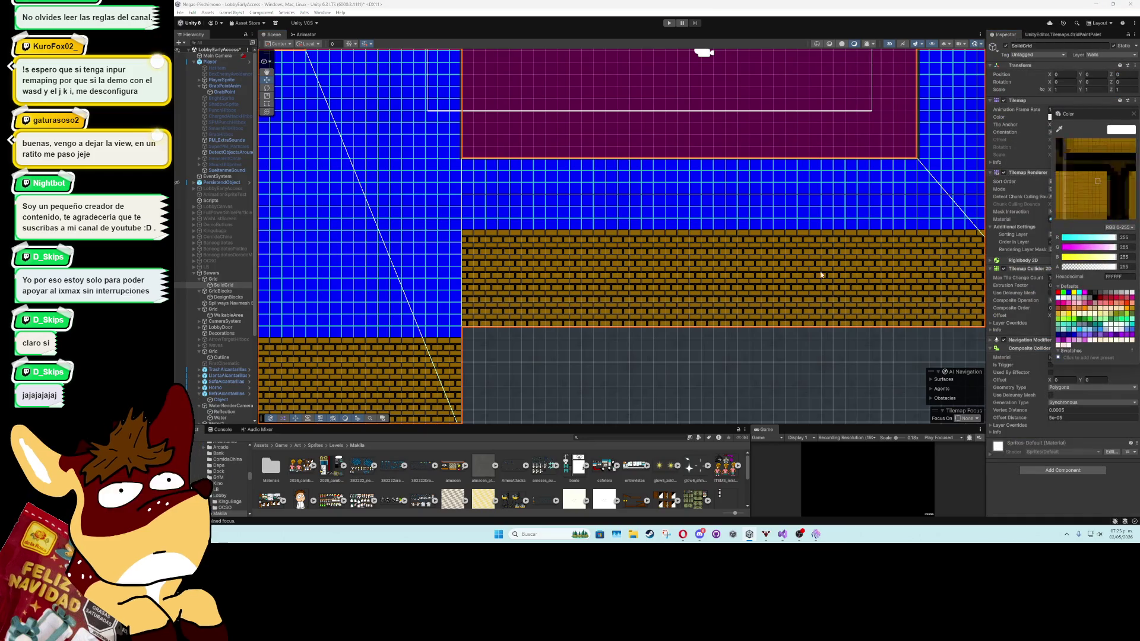
left_click(814, 237)
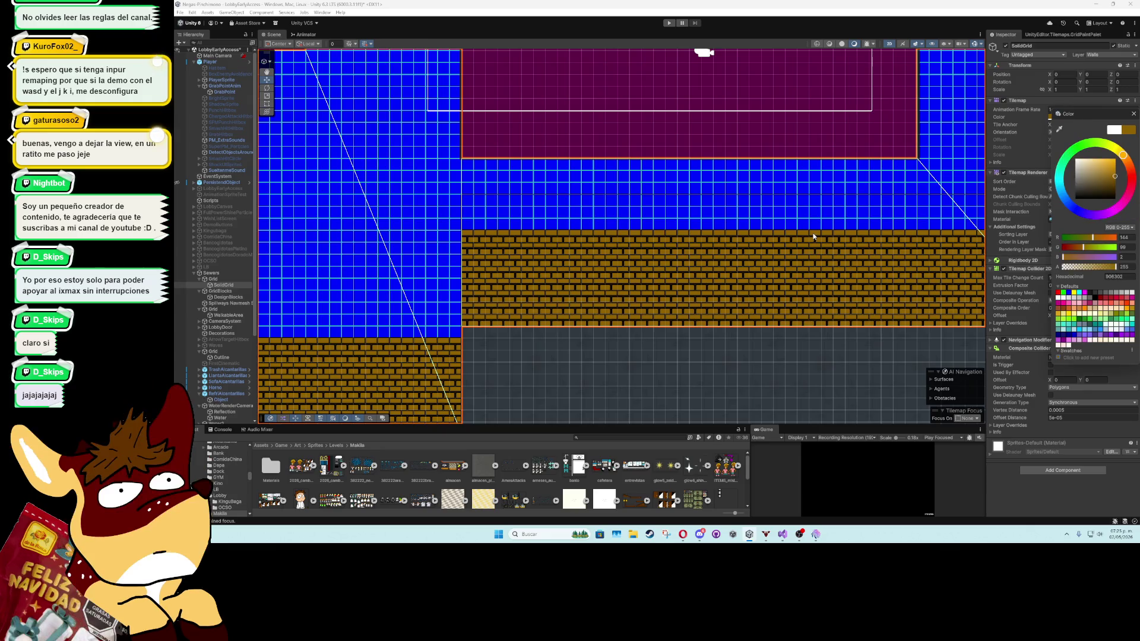
scroll(814, 237, "down", 2)
left_click(1133, 114)
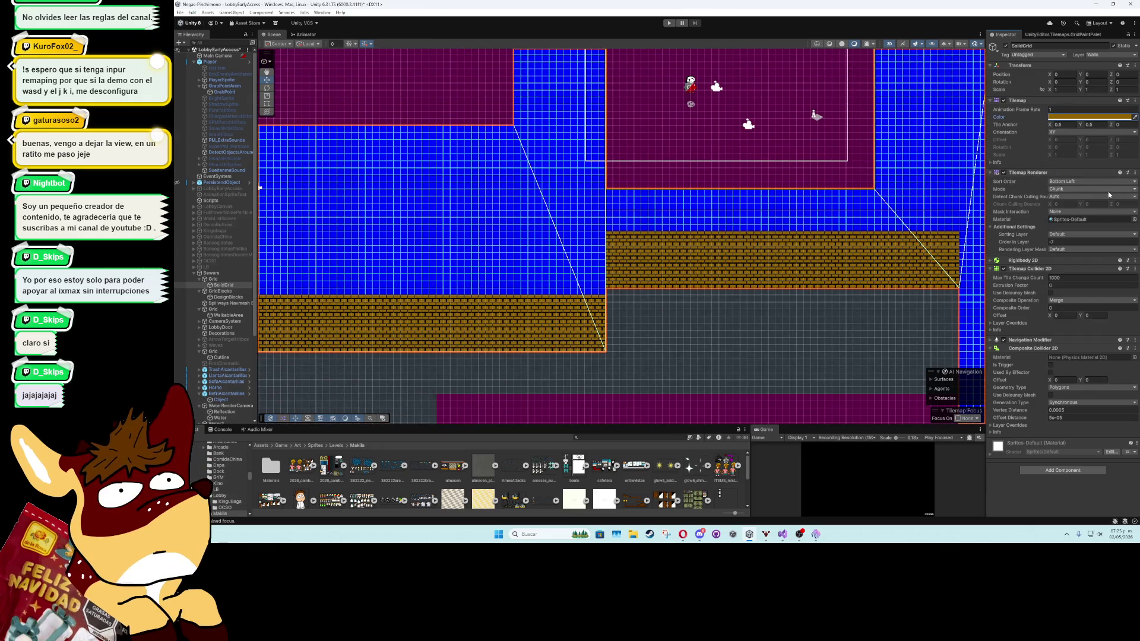
left_click(1133, 220)
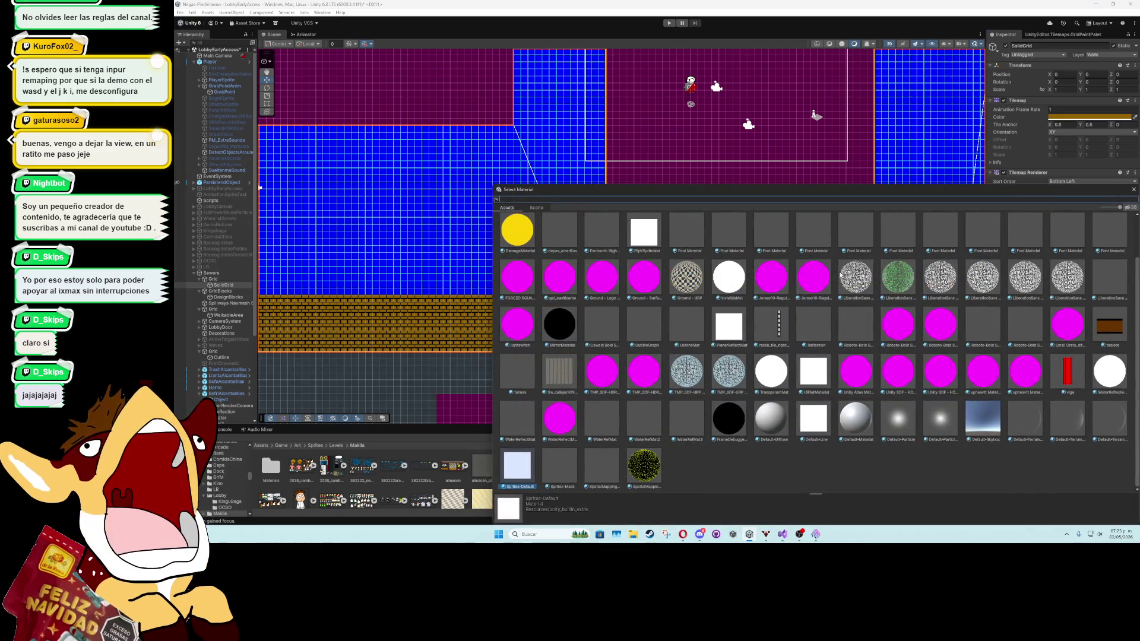
Apply the LiberationSans SDF - Overlay material to SolidGrid, then reselect DesignBlocks for painting
left_click(862, 276)
left_click(946, 277)
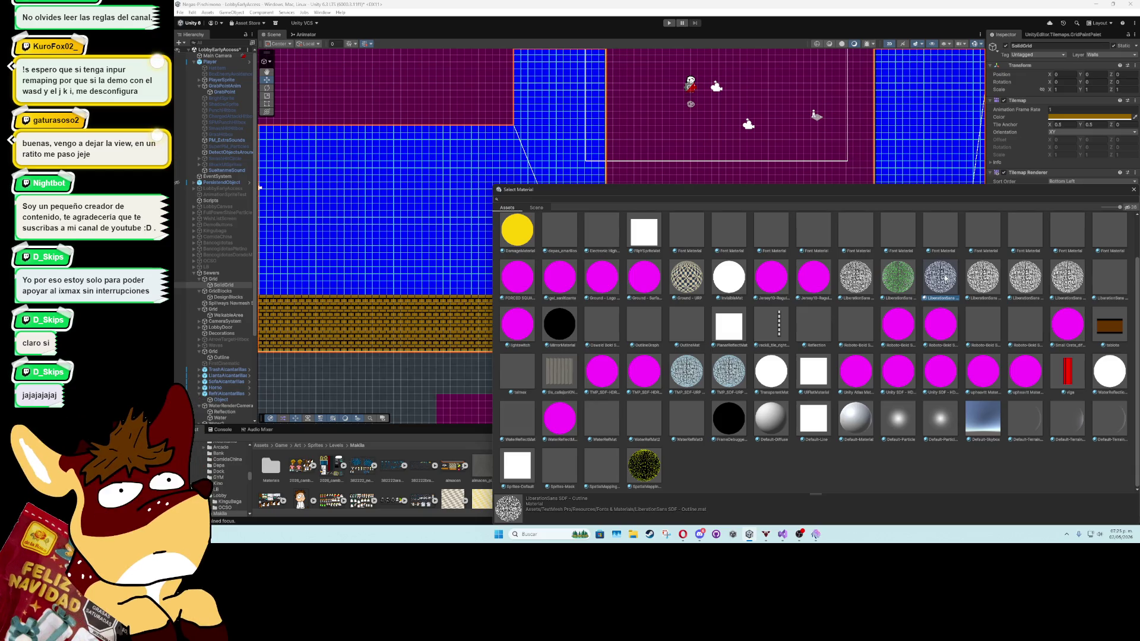
double_click(986, 283)
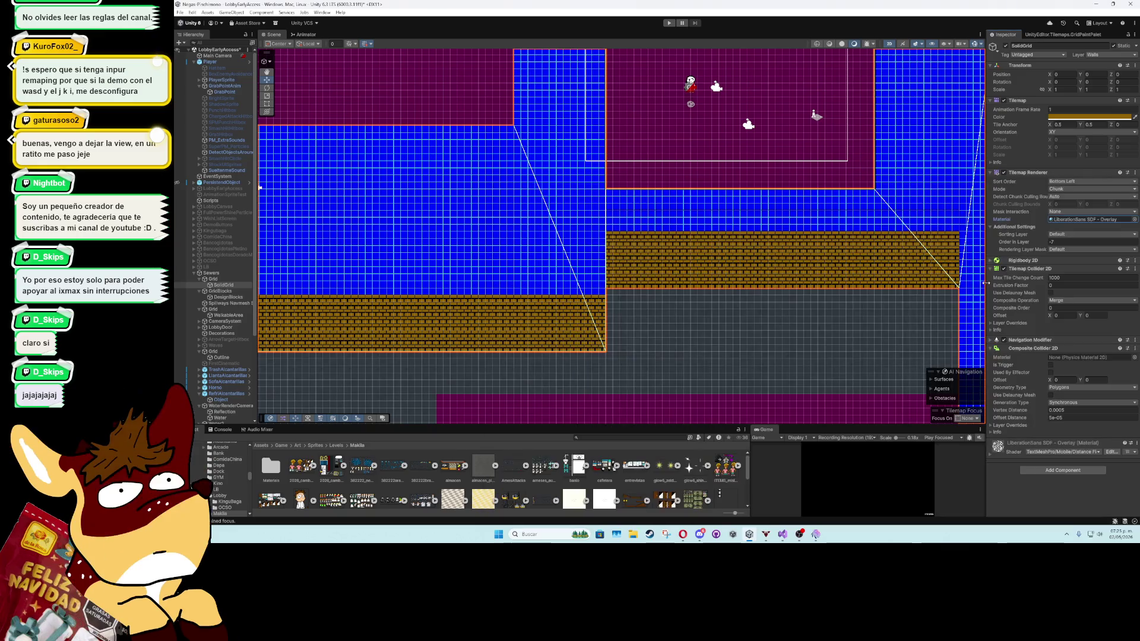
key("f")
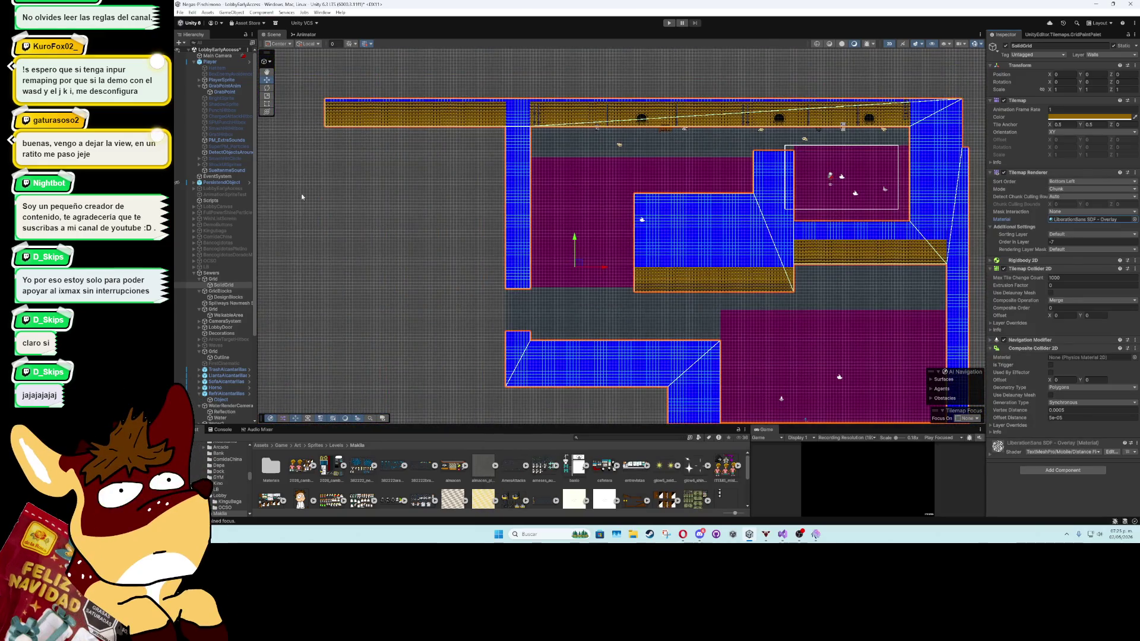
left_click(232, 298)
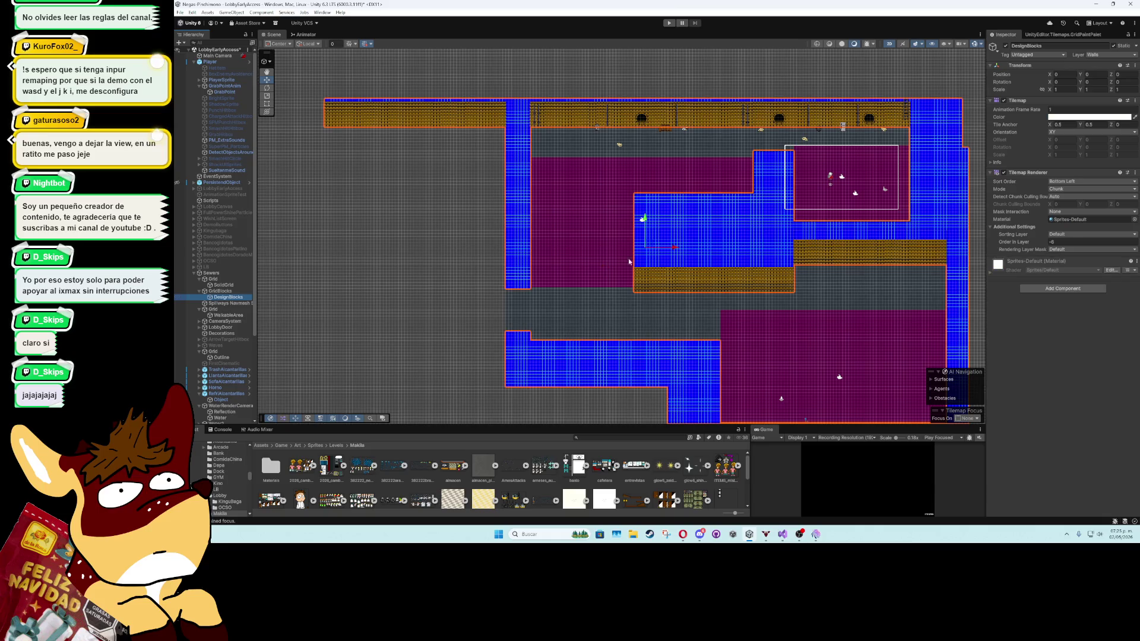
left_click(1063, 35)
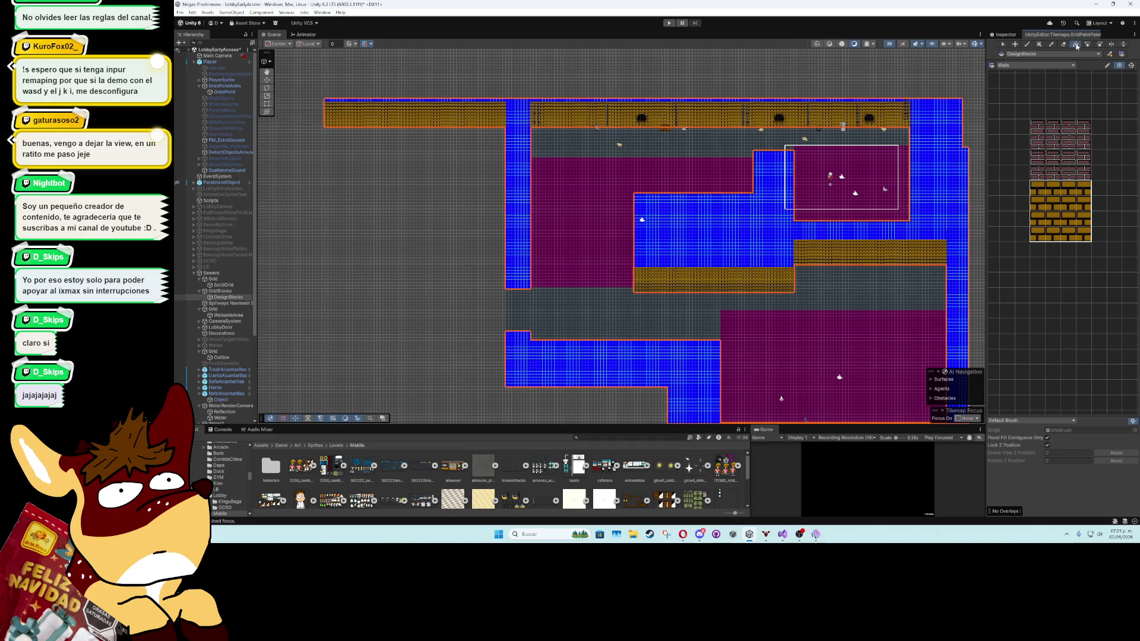
With the eraser, clear the blue wall column and lower blue block, undoing one stray strip
left_click(1063, 45)
mouse_move(518, 192)
left_mouse_down()
mouse_move(517, 271)
mouse_move(524, 110)
mouse_move(534, 151)
left_mouse_up()
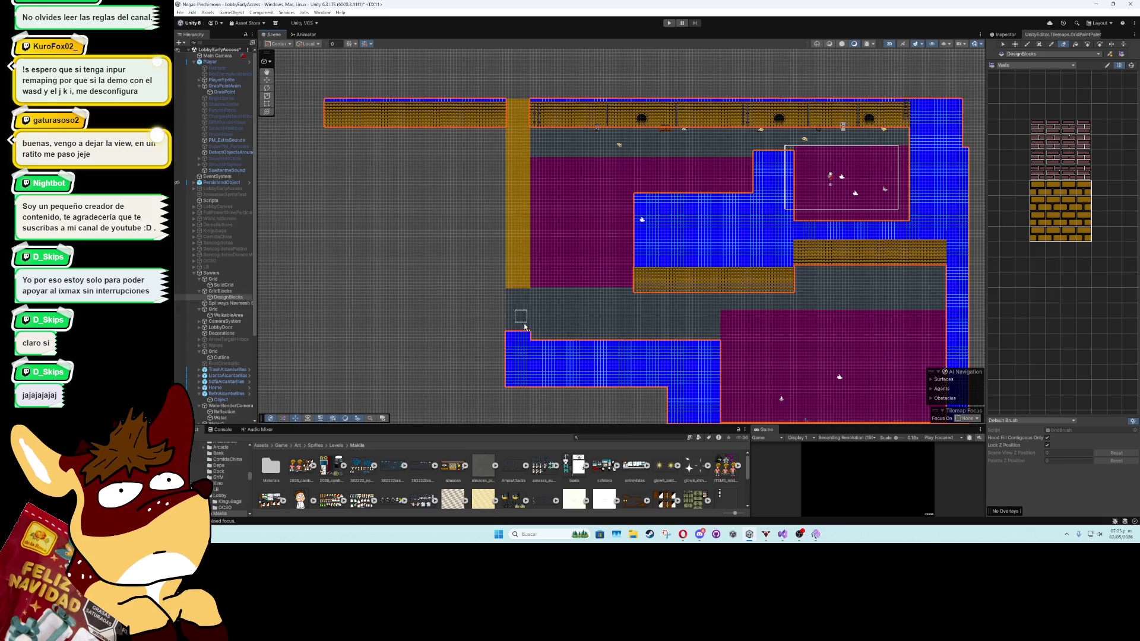
scroll(525, 321, "down", 3)
mouse_move(497, 248)
left_mouse_down()
mouse_move(636, 255)
mouse_move(691, 279)
mouse_move(688, 254)
mouse_move(574, 277)
mouse_move(714, 311)
mouse_move(617, 327)
mouse_move(659, 343)
mouse_move(772, 341)
mouse_move(941, 325)
mouse_move(936, 170)
mouse_move(947, 285)
mouse_move(929, 238)
left_mouse_up()
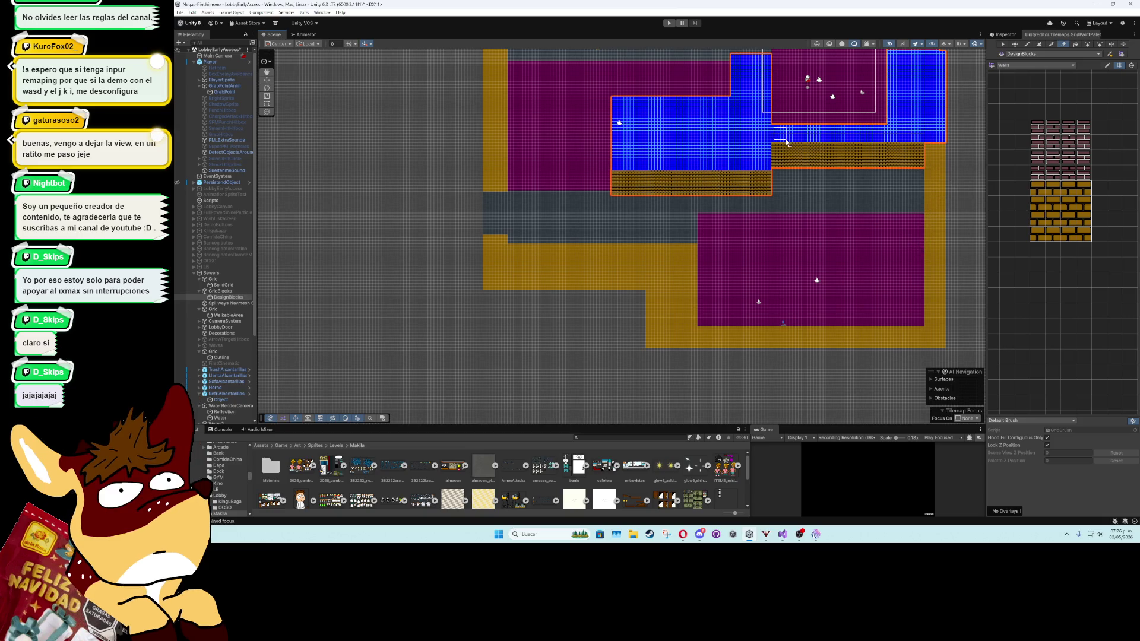
left_click_drag(783, 143, 923, 146)
key("ctrl+z")
Erase the blue tiles in the central rooms' wall area, column by column
left_click_drag(896, 145, 801, 226)
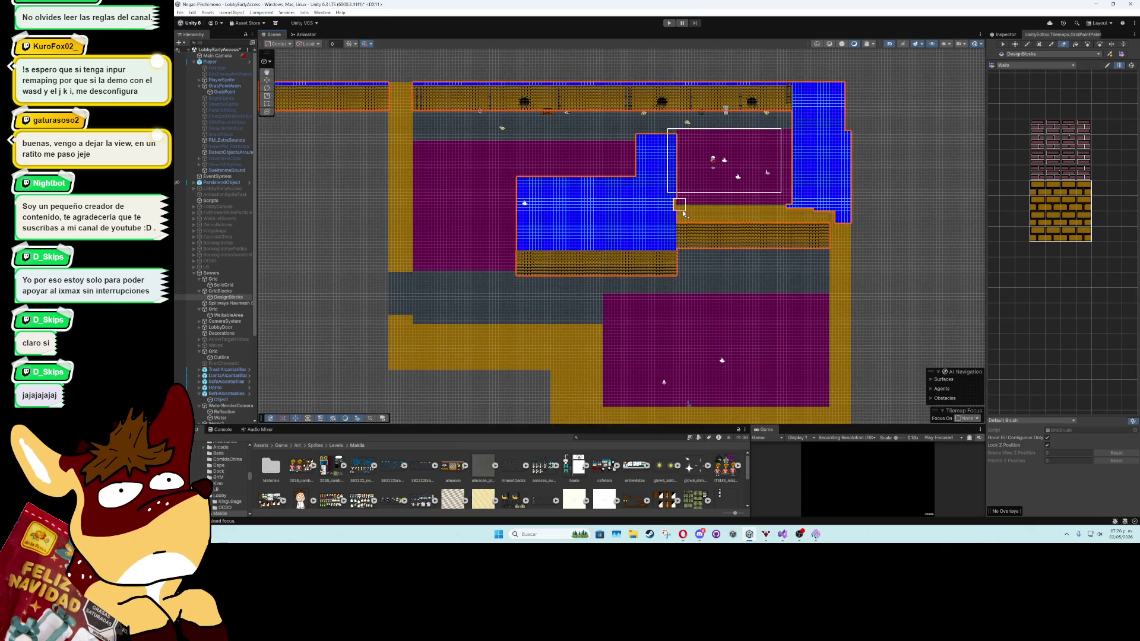
mouse_move(673, 188)
left_mouse_down()
mouse_move(670, 141)
mouse_move(675, 166)
mouse_move(534, 223)
mouse_move(590, 238)
left_mouse_up()
key("ctrl+z")
mouse_move(675, 209)
left_mouse_down()
mouse_move(672, 155)
mouse_move(642, 147)
left_mouse_up()
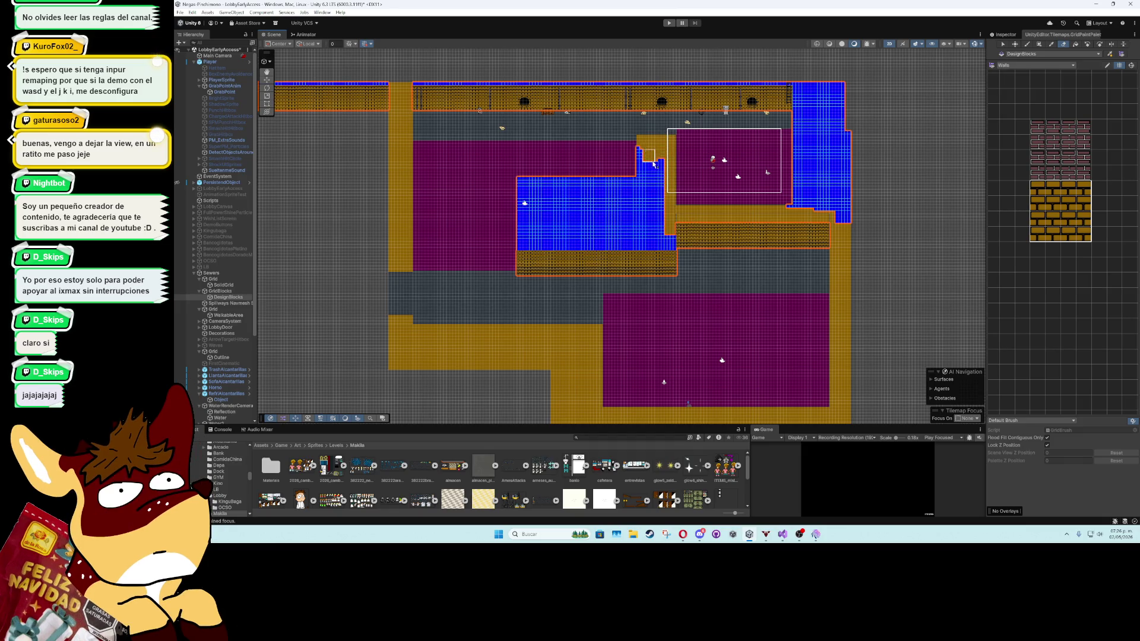
mouse_move(641, 185)
left_mouse_down()
mouse_move(527, 183)
mouse_move(511, 204)
mouse_move(518, 240)
mouse_move(549, 248)
mouse_move(655, 252)
mouse_move(644, 216)
left_mouse_up()
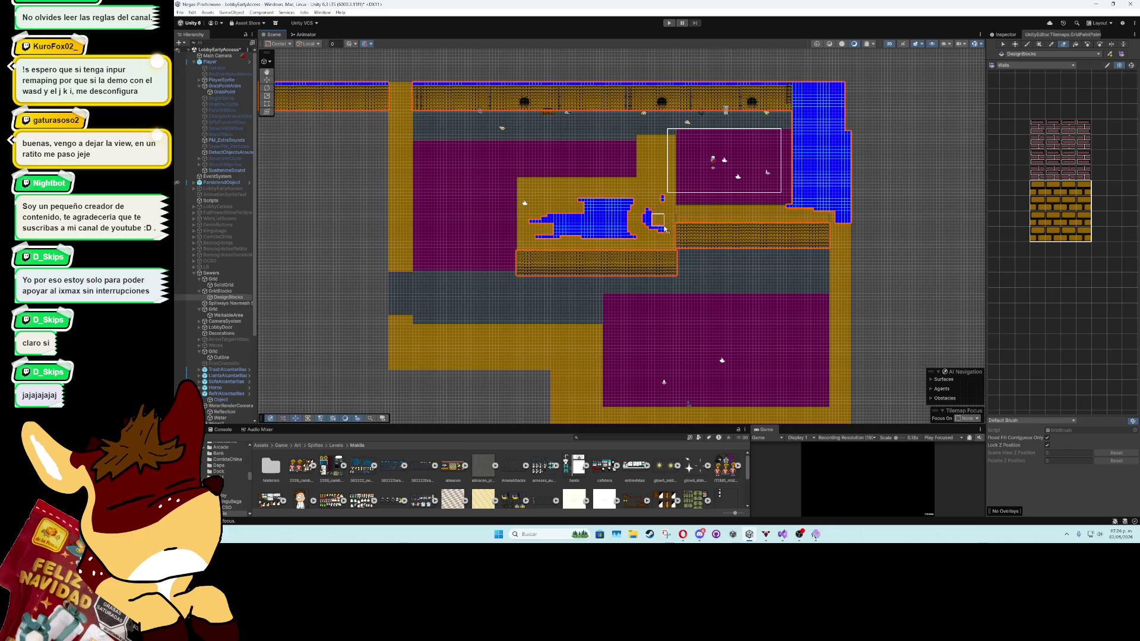
mouse_move(639, 237)
left_mouse_down()
mouse_move(537, 234)
mouse_move(585, 205)
mouse_move(632, 212)
mouse_move(604, 245)
mouse_move(611, 126)
mouse_move(628, 123)
mouse_move(621, 248)
mouse_move(658, 259)
mouse_move(660, 155)
mouse_move(631, 143)
mouse_move(624, 199)
mouse_move(649, 240)
mouse_move(637, 176)
left_mouse_up()
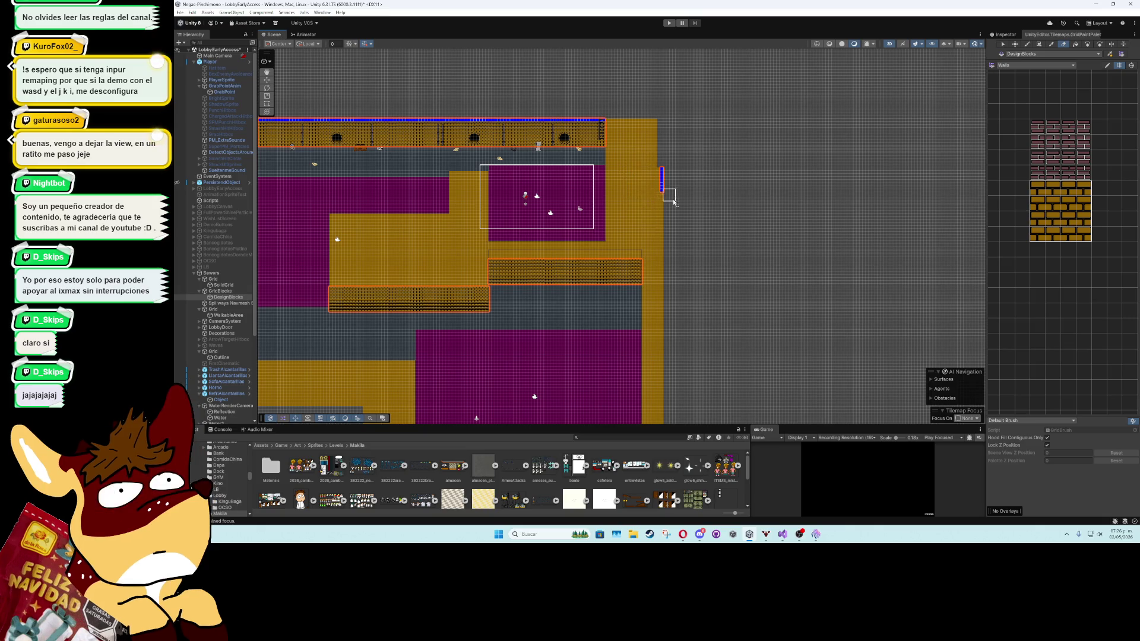
Erase the leftover blue tiles along the top wall row above the bricks
left_click_drag(433, 178, 656, 219)
scroll(547, 179, "up", 3)
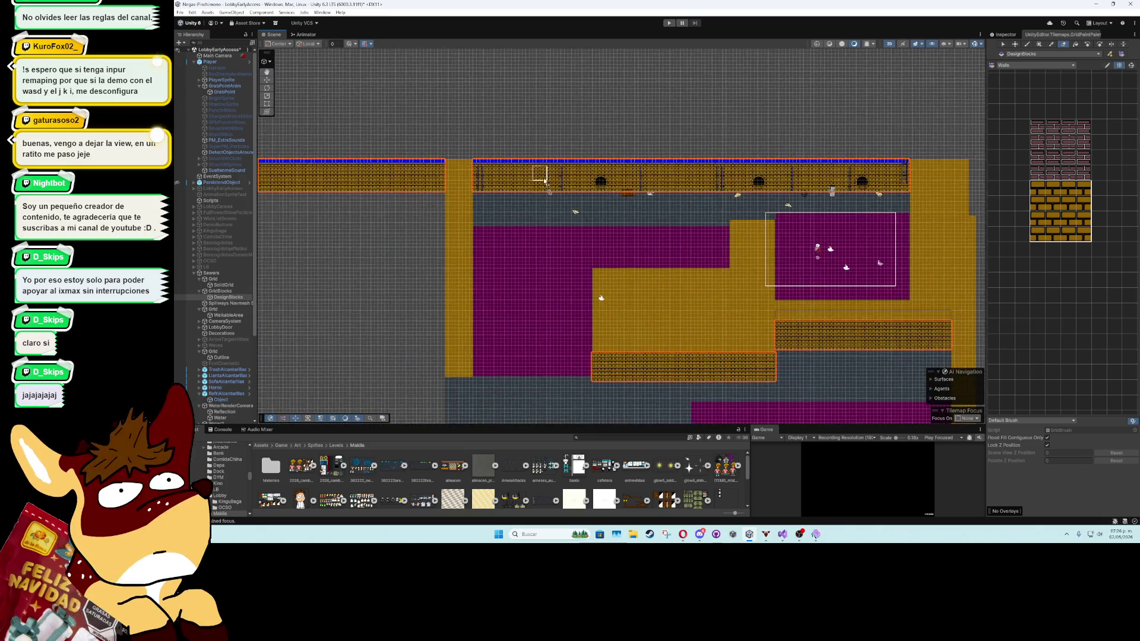
left_click_drag(482, 162, 968, 160)
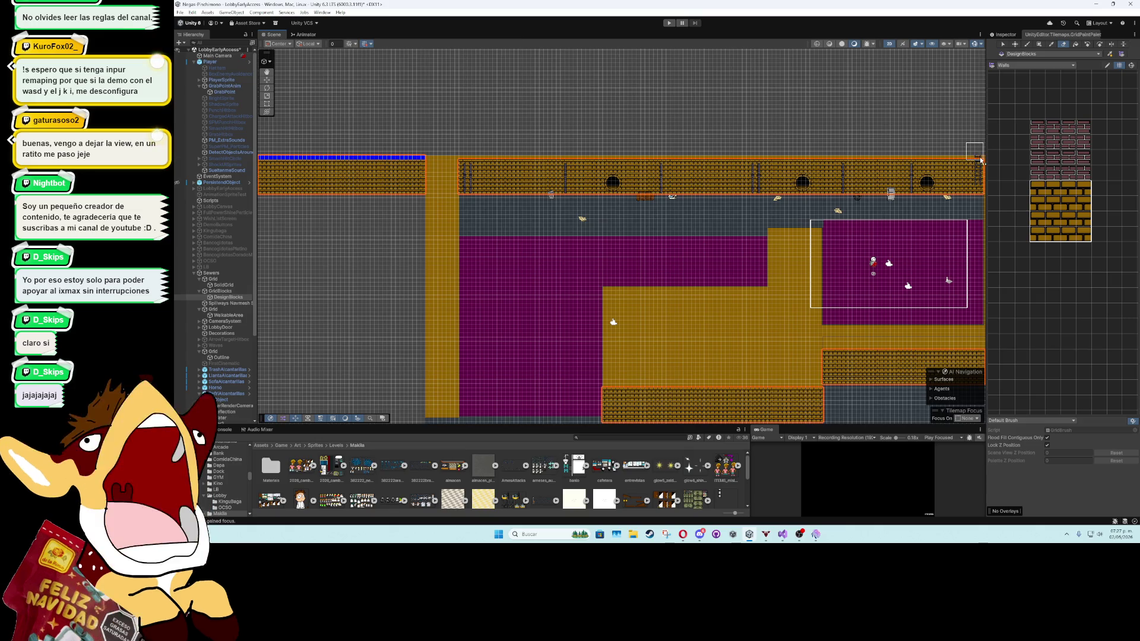
mouse_move(896, 171)
left_mouse_down()
mouse_move(688, 176)
mouse_move(827, 193)
left_mouse_up()
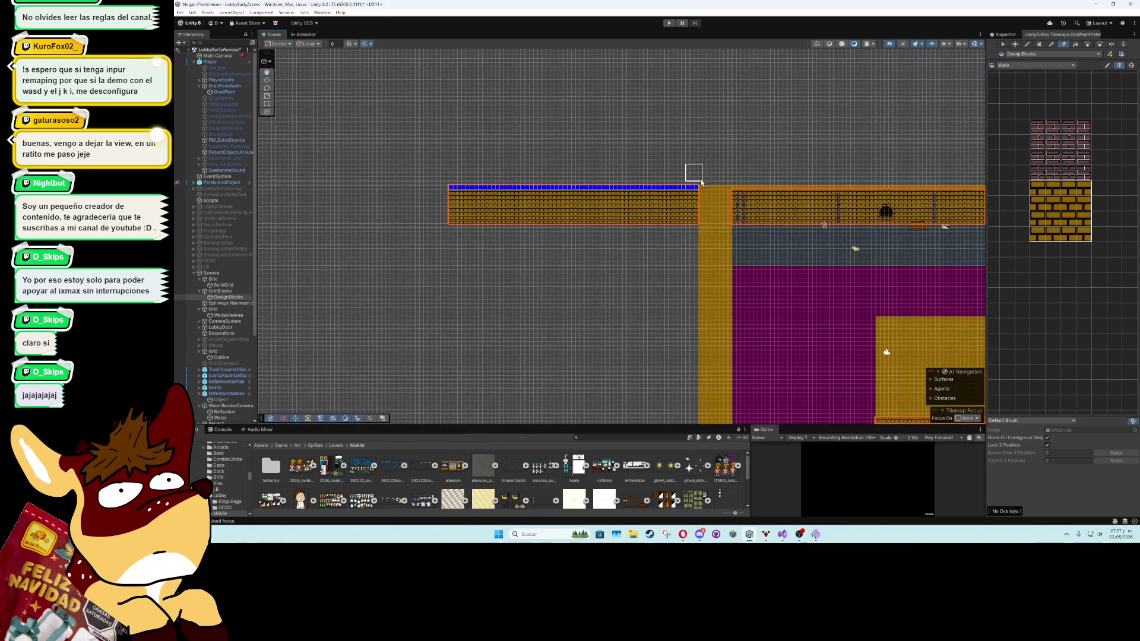
left_click_drag(701, 189, 670, 189)
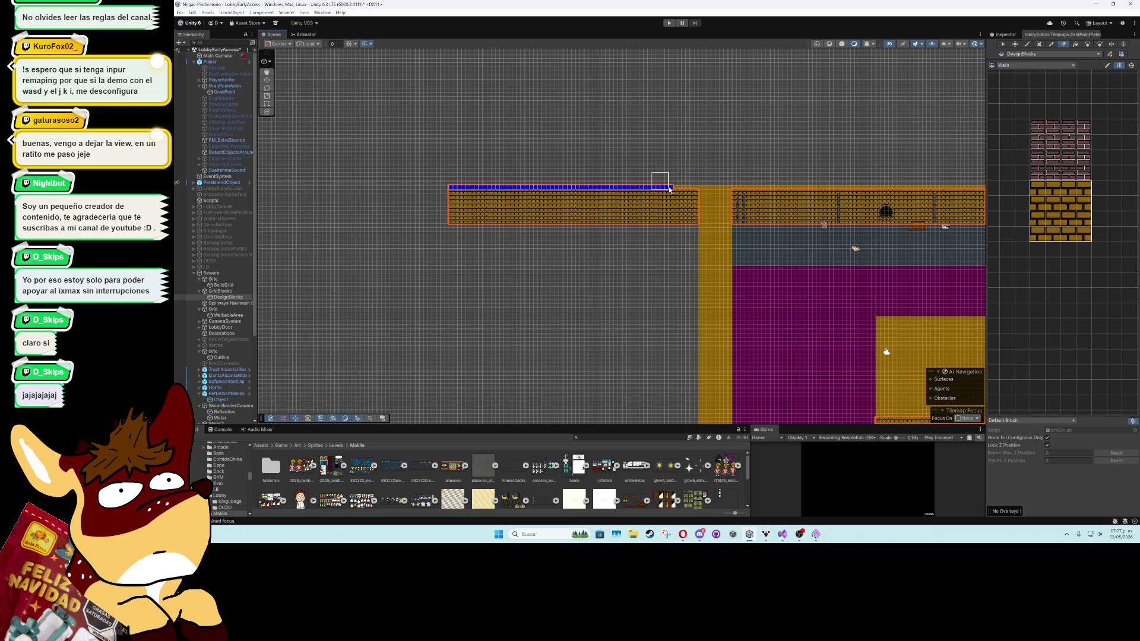
left_click_drag(561, 189, 459, 190)
left_click_drag(676, 208, 471, 184)
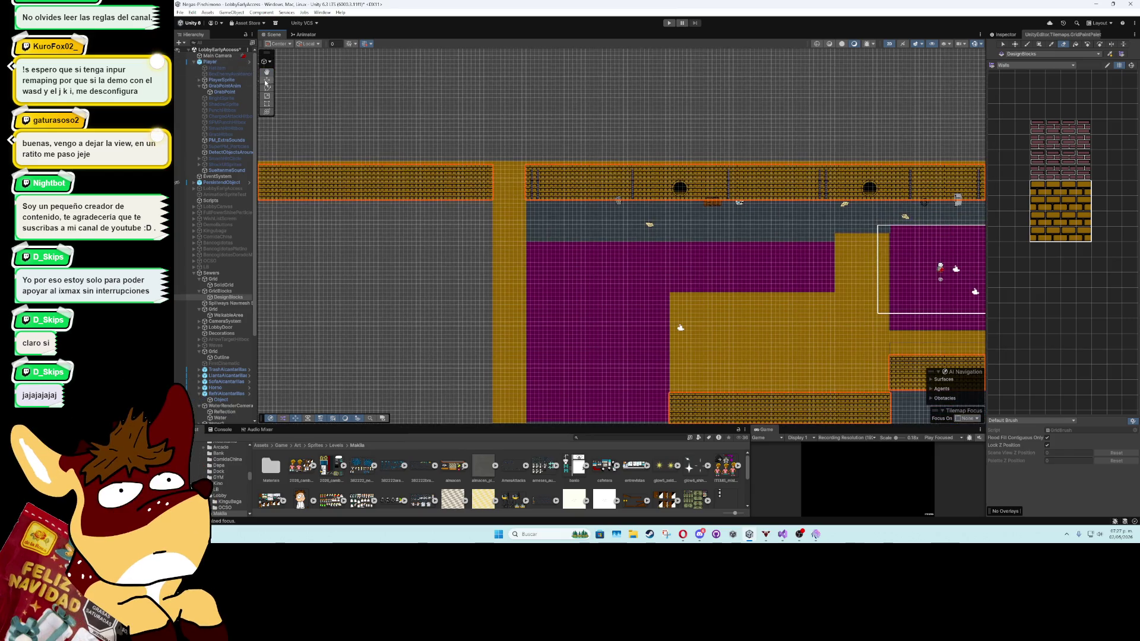
left_click(414, 277)
key("Right")
key("Down")
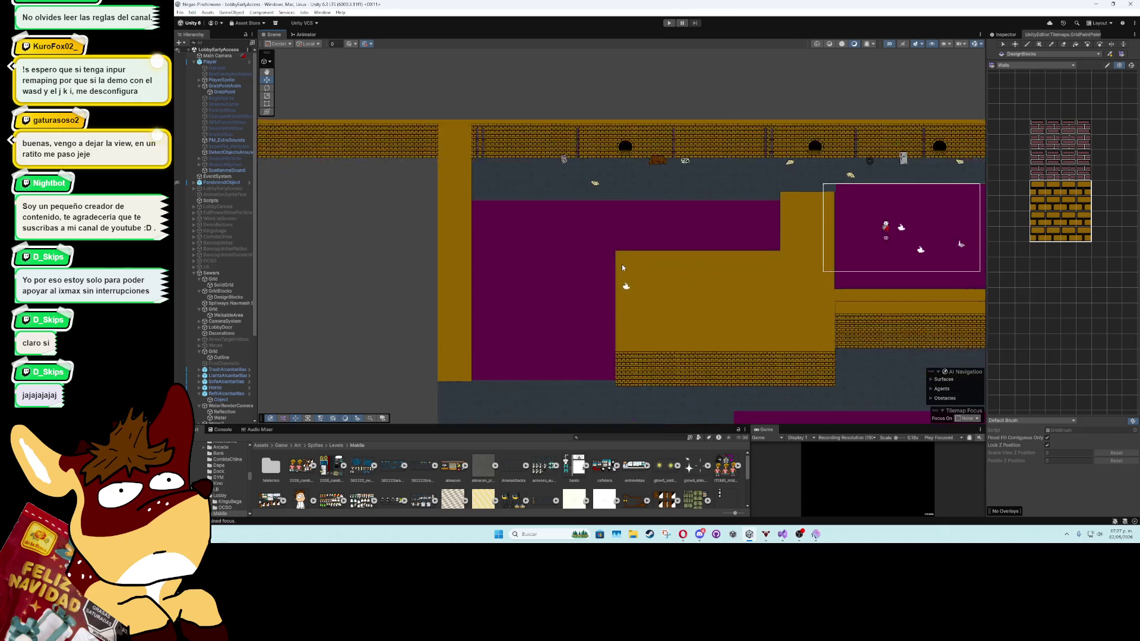
key("Right")
key("Up")
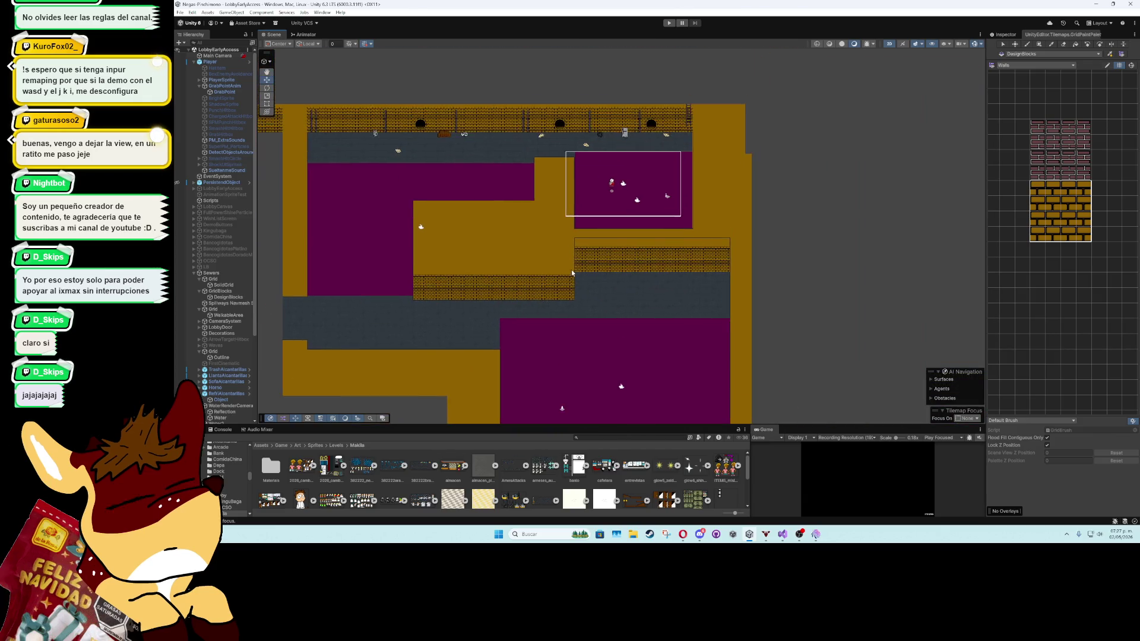
scroll(571, 213, "up", 4)
scroll(572, 209, "up", 3)
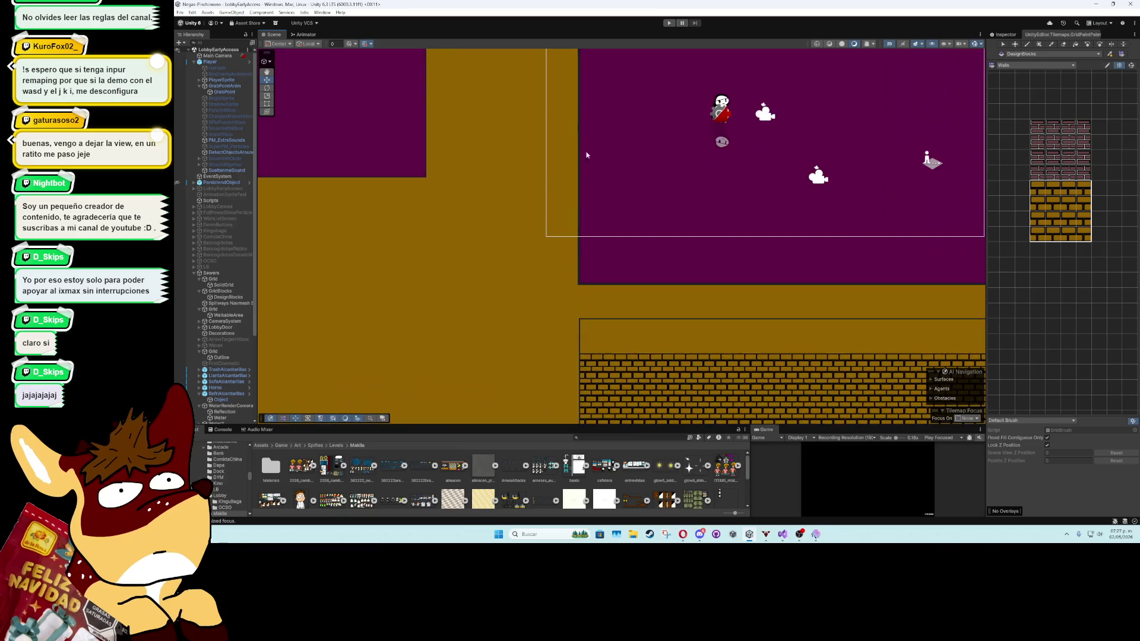
scroll(584, 256, "up", 3)
scroll(584, 256, "down", 5)
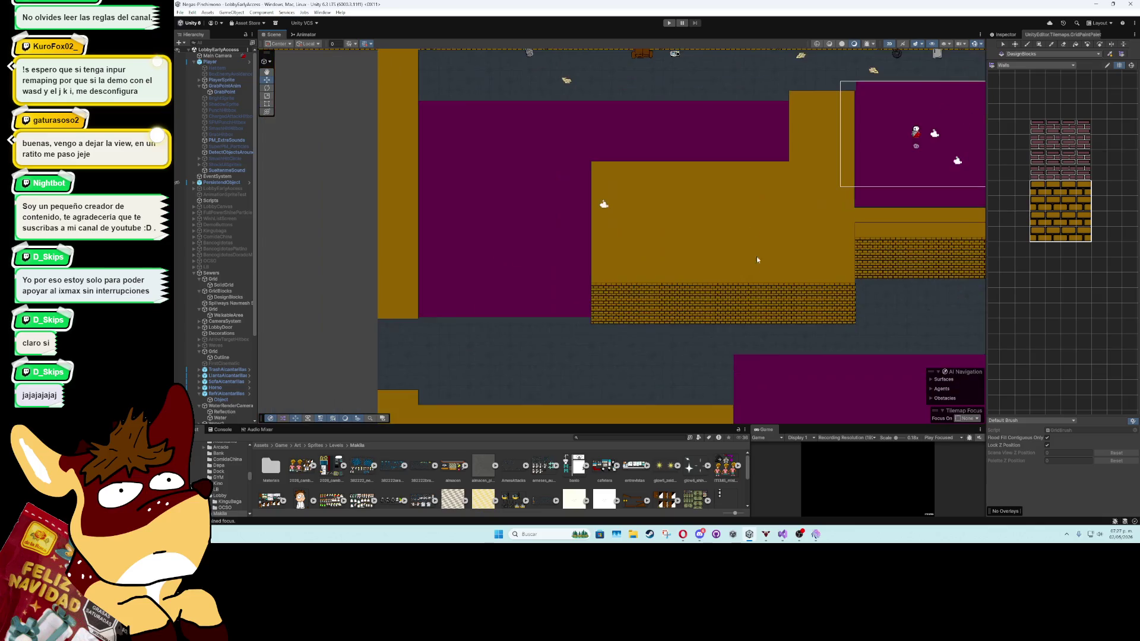
scroll(575, 248, "down", 3)
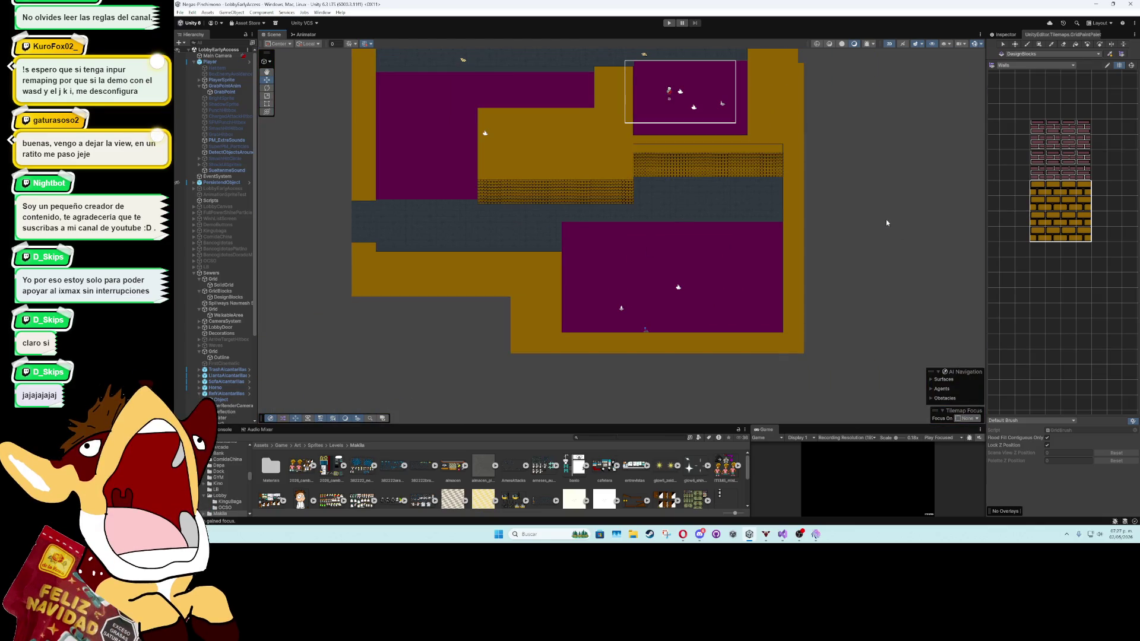
scroll(781, 148, "up", 4)
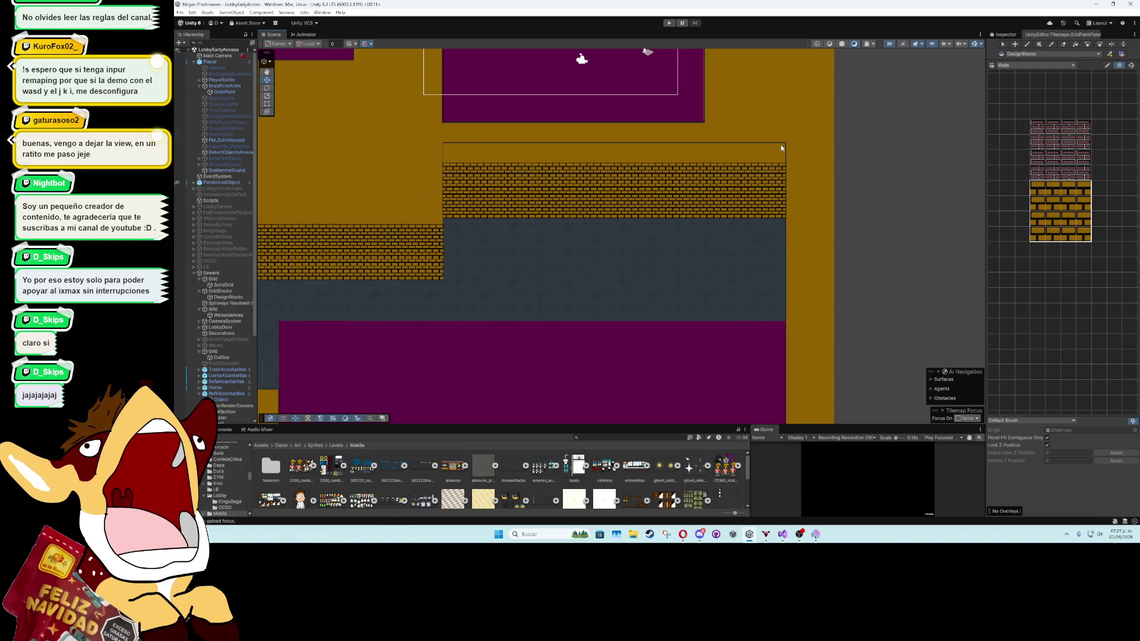
Make Outline the target tilemap and switch the Tile Palette to CollisionBlocks
left_click(443, 152)
scroll(444, 153, "up", 2)
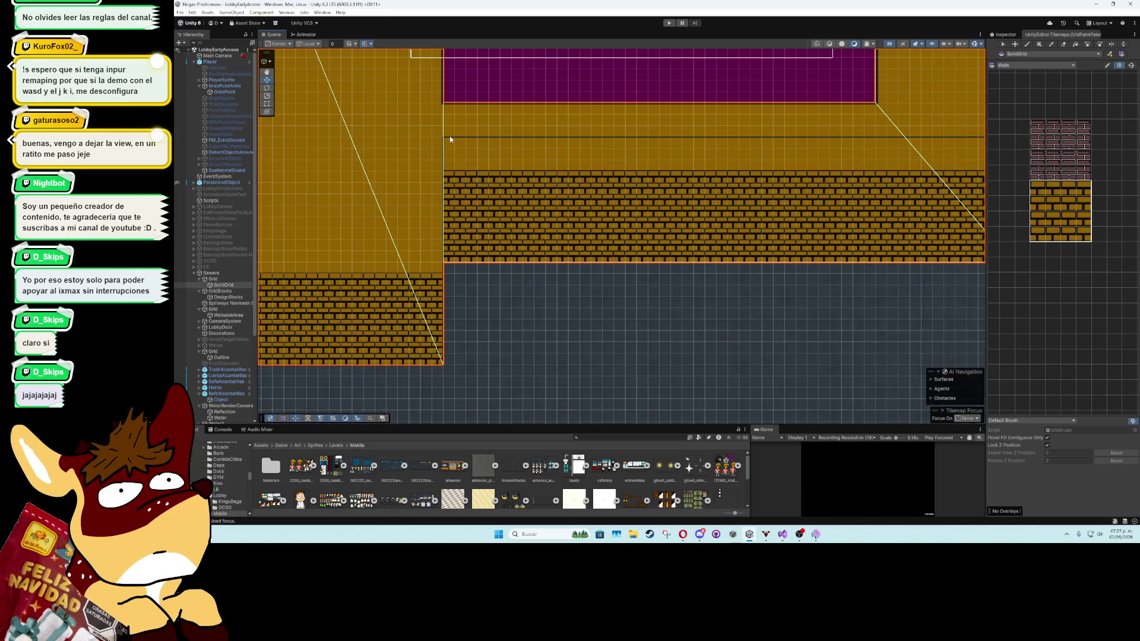
left_click(450, 140)
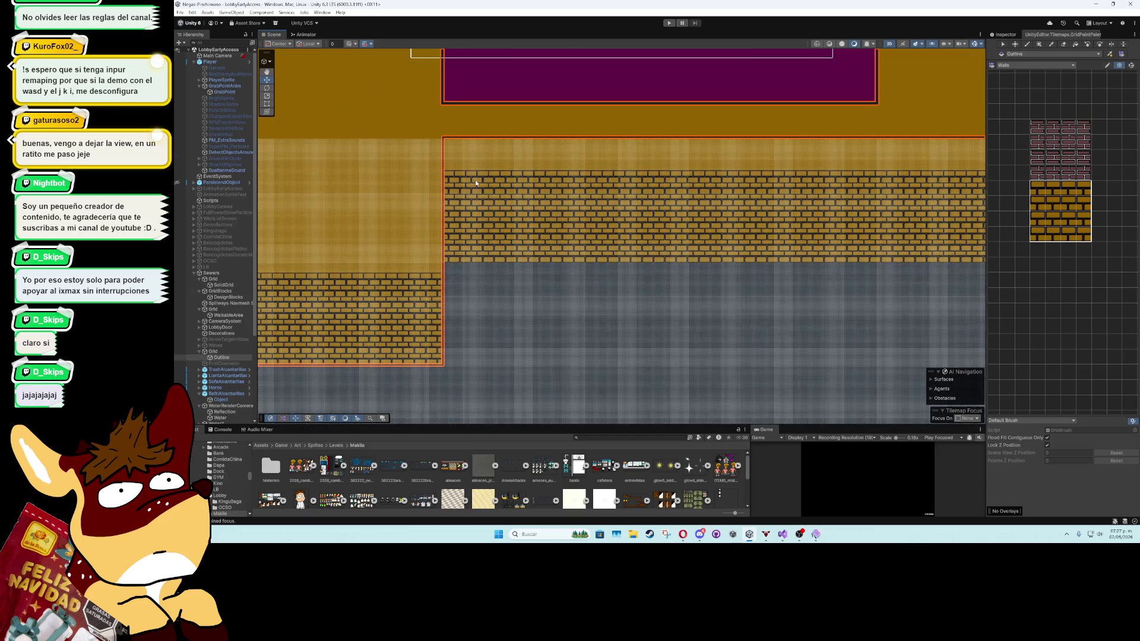
scroll(880, 222, "up", 1)
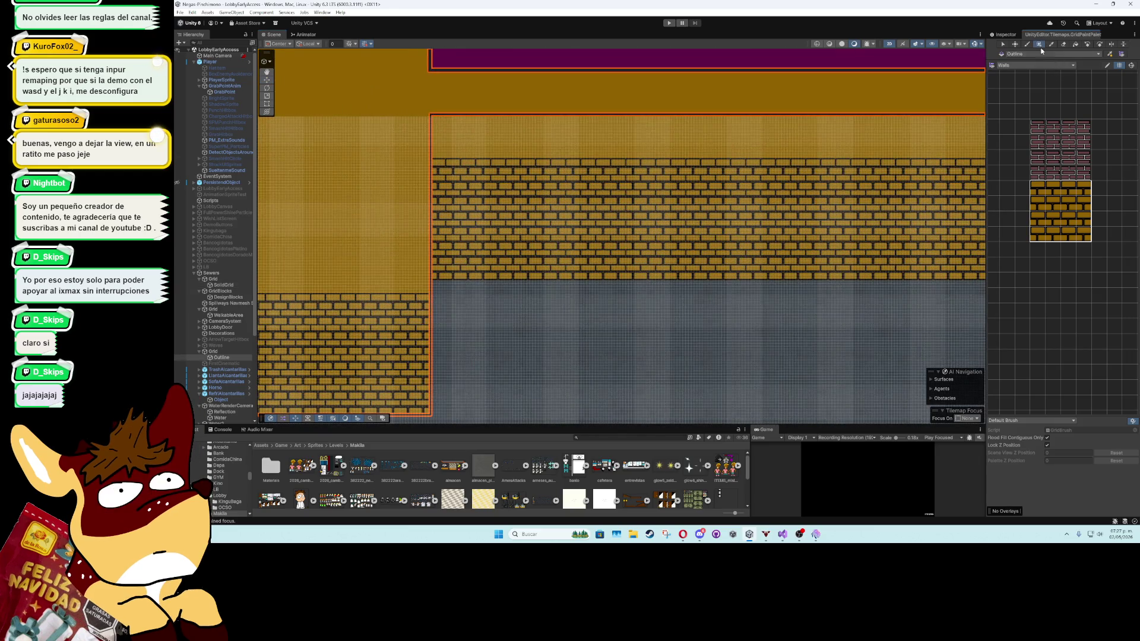
left_click(1031, 65)
left_click(1029, 79)
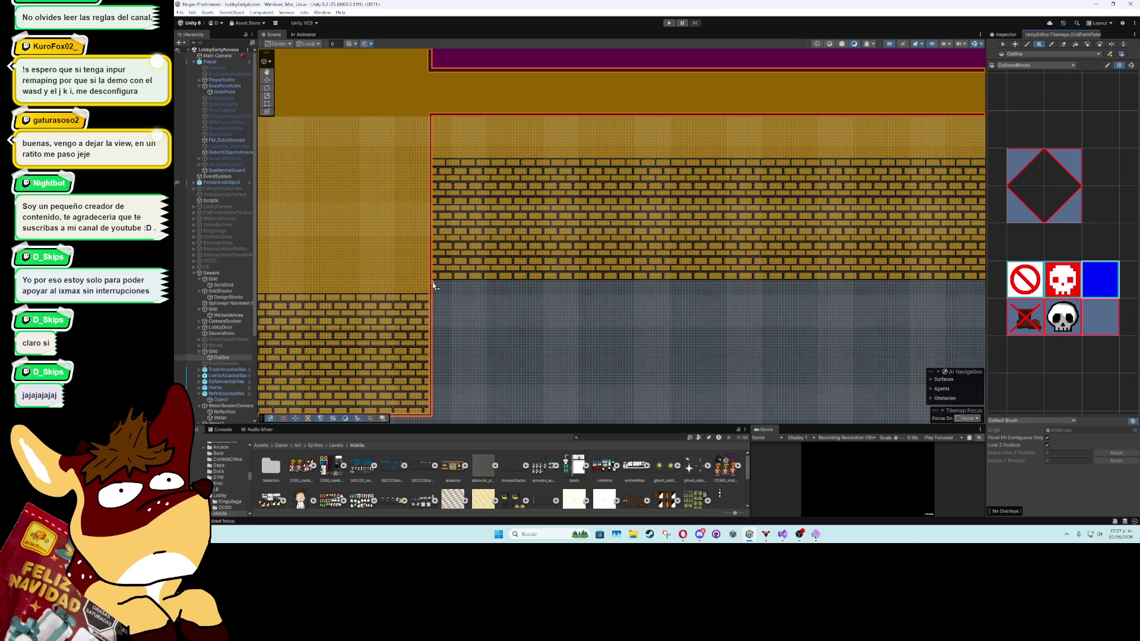
Box-fill a row of collision tiles along the brick wall's bottom edge
scroll(432, 286, "down", 3)
left_click_drag(487, 287, 913, 285)
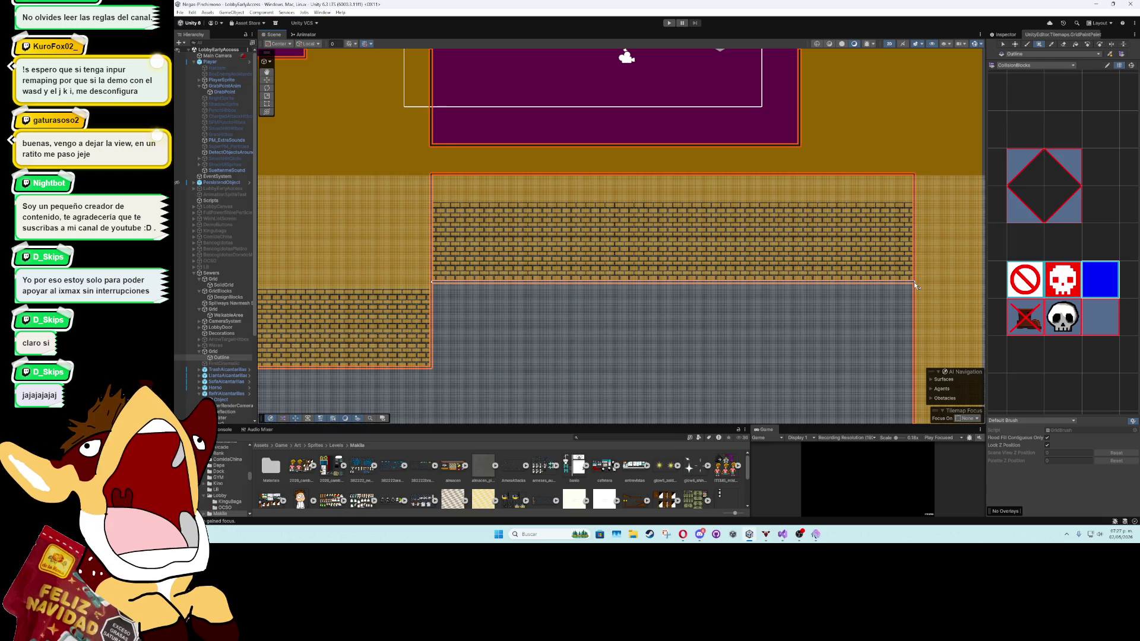
scroll(915, 286, "up", 5)
scroll(915, 286, "down", 2)
scroll(915, 285, "down", 2)
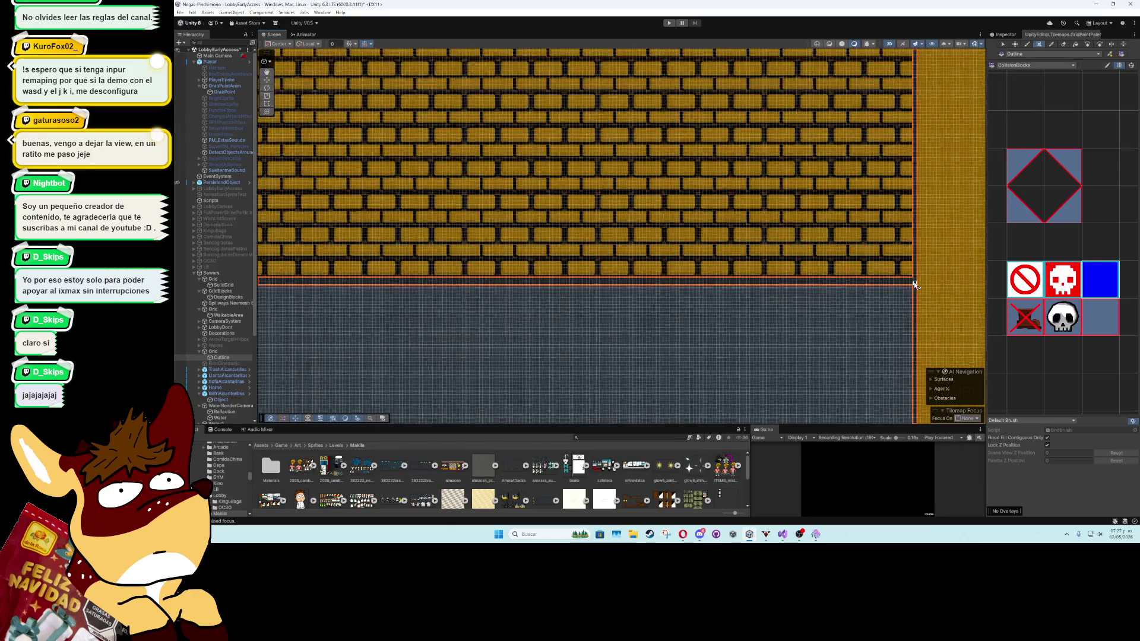
scroll(915, 286, "down", 3)
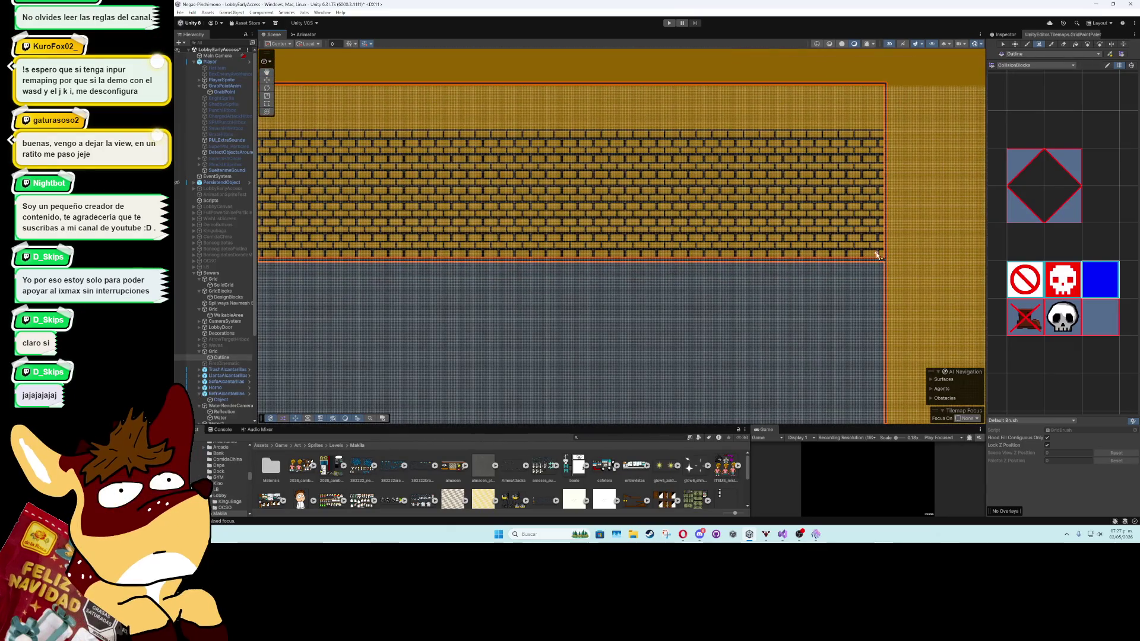
left_click(1062, 45)
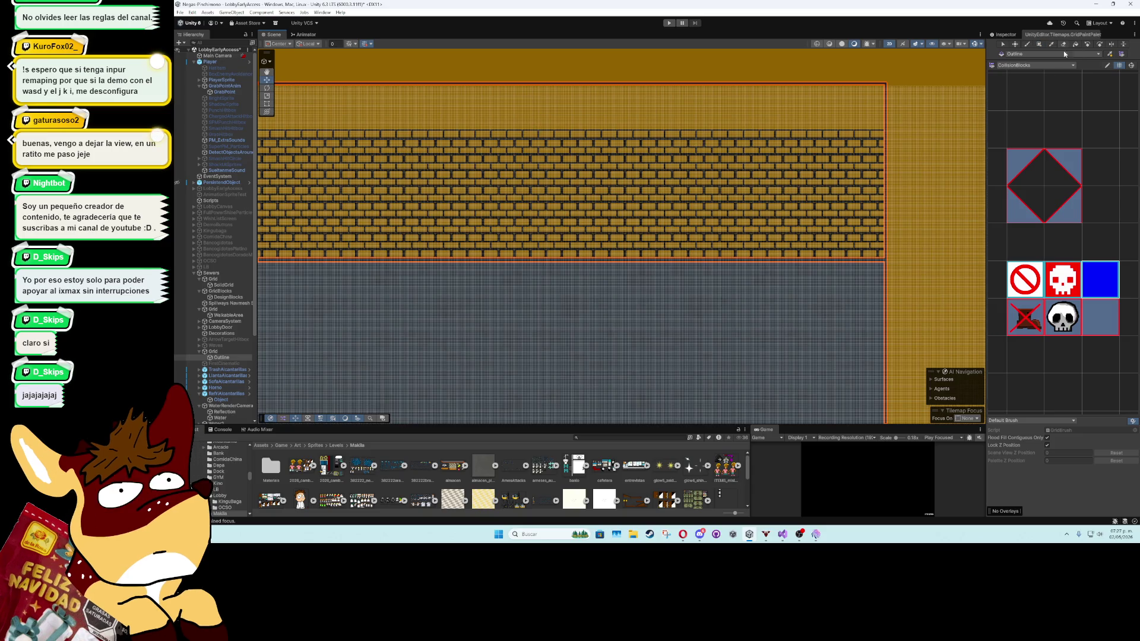
scroll(1067, 208, "down", 5)
left_click_drag(1060, 284, 1114, 293)
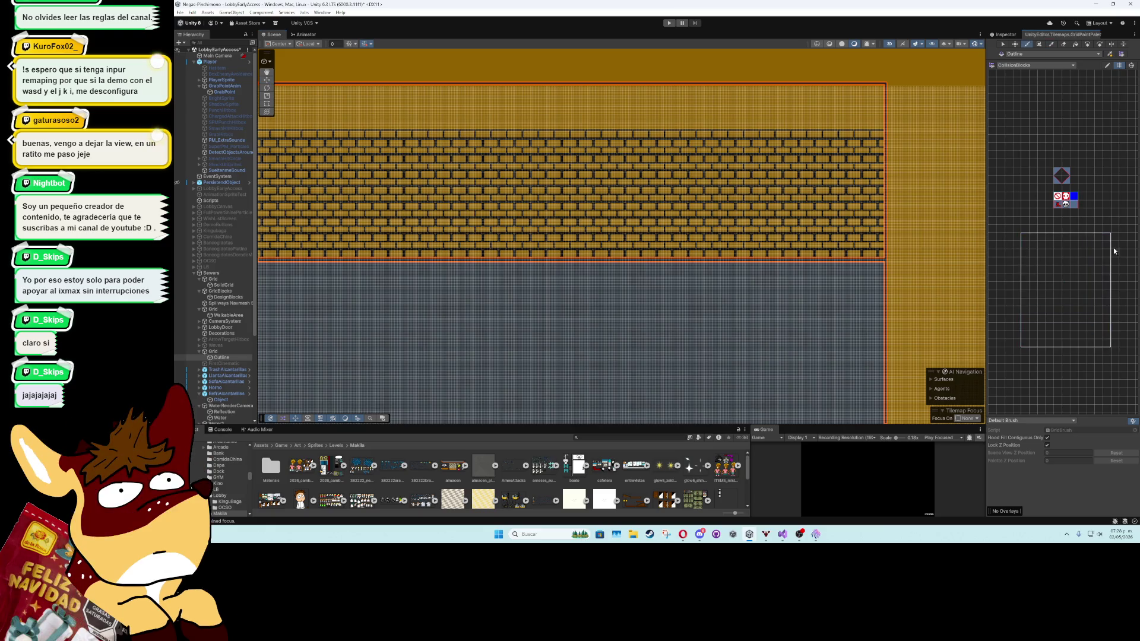
Erase the stray collision tiles along the upper wall's right, top and left edges
left_click(1063, 45)
mouse_move(895, 253)
left_mouse_down()
mouse_move(898, 105)
mouse_move(766, 92)
mouse_move(404, 92)
mouse_move(806, 102)
left_mouse_up()
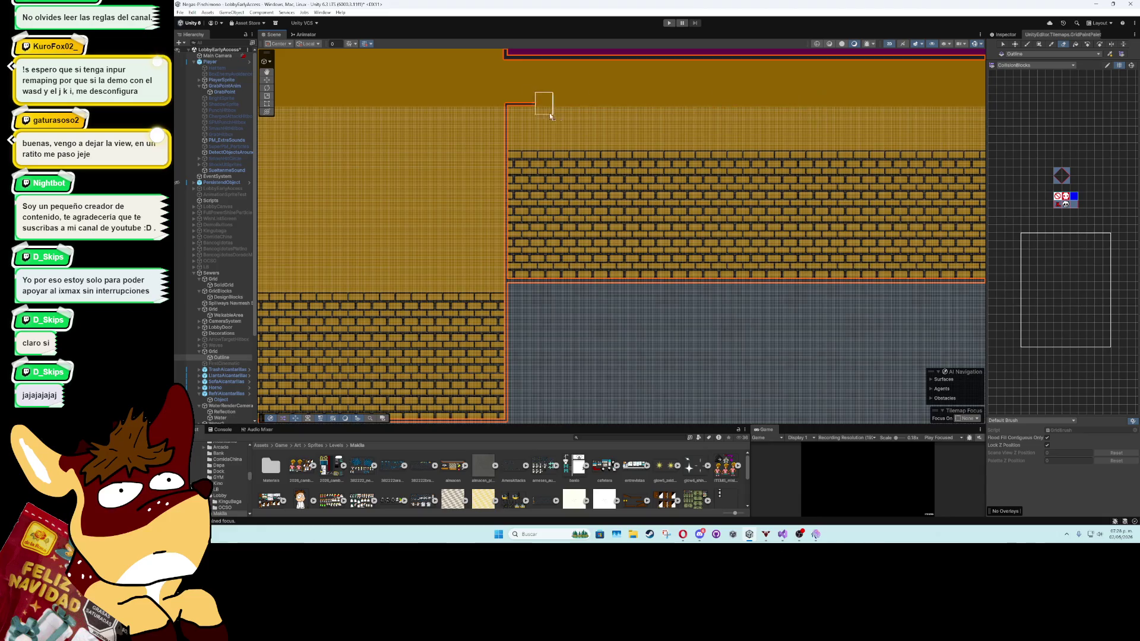
mouse_move(518, 170)
left_mouse_down()
mouse_move(515, 278)
mouse_move(425, 169)
mouse_move(636, 223)
mouse_move(711, 220)
left_mouse_up()
scroll(710, 219, "down", 5)
left_click_drag(605, 216, 800, 230)
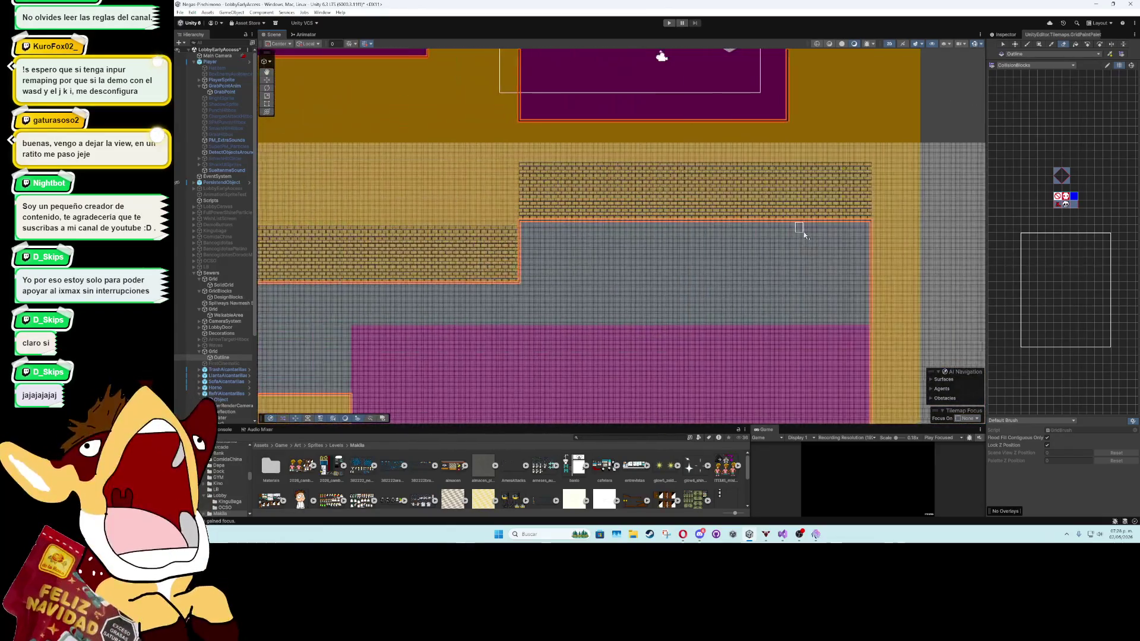
Reselect the Outline tilemap and box-fill a vertical column of collision tiles beside the wall
left_click(975, 88)
left_click(269, 158)
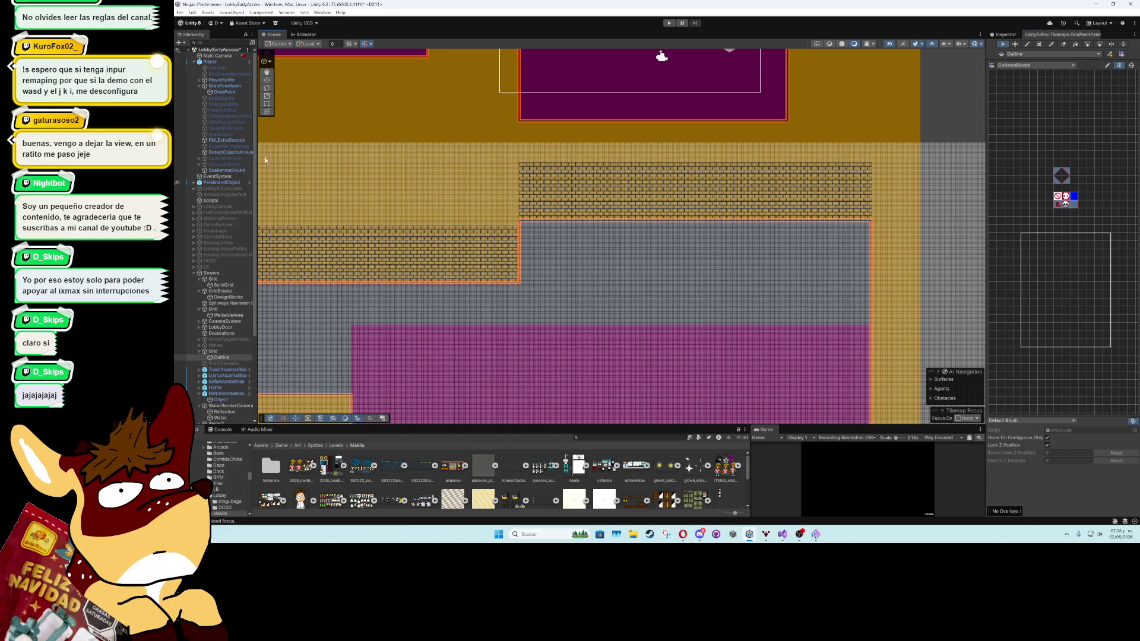
left_click(939, 126)
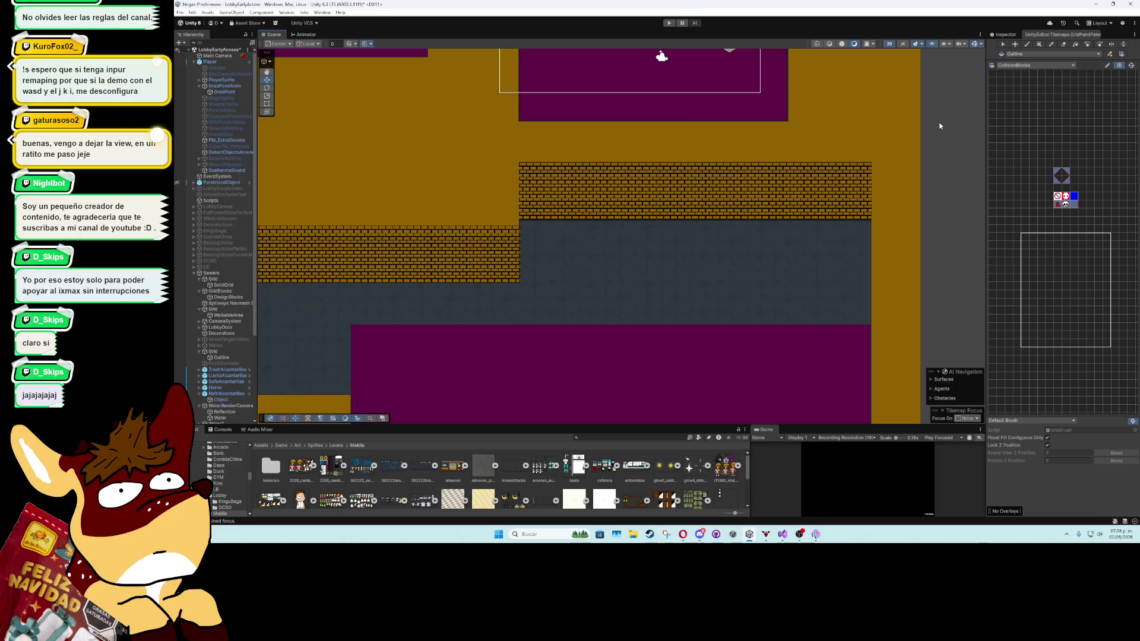
scroll(534, 272, "up", 4)
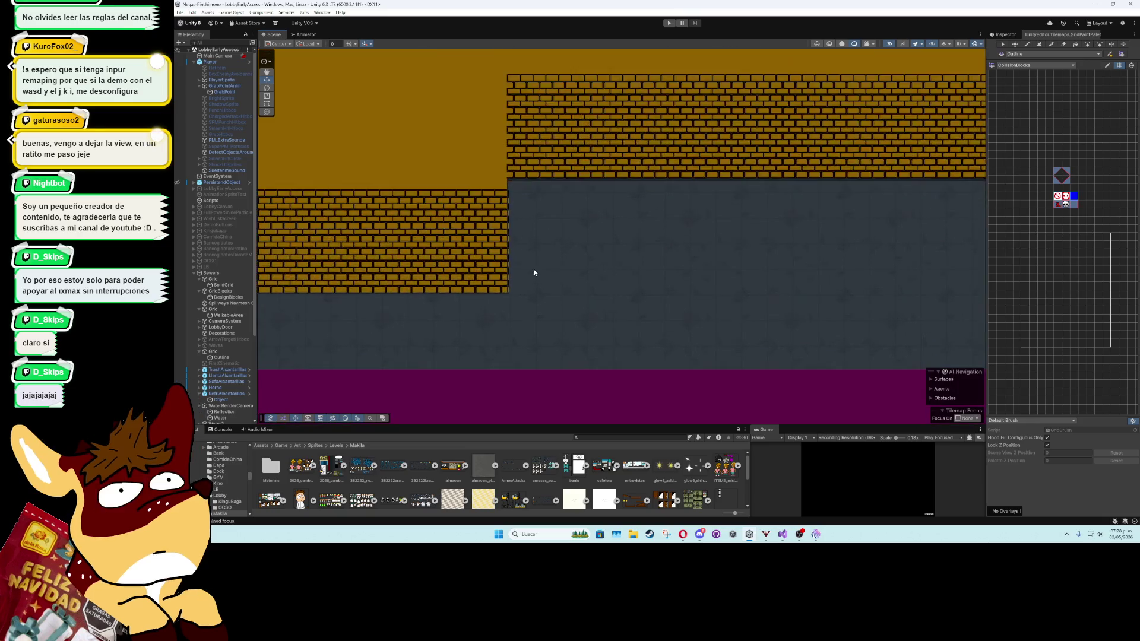
scroll(533, 272, "up", 2)
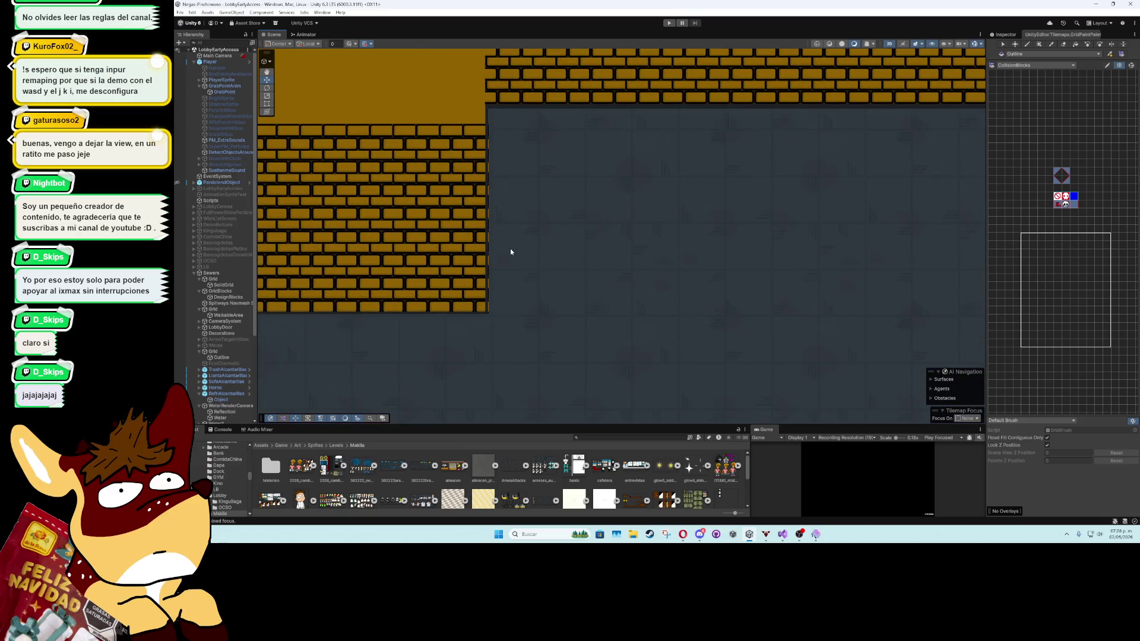
left_click(488, 238)
left_click(1027, 44)
left_click(1039, 45)
left_click_drag(489, 112, 490, 317)
Pan along the brick walls and select the WalkableArea tilemap
scroll(710, 247, "down", 5)
scroll(720, 237, "right", 10)
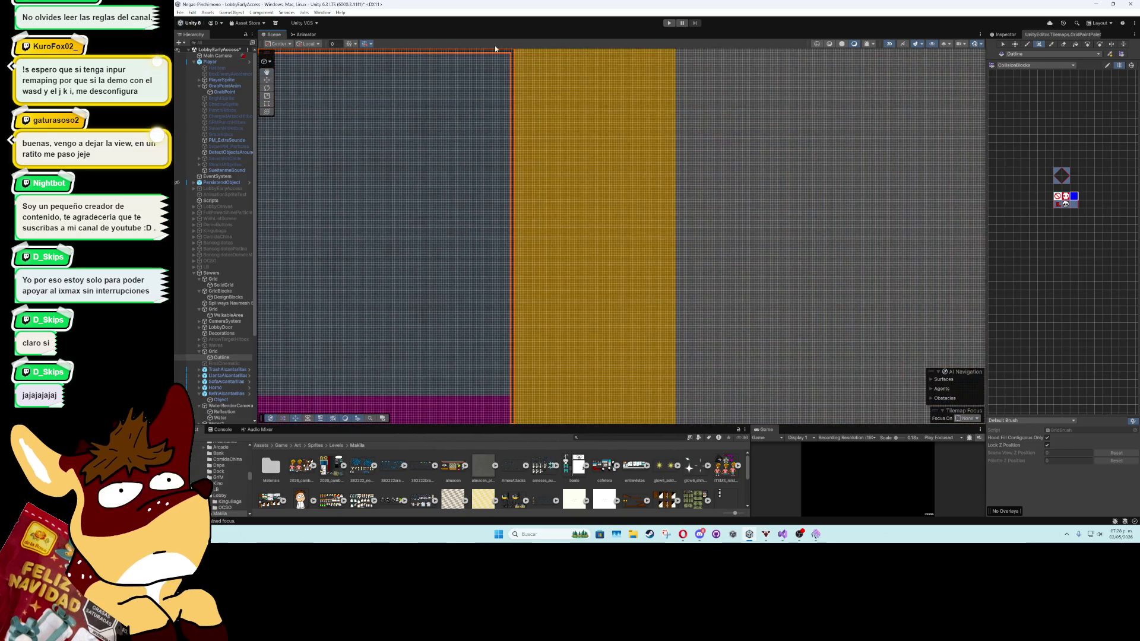
scroll(520, 74, "up", 2)
left_click_drag(526, 74, 554, 161)
scroll(554, 159, "up", 3)
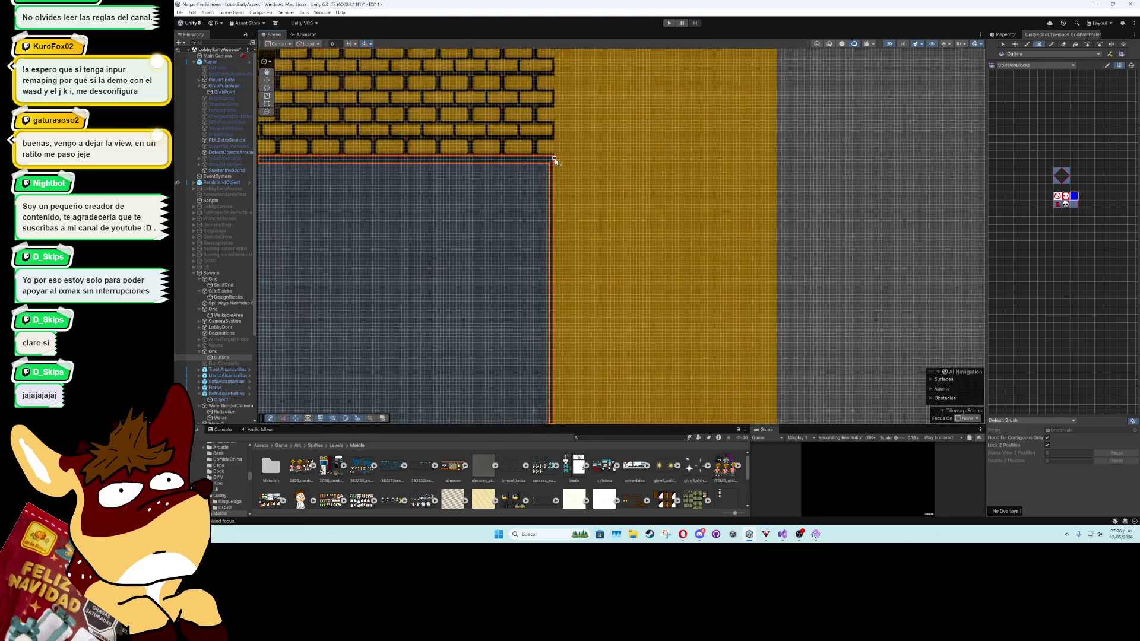
scroll(555, 195, "down", 8)
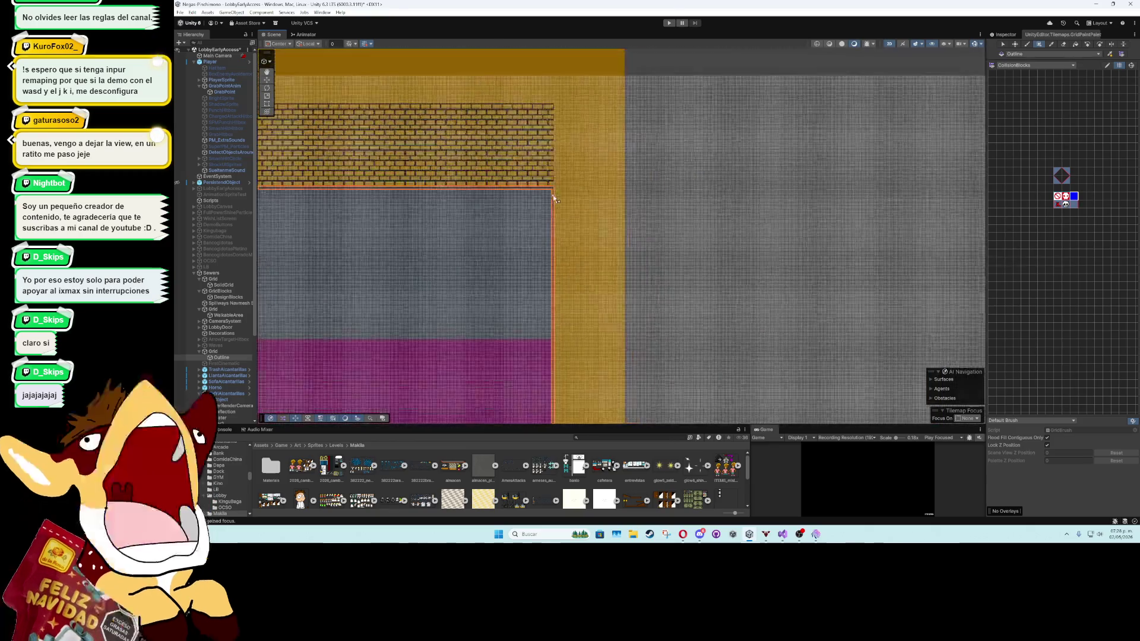
left_click_drag(688, 237, 542, 216)
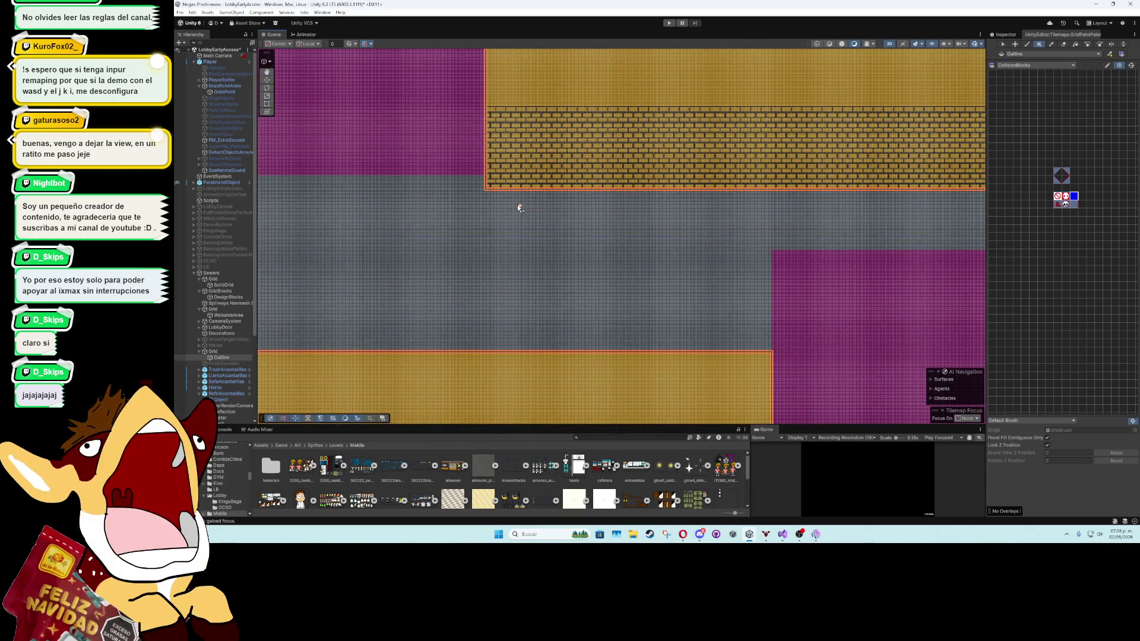
scroll(522, 205, "up", 3)
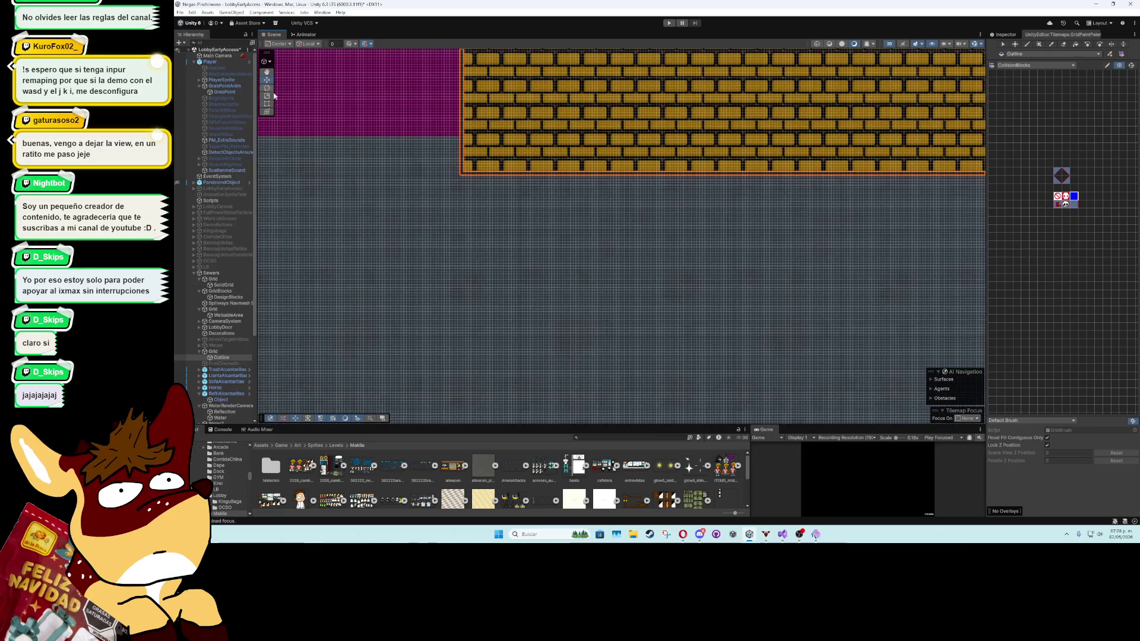
left_click(397, 200)
left_click_drag(493, 177, 659, 392)
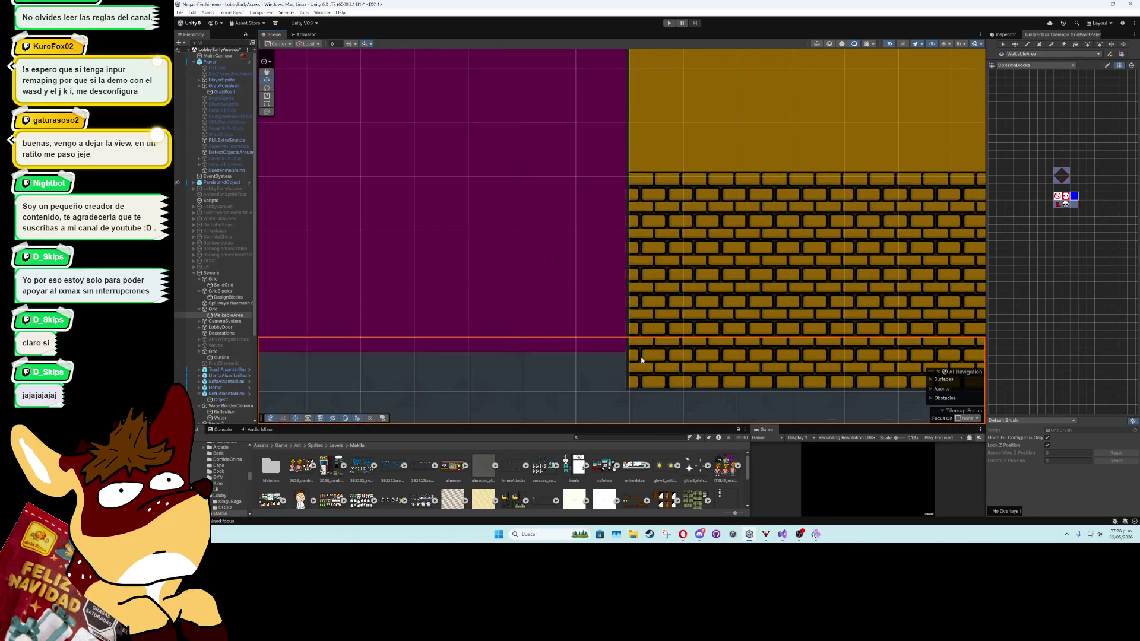
Select the Outline tilemap and mark a one-tile strip up its left edge to the top
scroll(705, 329, "down", 1)
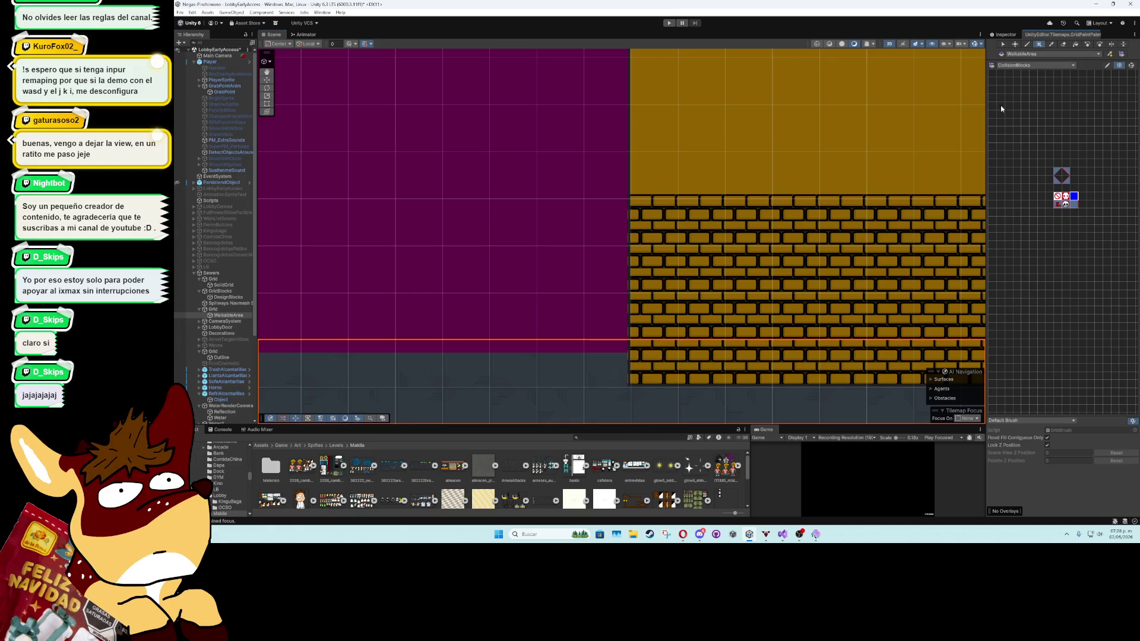
left_click(266, 80)
left_click(629, 217)
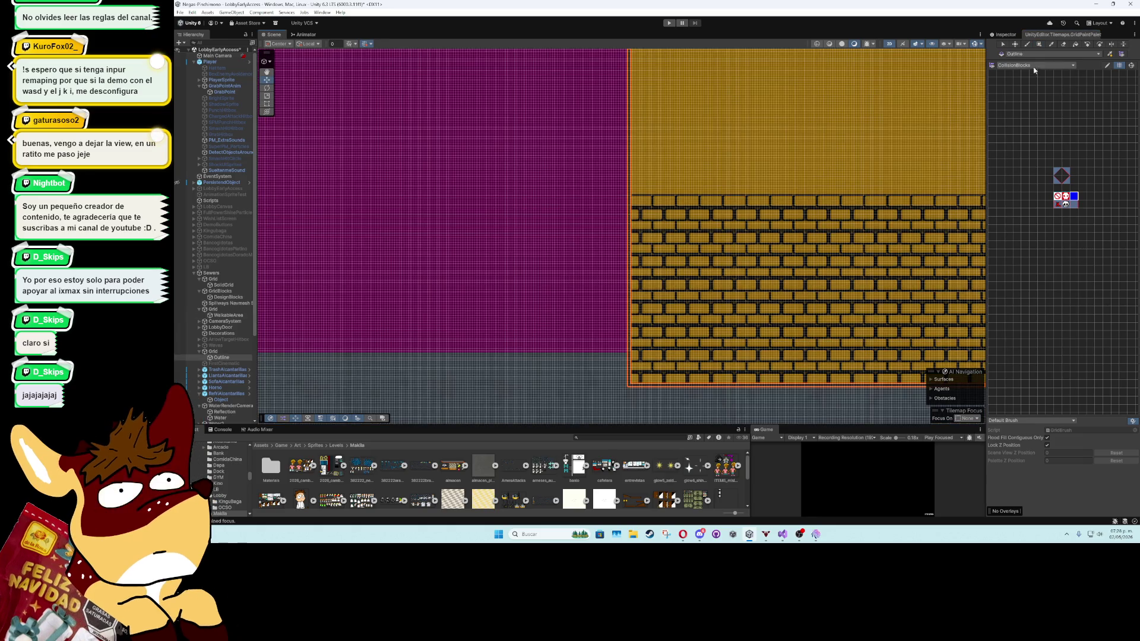
left_click_drag(627, 388, 631, 56)
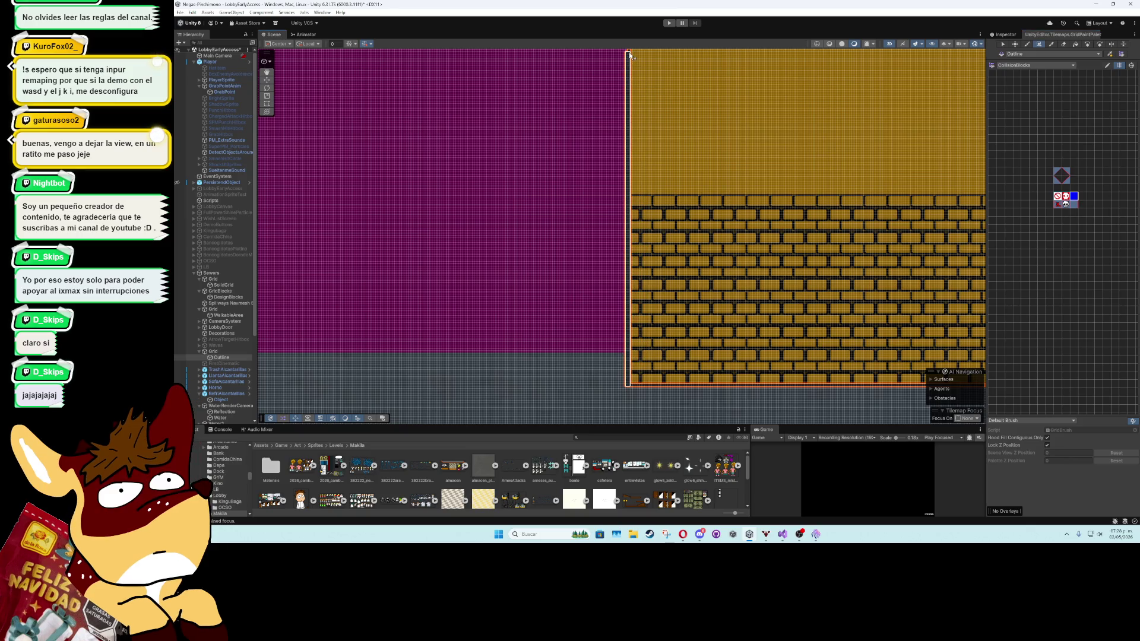
scroll(653, 397, "up", 5)
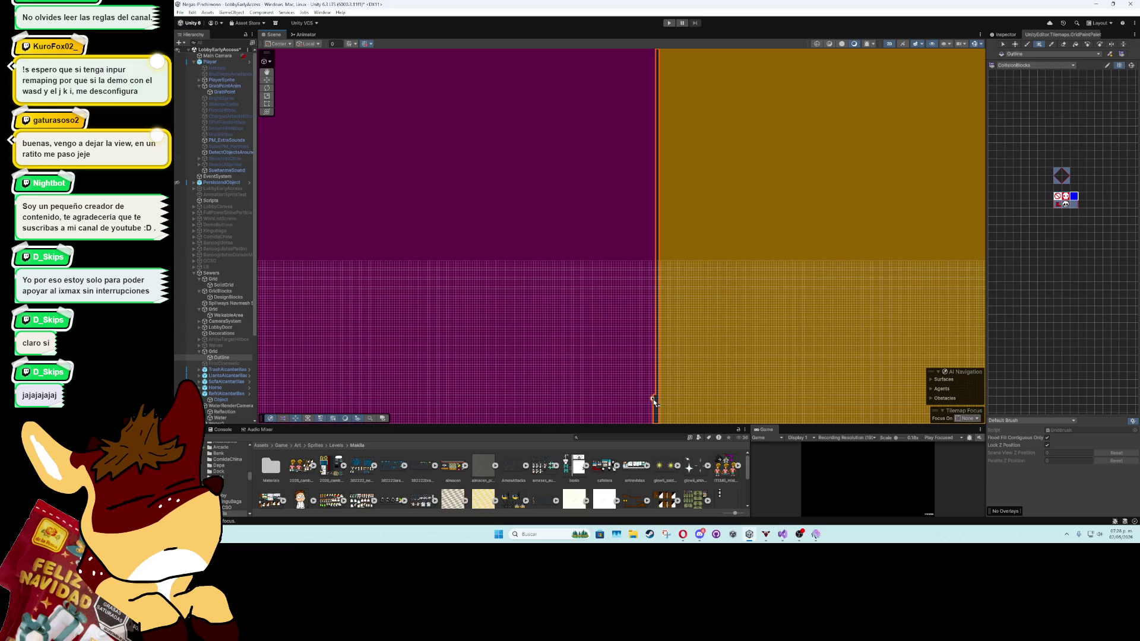
mouse_move(653, 403)
left_mouse_down()
mouse_move(656, 58)
mouse_move(644, 333)
left_mouse_up()
left_click_drag(641, 291, 648, 250)
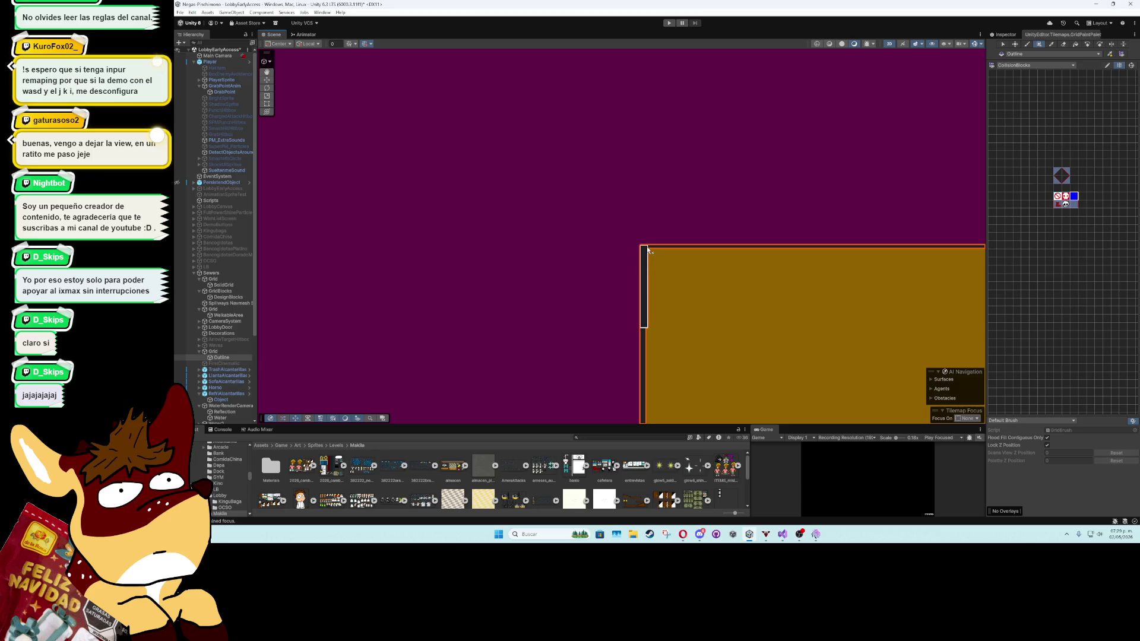
scroll(607, 318, "down", 5)
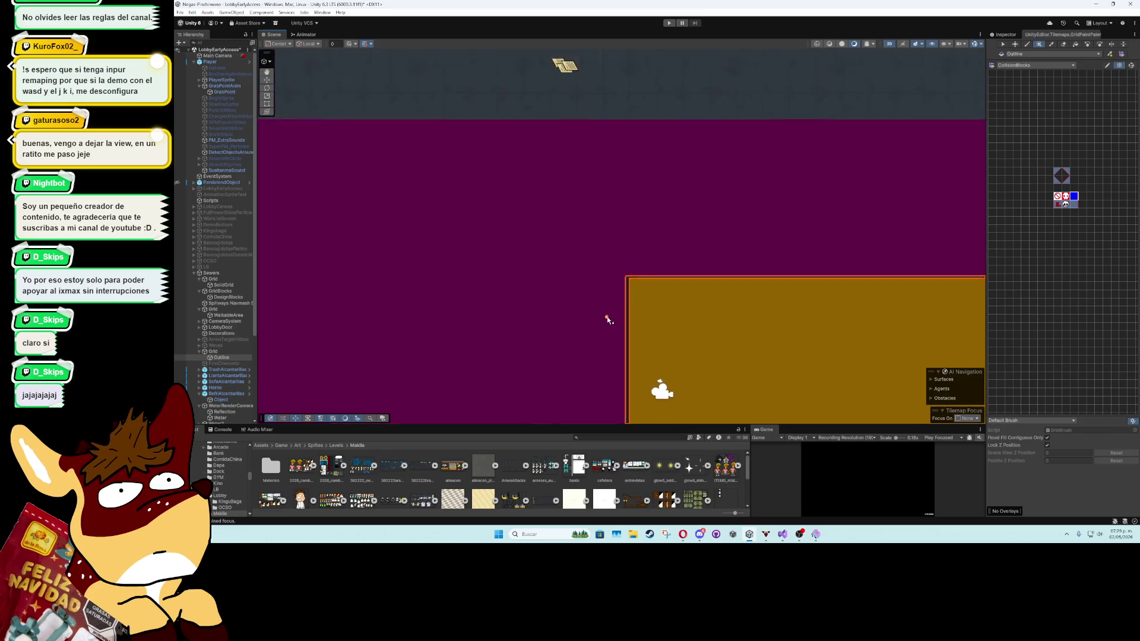
left_click_drag(772, 186, 459, 183)
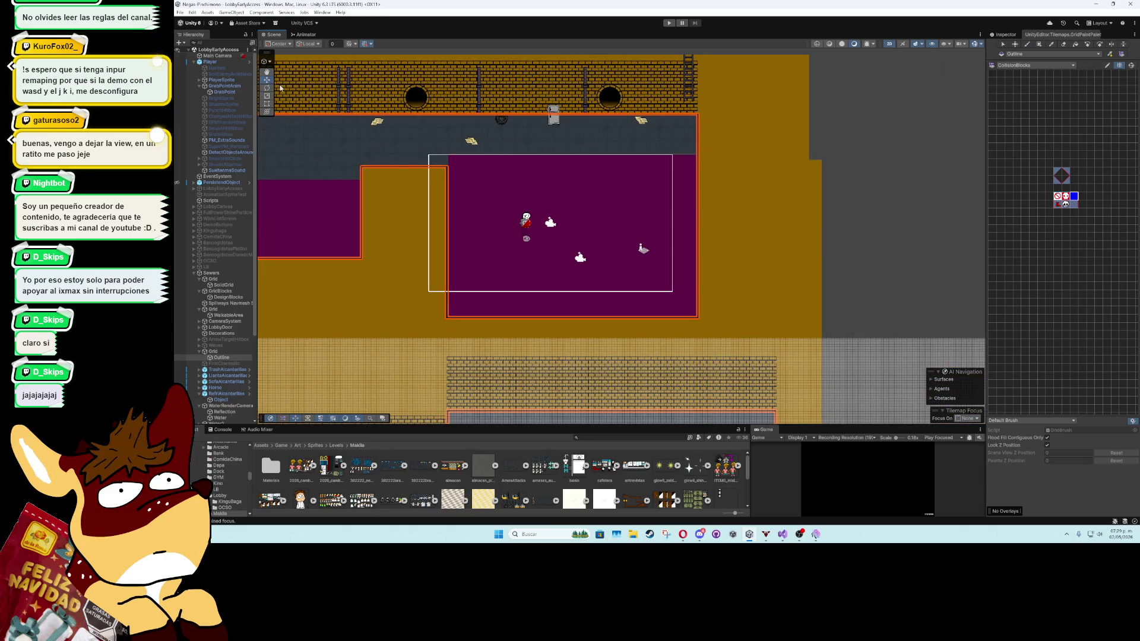
Pick the blue collision tile and paint a vertical line along the room's right edge
left_click(909, 141)
scroll(706, 155, "up", 10)
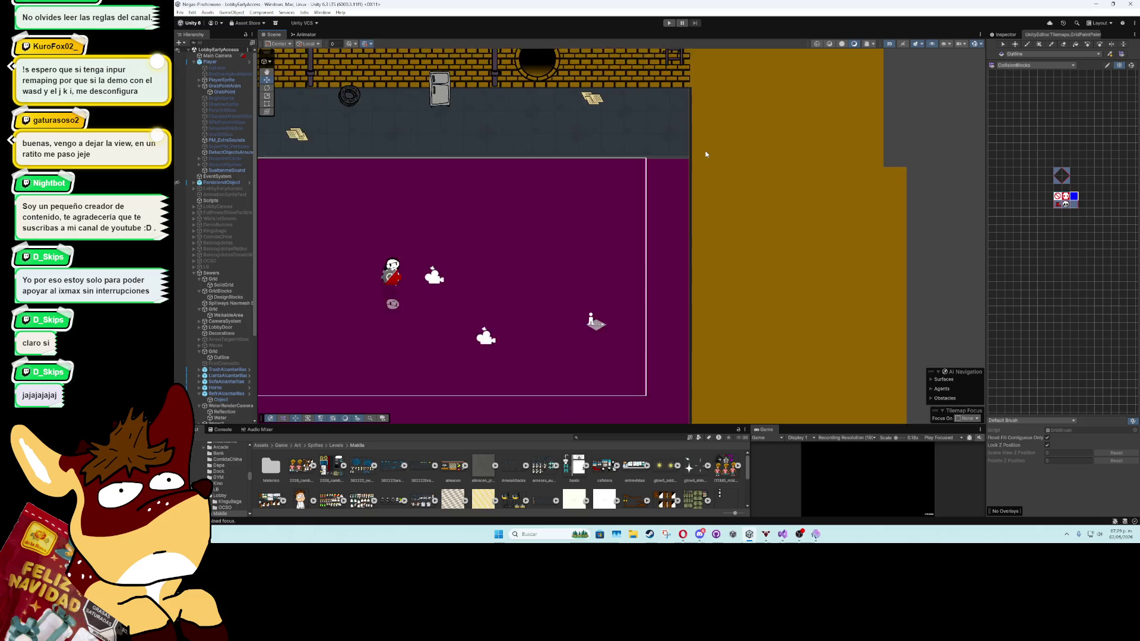
scroll(706, 155, "up", 5)
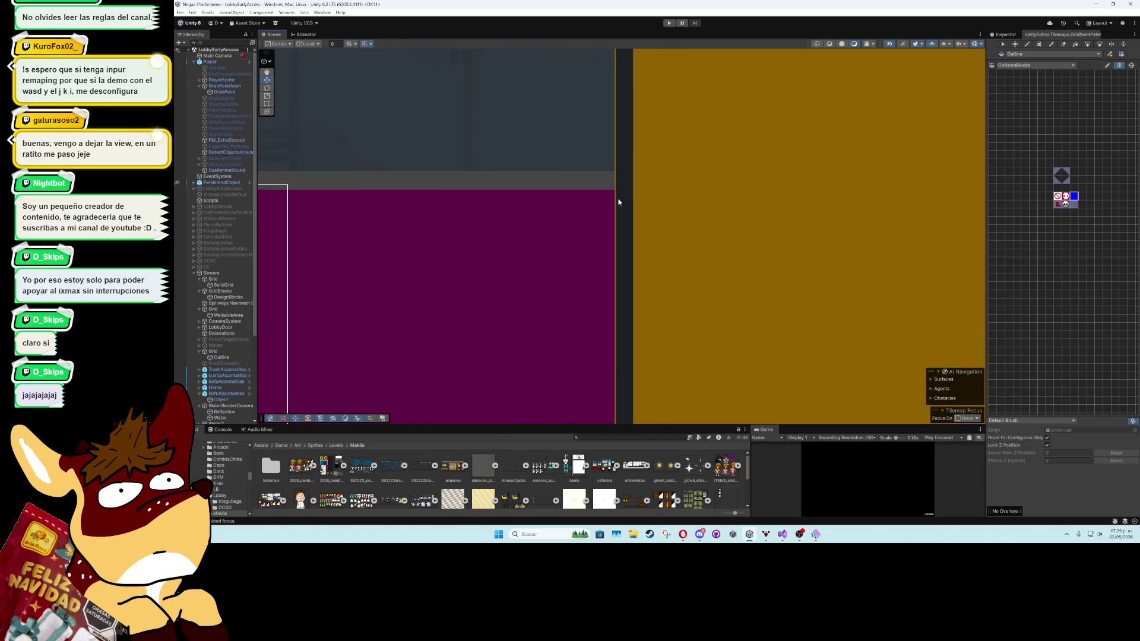
scroll(617, 205, "down", 5)
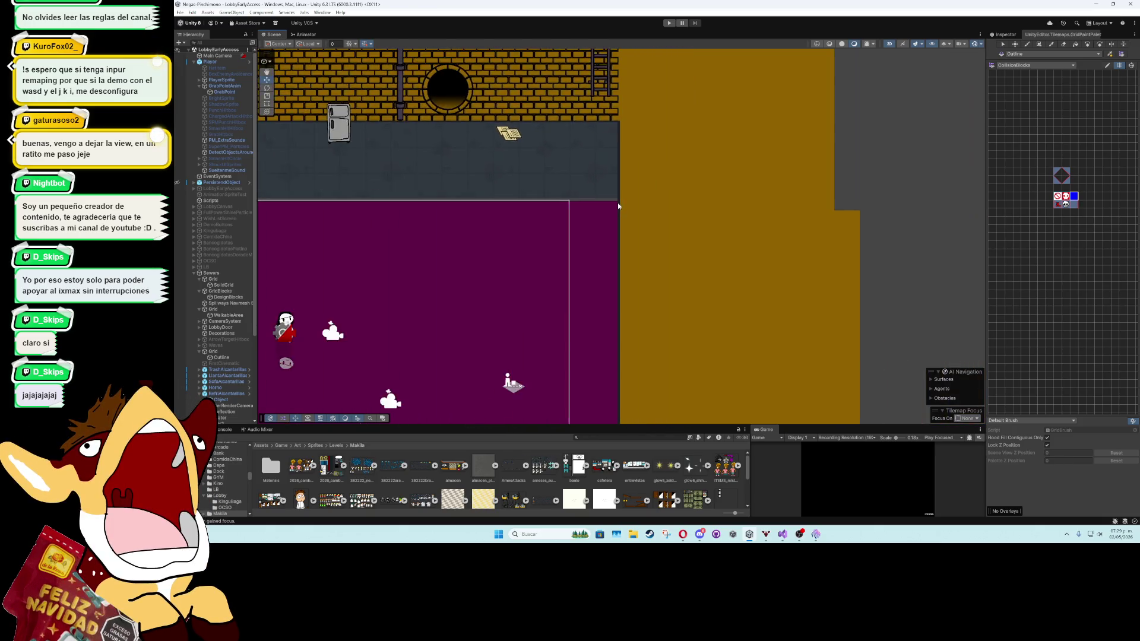
scroll(630, 207, "down", 2)
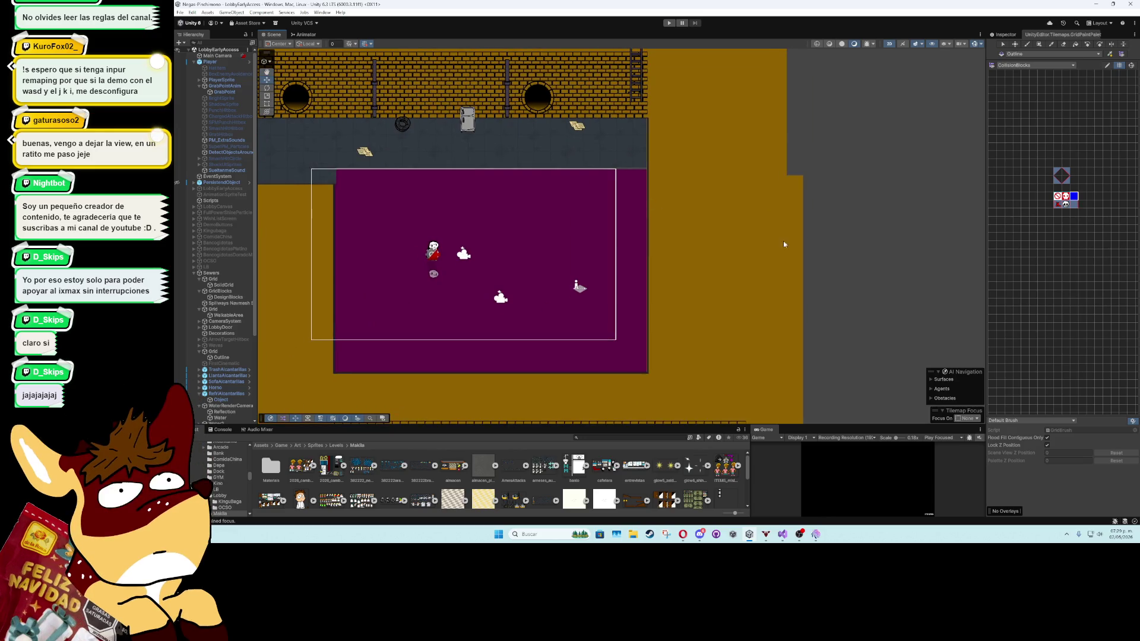
left_click_drag(1012, 88, 1090, 157)
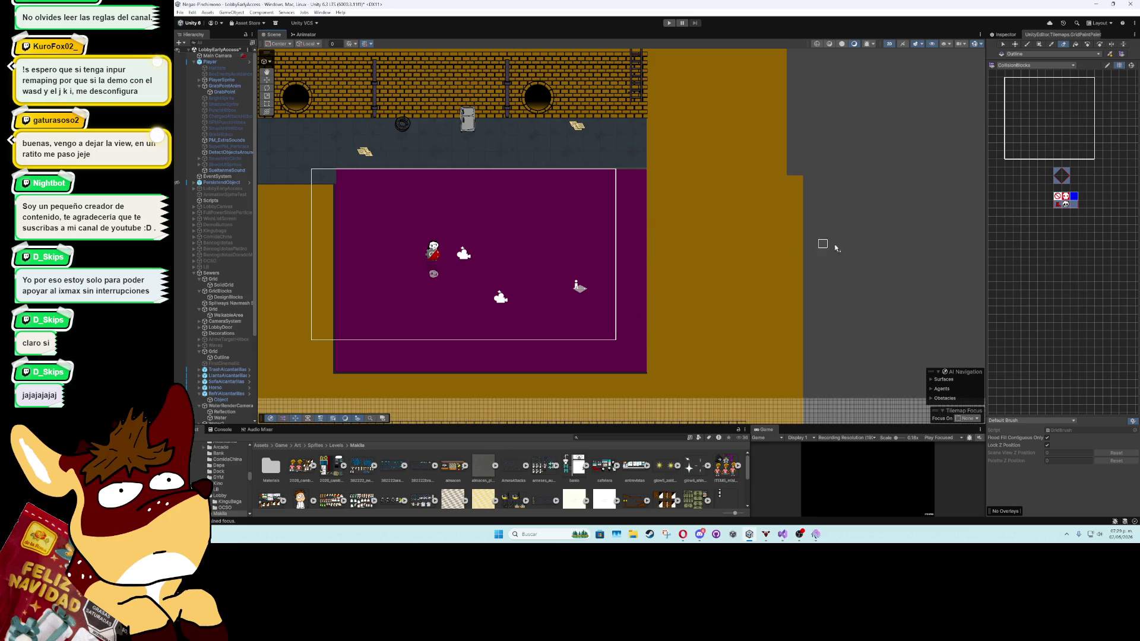
scroll(694, 259, "up", 3)
left_click(1076, 197)
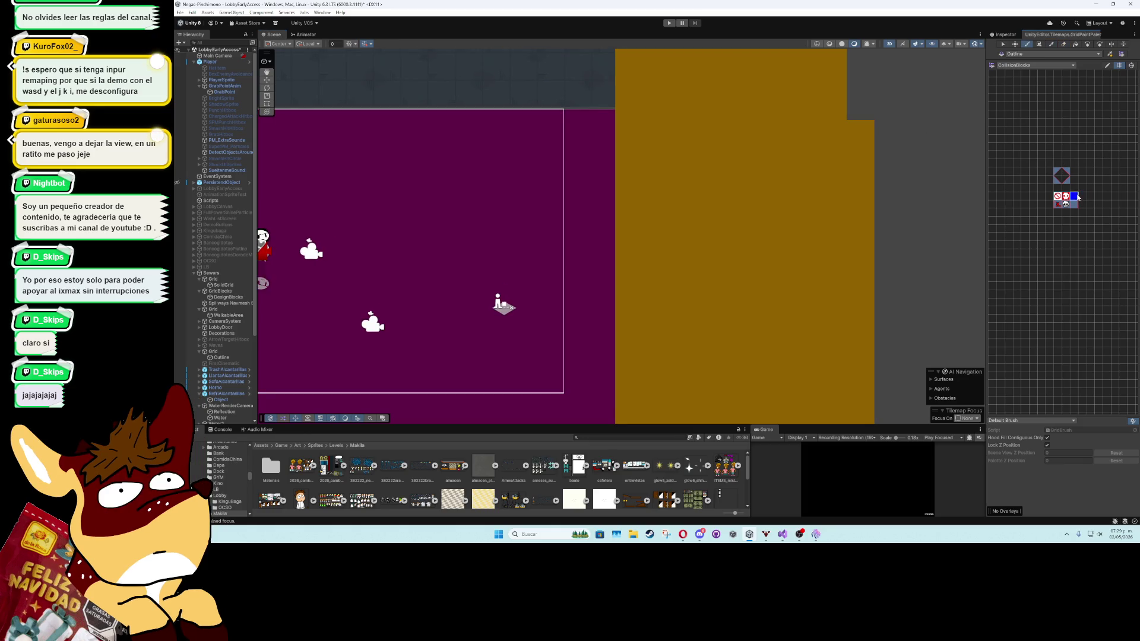
mouse_move(640, 306)
left_mouse_down()
mouse_move(674, 283)
mouse_move(688, 233)
left_mouse_up()
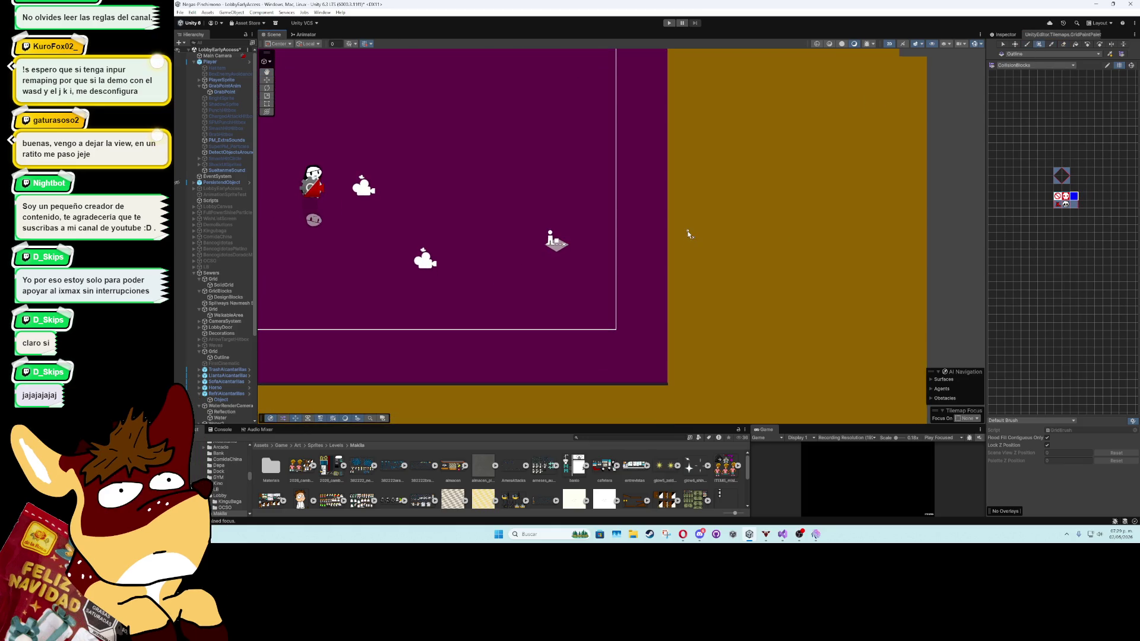
mouse_move(668, 384)
left_mouse_down()
mouse_move(667, 106)
mouse_move(670, 304)
mouse_move(669, 157)
left_mouse_up()
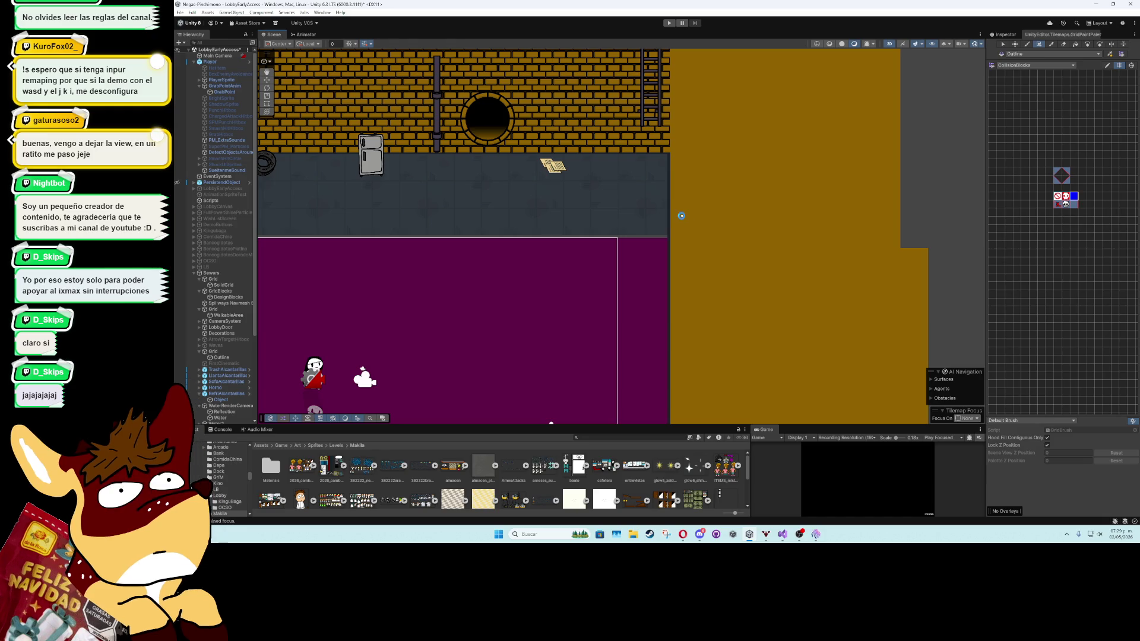
Stop painting, switch to the Move tool (W) and zoom out over the level
left_click(1004, 45)
key("w")
scroll(585, 239, "down", 3)
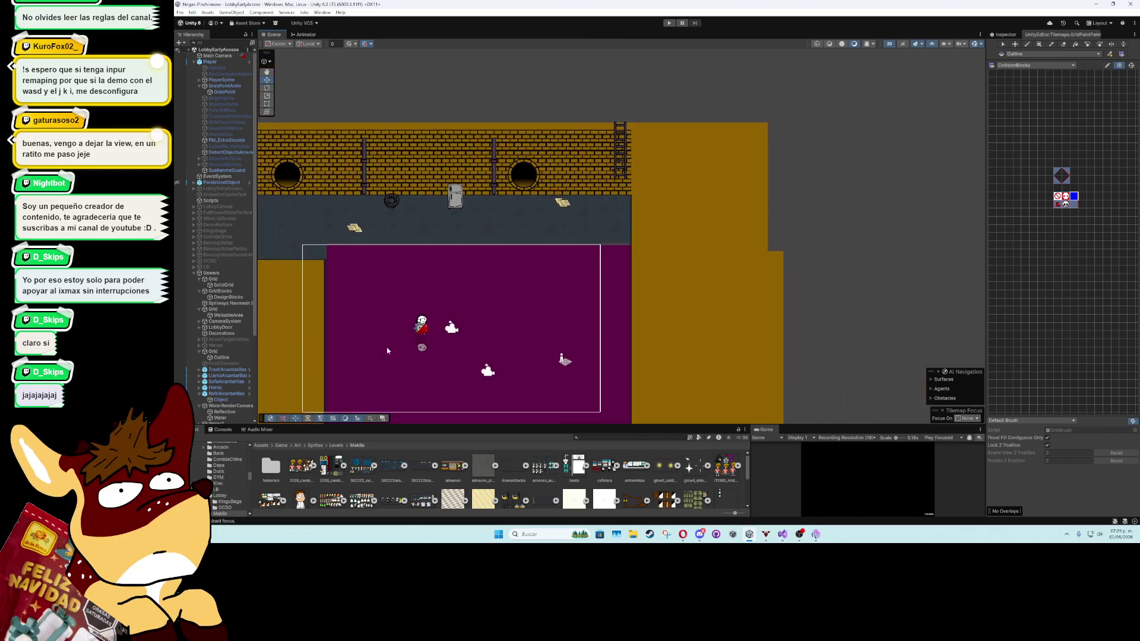
left_click_drag(387, 351, 750, 279)
scroll(750, 279, "down", 3)
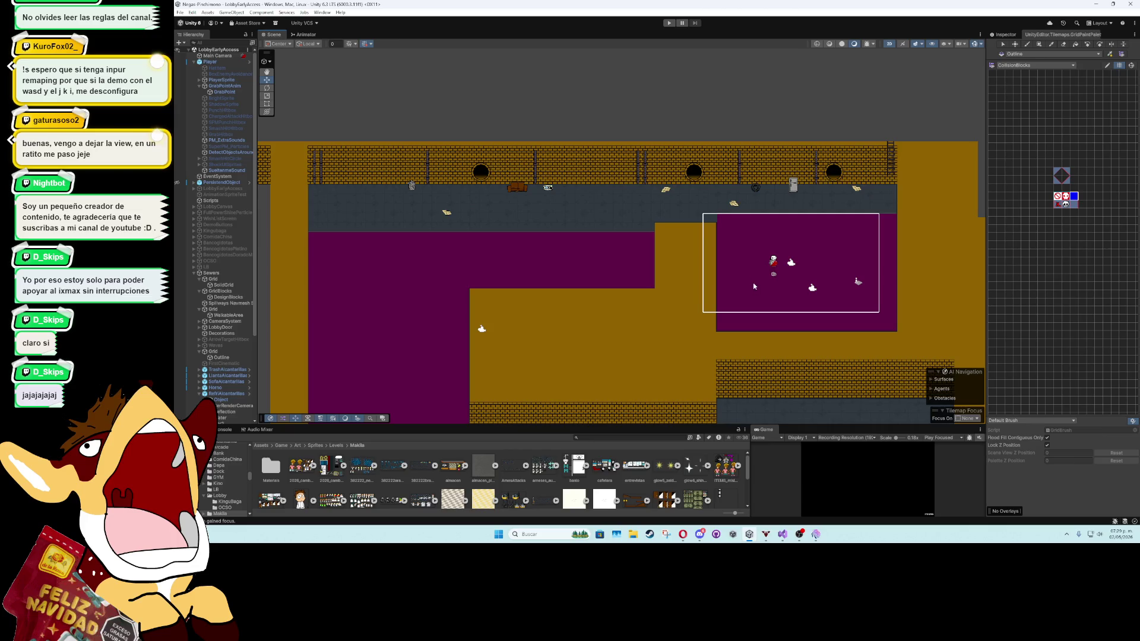
scroll(753, 287, "down", 2)
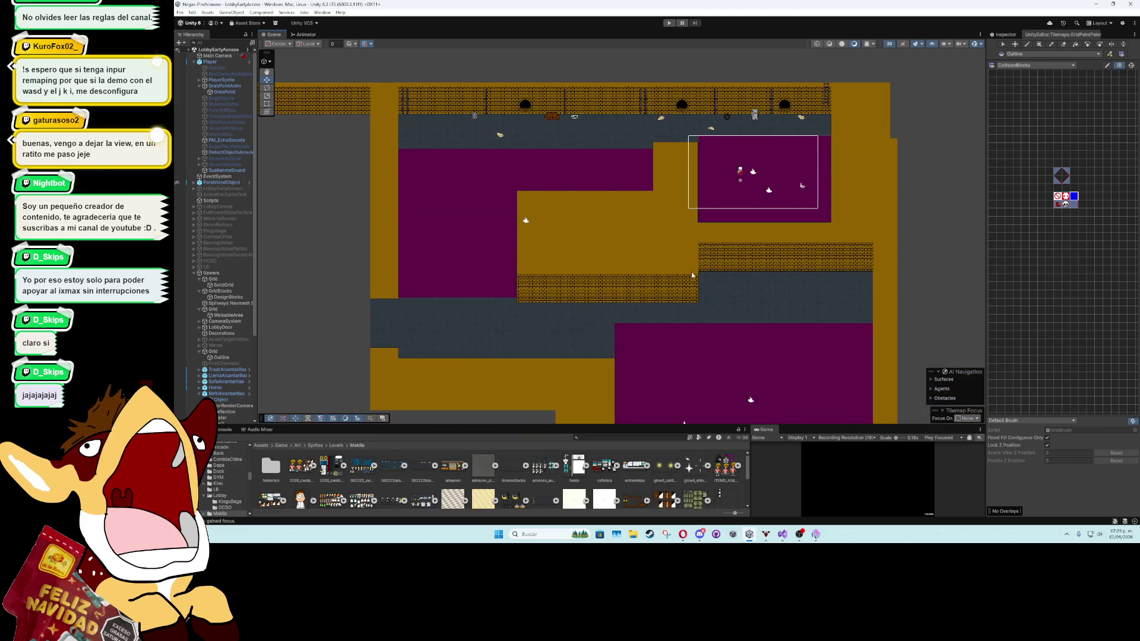
Move the vertical pipes from the top wall to the right end of the lower brick wall
left_click(565, 101)
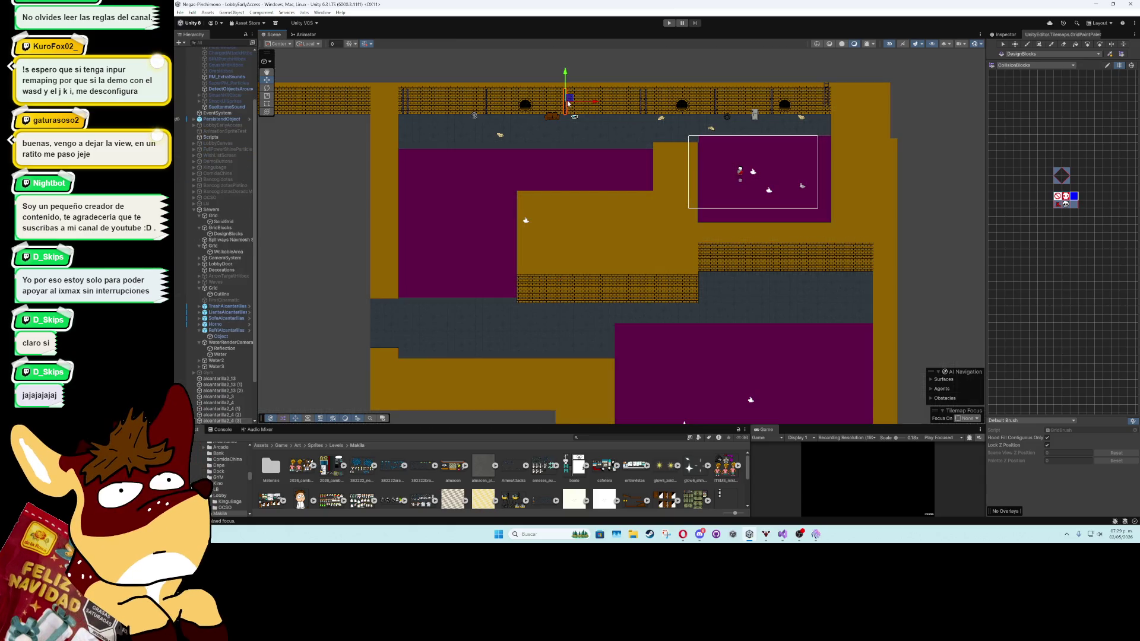
left_click_drag(566, 103, 534, 290)
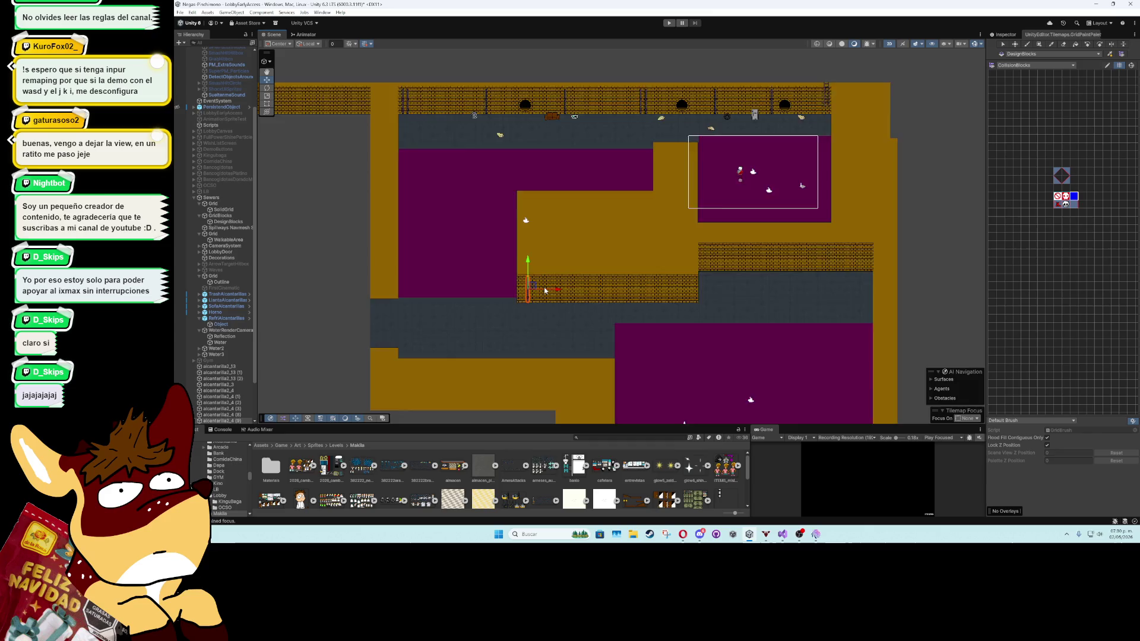
scroll(545, 289, "up", 2)
mouse_move(547, 293)
left_mouse_down()
mouse_move(562, 292)
mouse_move(473, 319)
left_mouse_up()
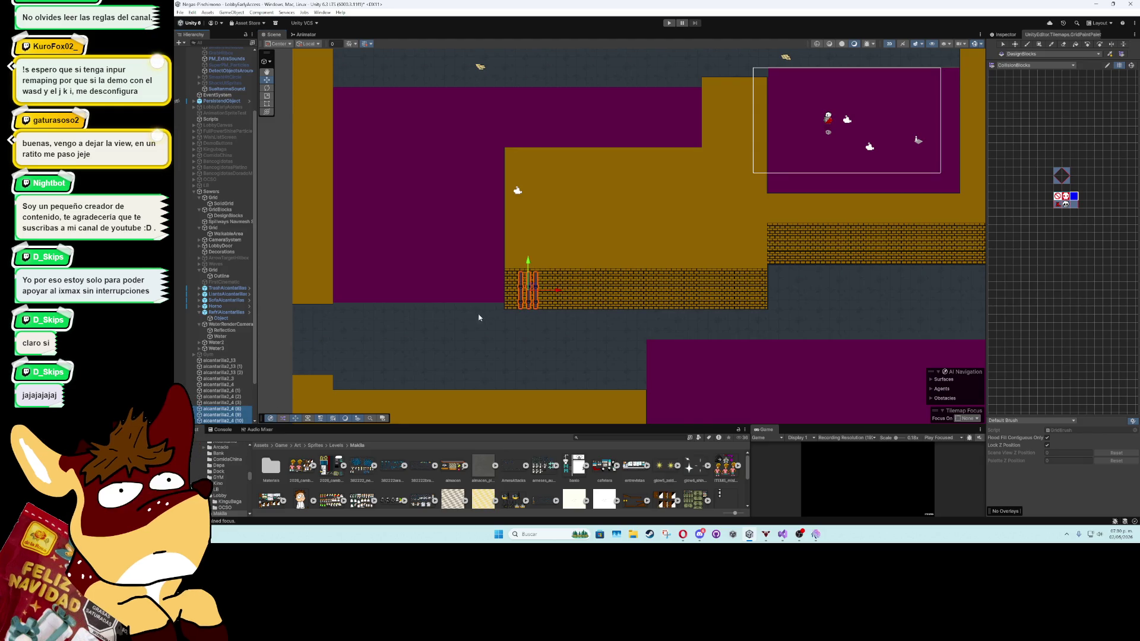
scroll(522, 306, "up", 3)
left_click_drag(539, 277, 537, 280)
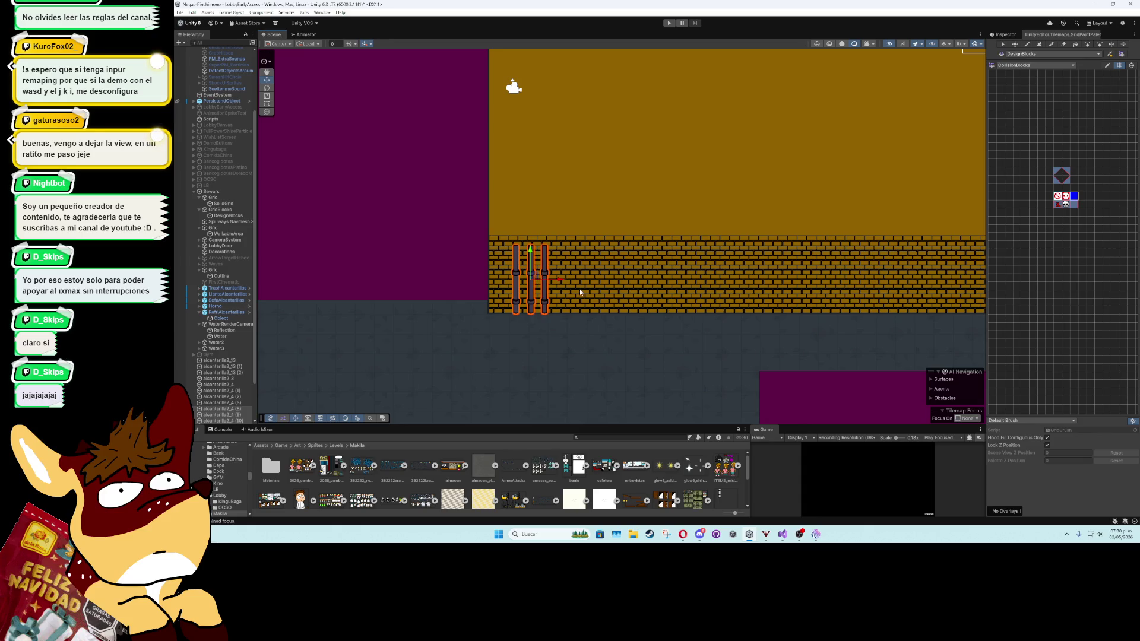
scroll(580, 291, "down", 5)
left_click_drag(497, 274, 755, 270)
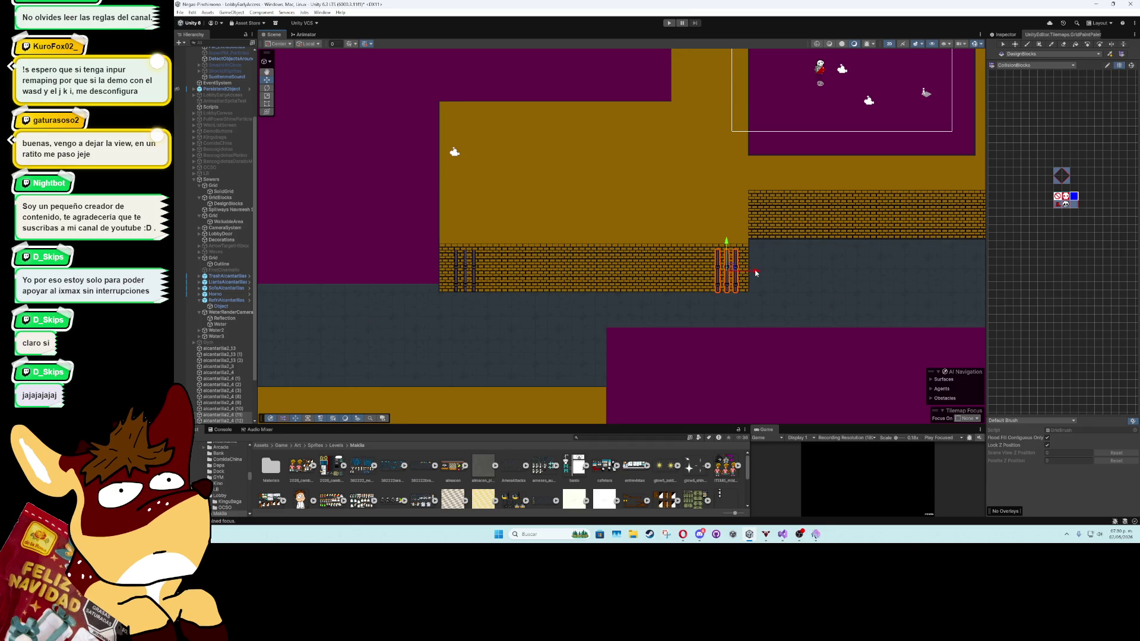
scroll(755, 269, "down", 2)
Duplicate the round pipe with Ctrl+D and place the copies on the brick walls
left_click(706, 137)
key("ctrl+d")
left_click_drag(708, 141, 547, 328)
scroll(552, 332, "up", 1)
scroll(555, 206, "up", 2)
mouse_move(552, 199)
left_mouse_down()
mouse_move(540, 271)
mouse_move(751, 273)
left_mouse_up()
key("ctrl+d")
key("ctrl+d")
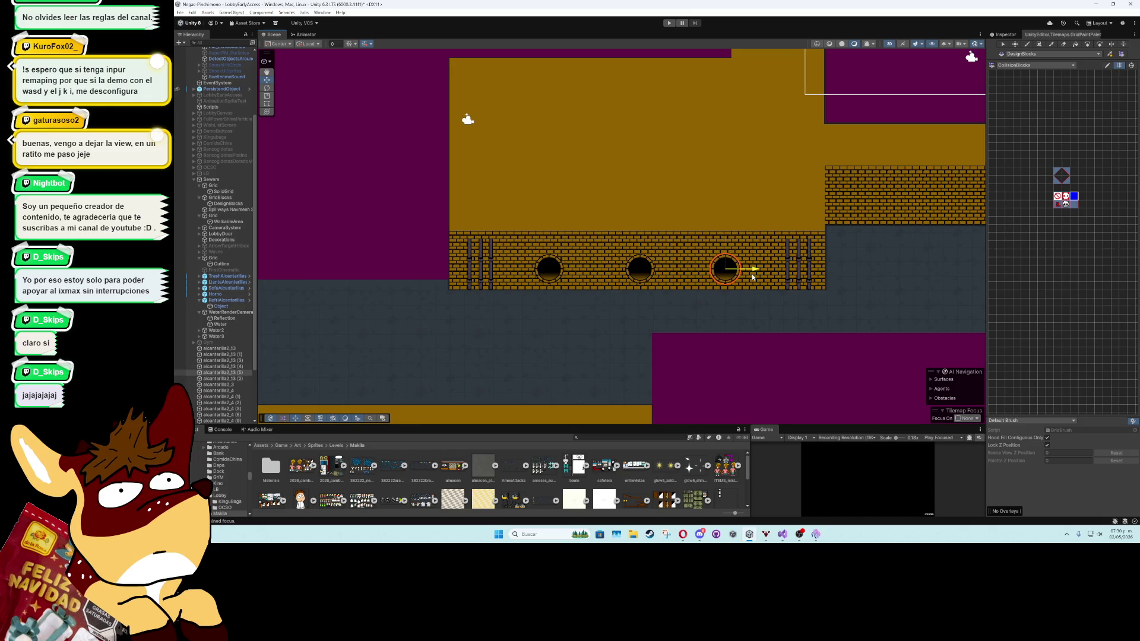
mouse_move(731, 317)
left_mouse_down()
mouse_move(815, 322)
mouse_move(427, 312)
left_mouse_up()
key("ctrl+d")
mouse_move(354, 275)
left_mouse_down()
mouse_move(647, 221)
mouse_move(703, 224)
left_mouse_up()
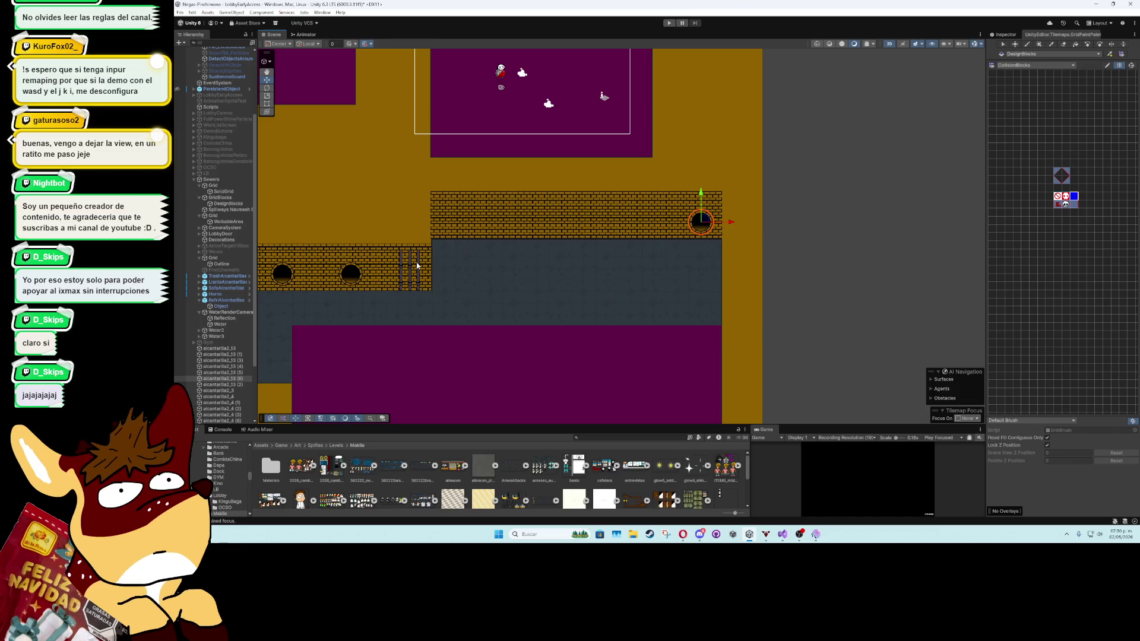
Move both ladders from the lower brick wall up onto the upper wall
left_click(413, 266)
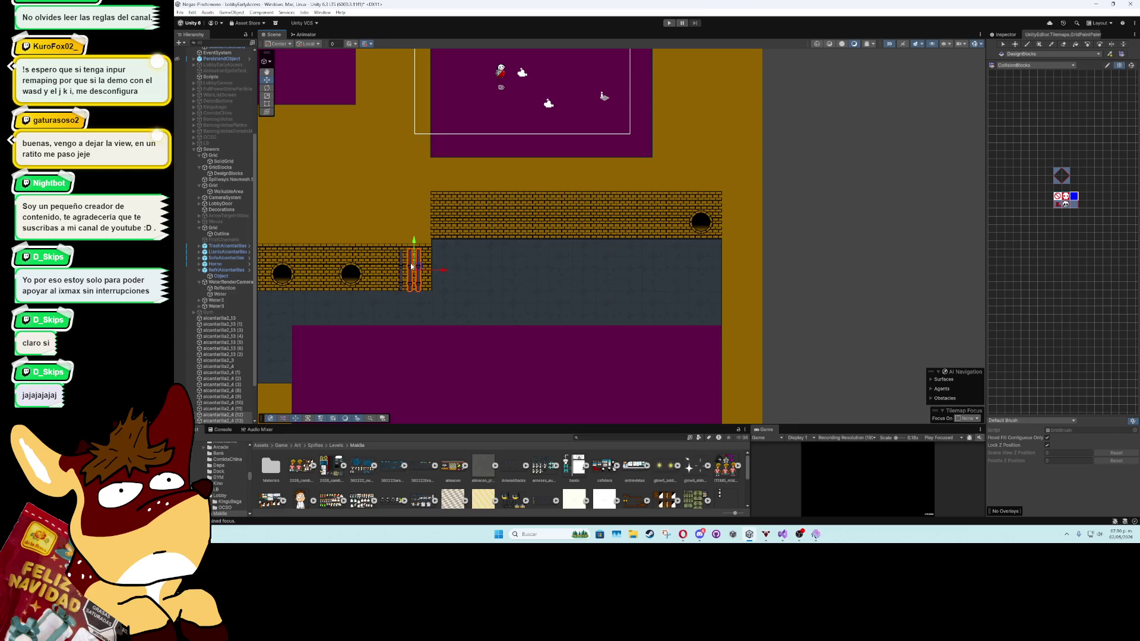
left_click_drag(417, 269, 500, 217)
left_click(437, 270)
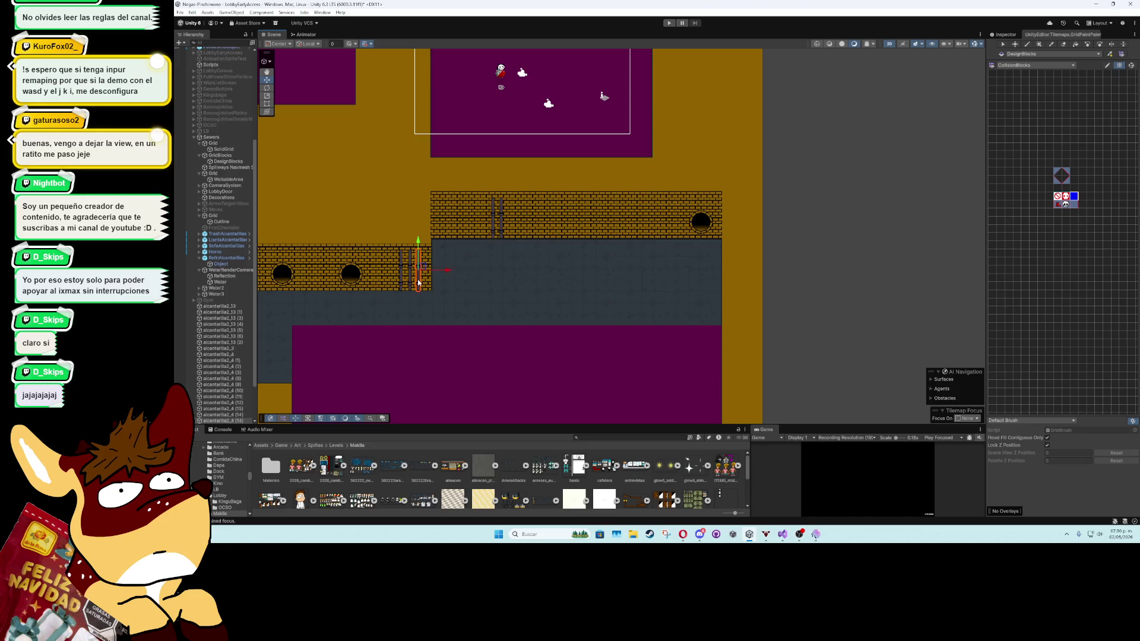
left_click_drag(438, 269, 490, 216)
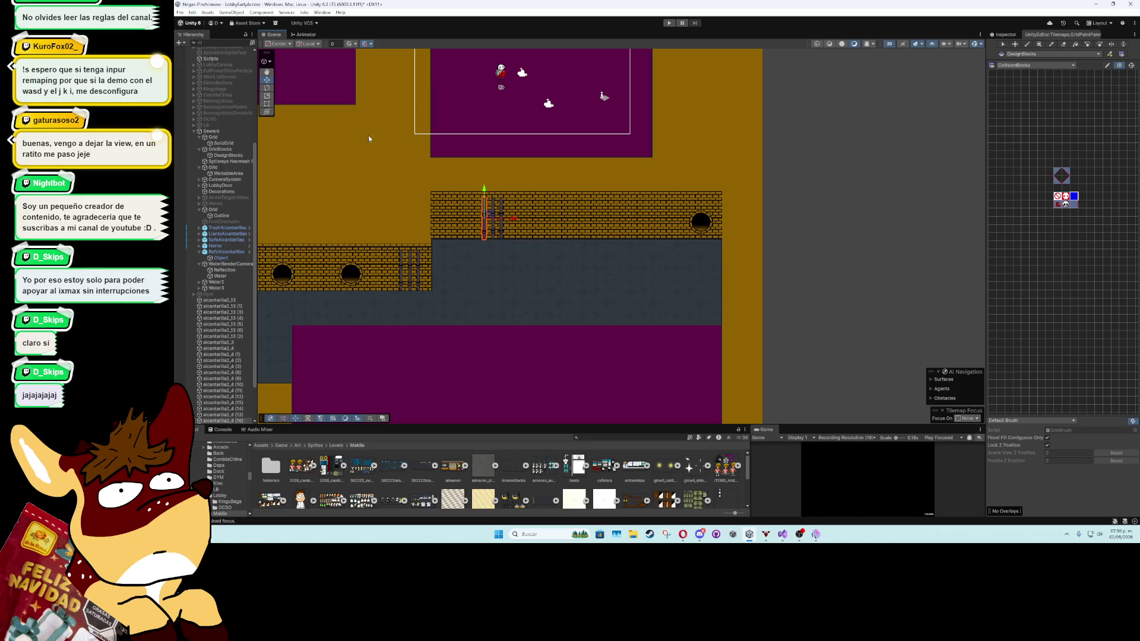
left_click(267, 90)
scroll(443, 198, "up", 3)
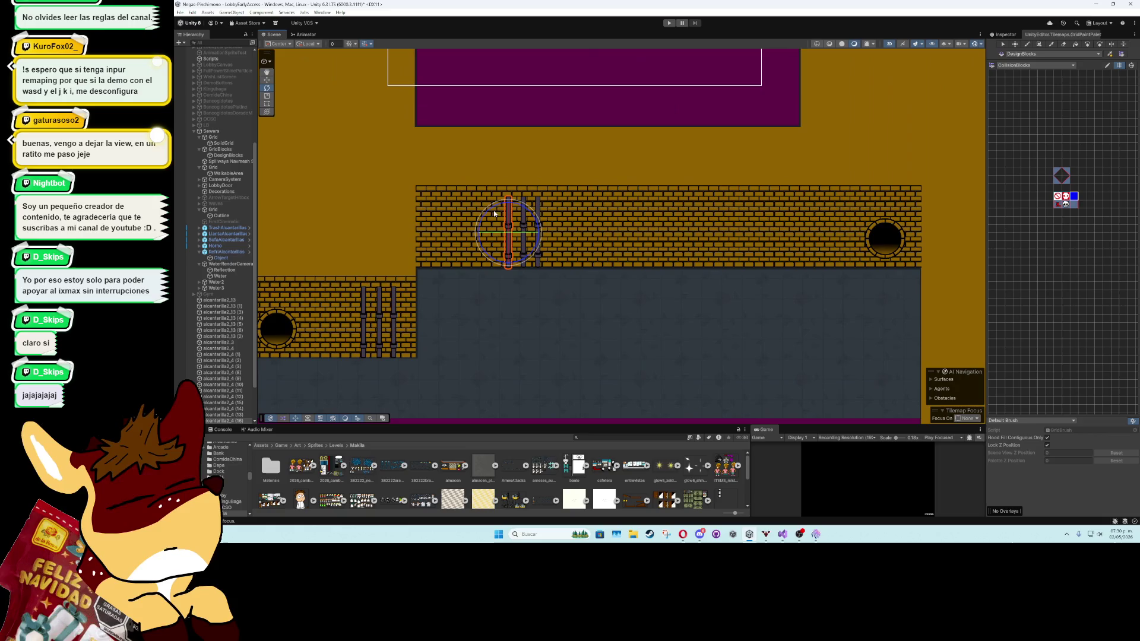
Tilt the ladder diagonally against the wall and set its Order in Layer to -5
mouse_move(494, 210)
left_mouse_down()
mouse_move(545, 224)
mouse_move(559, 248)
mouse_move(518, 243)
left_mouse_up()
key("w")
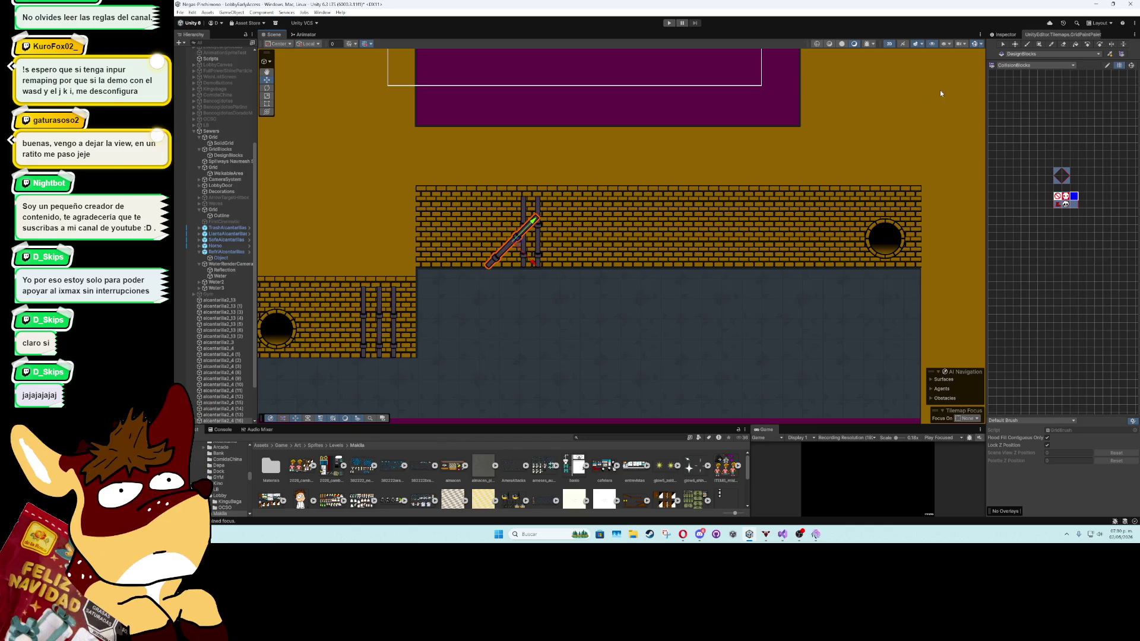
left_click(997, 37)
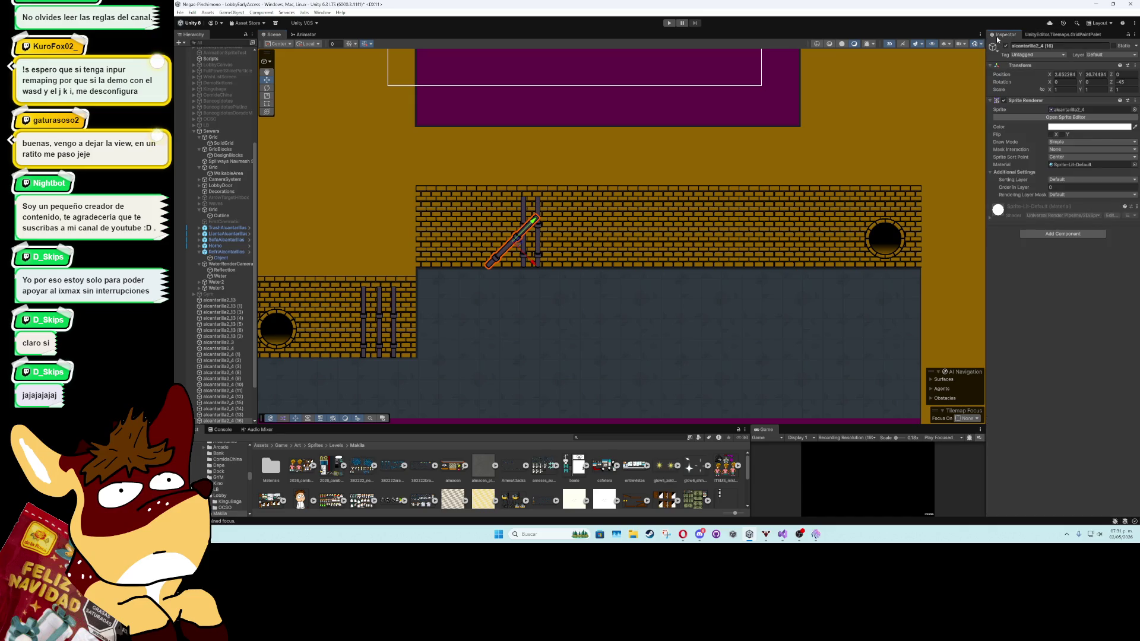
left_click(1062, 187)
type("-5")
Select all the round pipe objects together and edit their Order in Layer value
left_click_drag(955, 256, 818, 243)
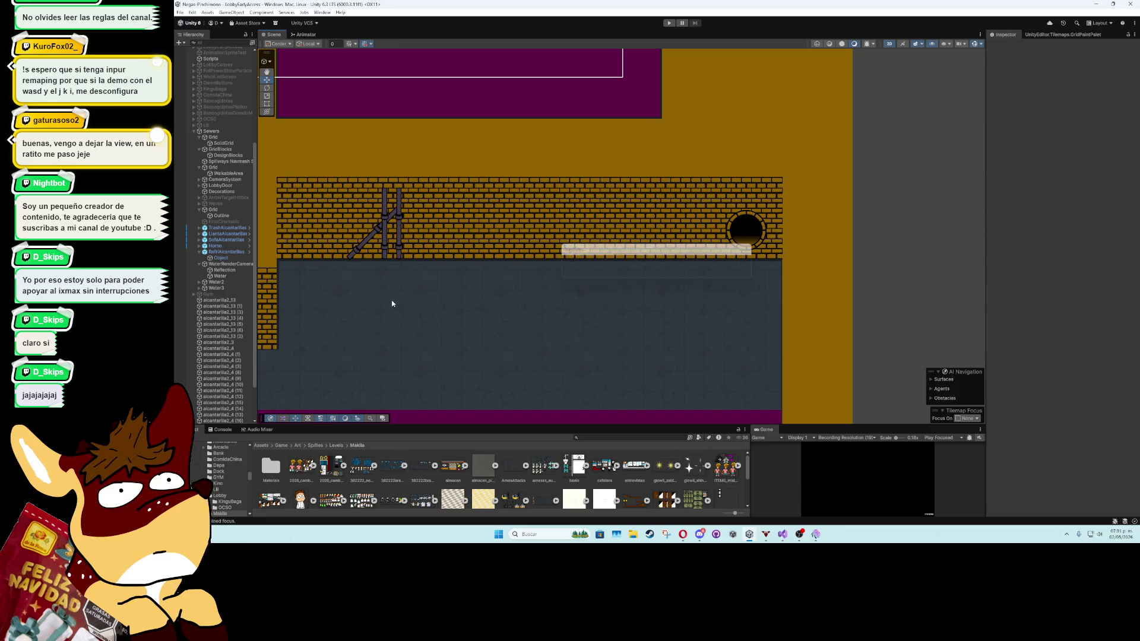
scroll(735, 276, "down", 5)
scroll(225, 332, "down", 3)
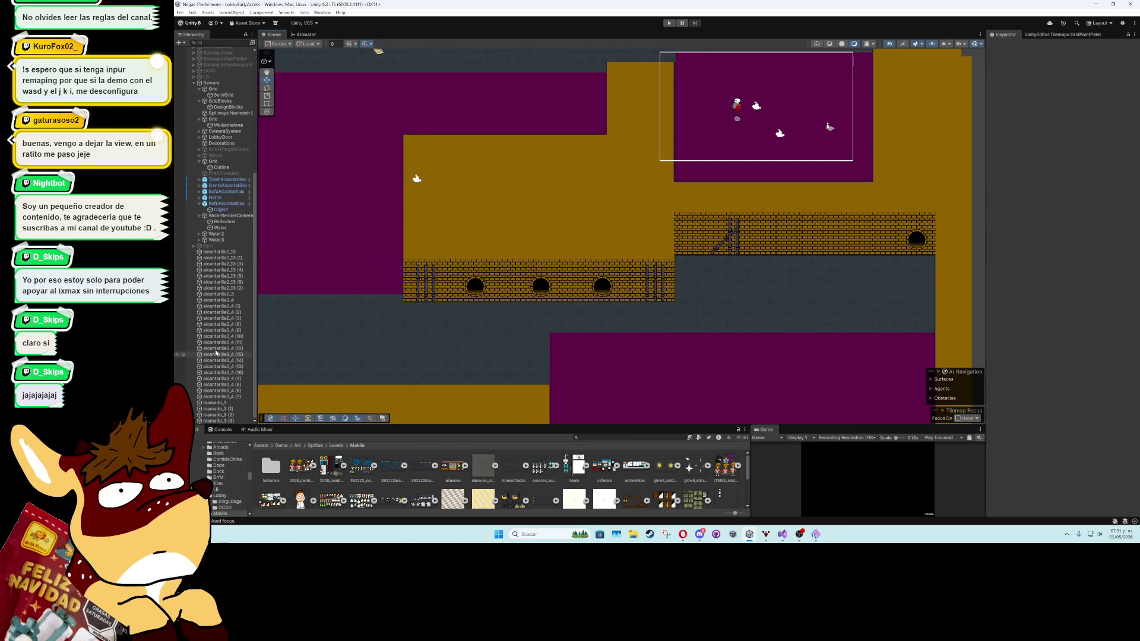
left_click(219, 252)
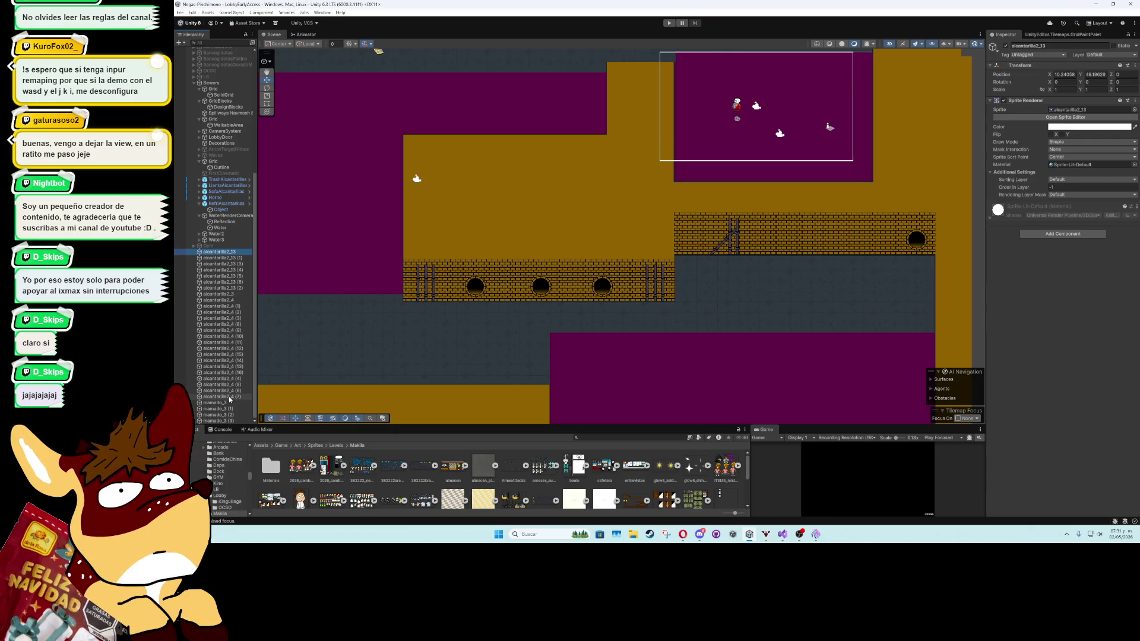
left_click(229, 397, "shift")
scroll(364, 312, "down", 3)
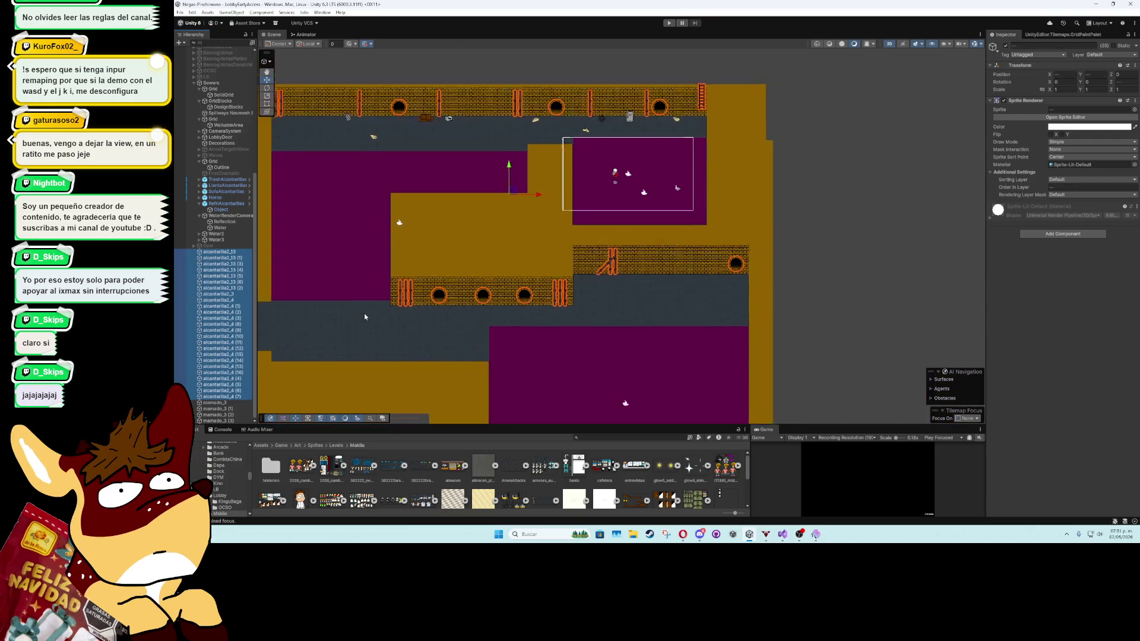
left_click(1063, 186)
type("-1")
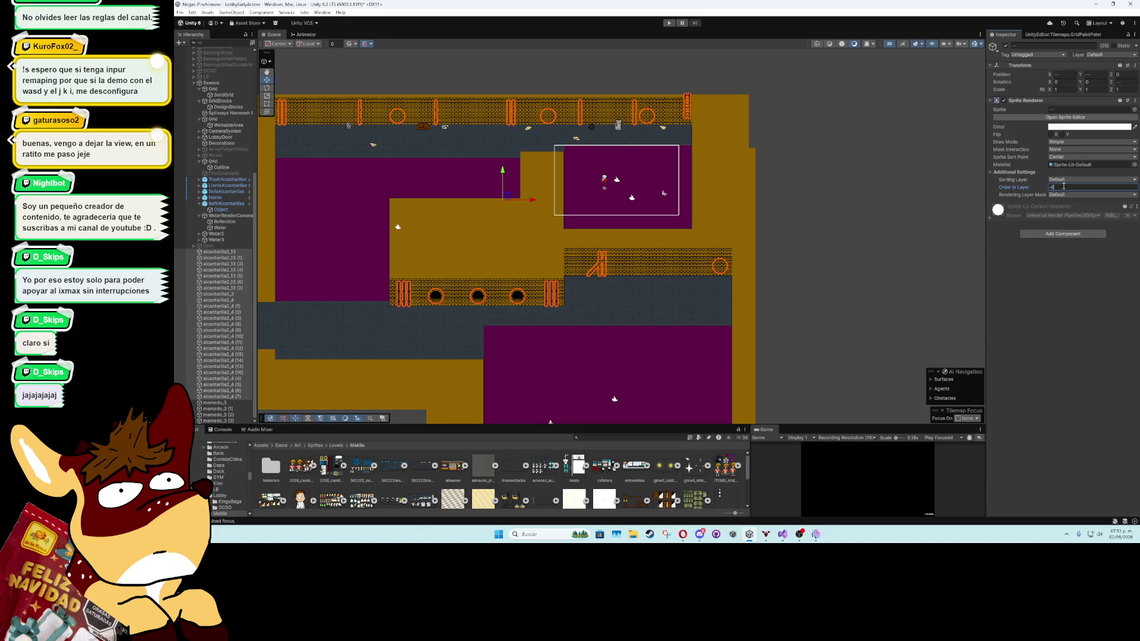
key("BackSpace")
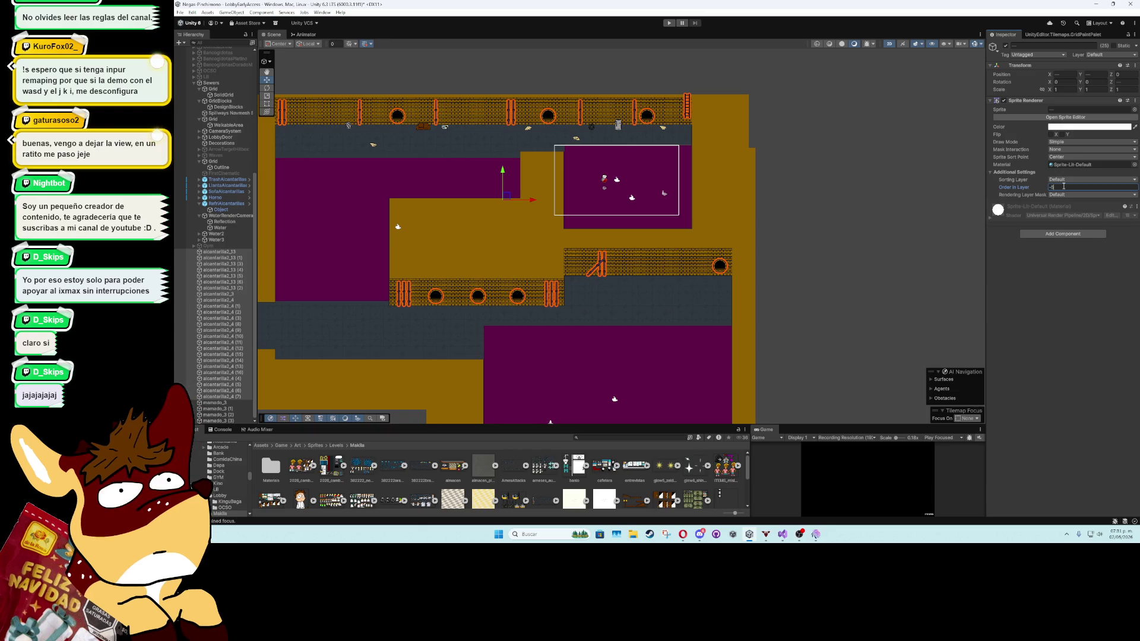
left_click(843, 178)
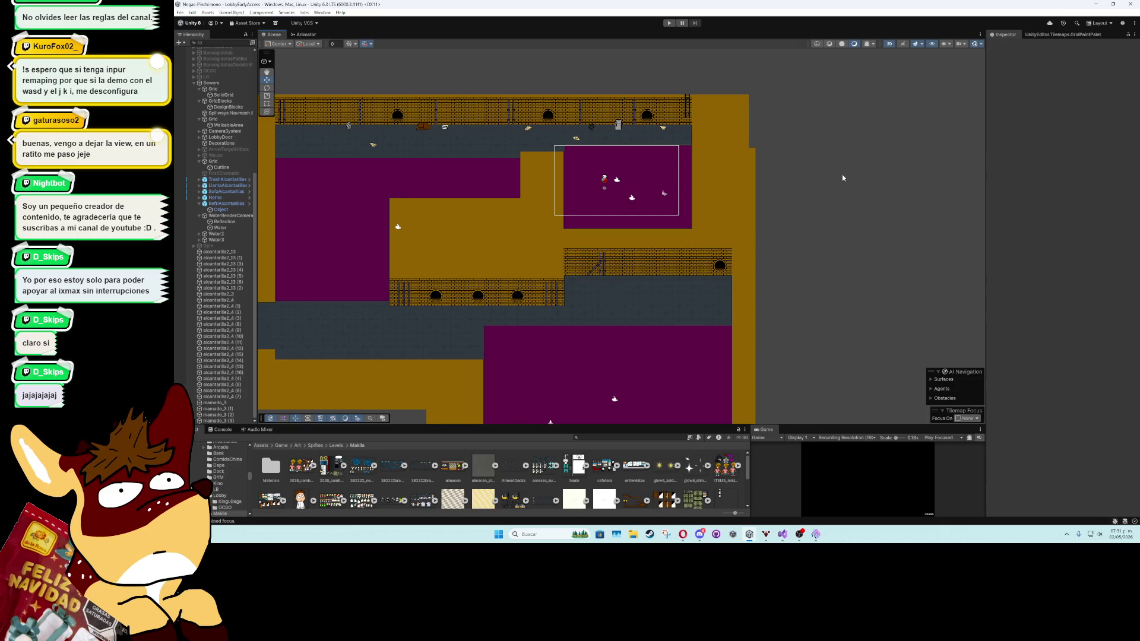
scroll(564, 299, "up", 3)
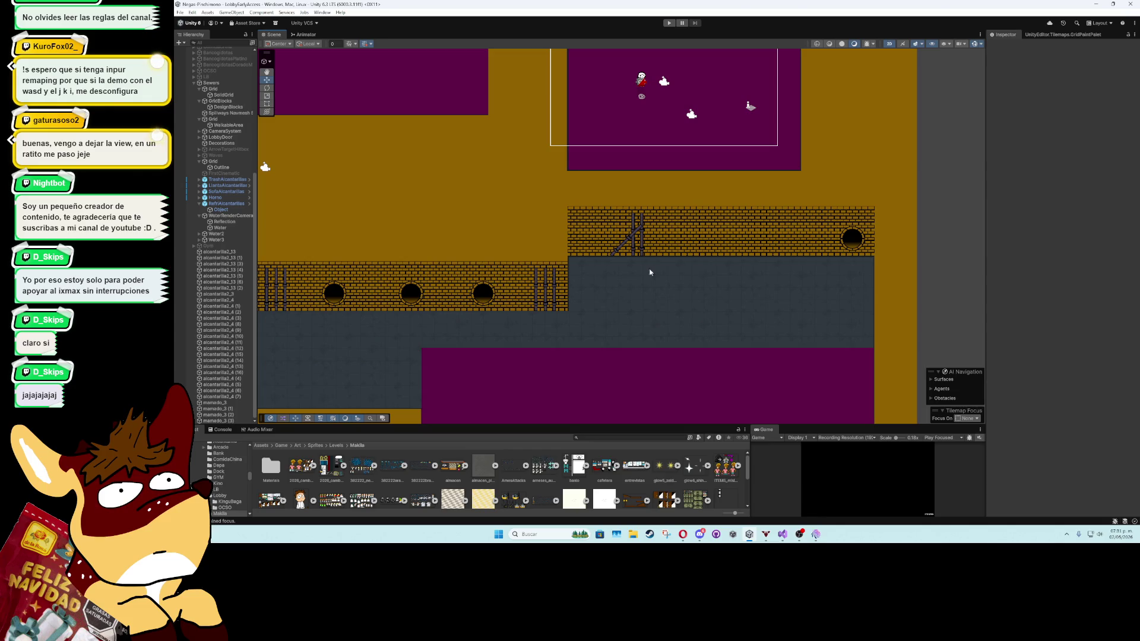
Pan and zoom out until the whole sewer level is in view
scroll(654, 266, "up", 2)
mouse_move(661, 261)
left_mouse_down()
mouse_move(430, 230)
mouse_move(624, 168)
left_mouse_up()
left_click_drag(412, 242, 602, 228)
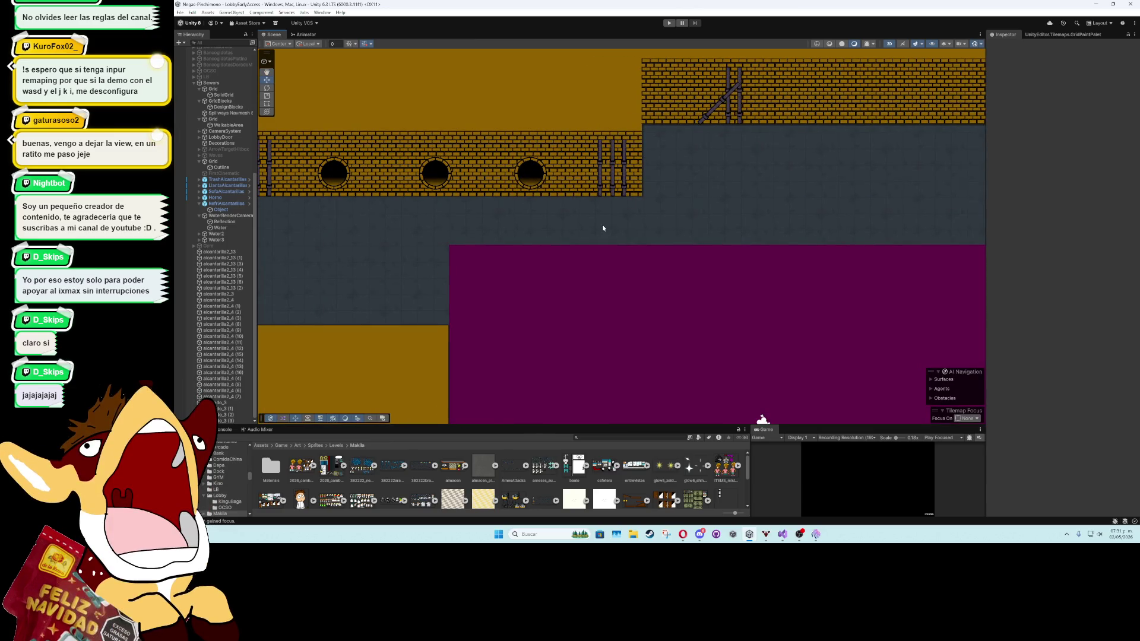
scroll(602, 228, "down", 2)
mouse_move(602, 224)
left_mouse_down()
mouse_move(646, 110)
mouse_move(646, 128)
left_mouse_up()
scroll(646, 128, "down", 3)
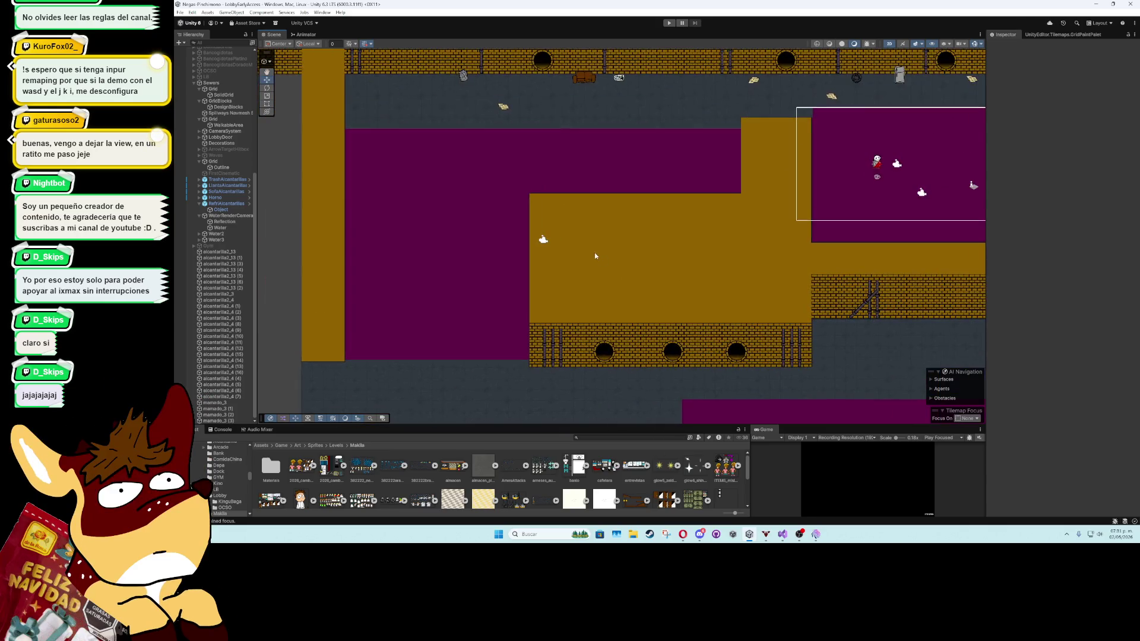
scroll(593, 252, "down", 1)
left_click_drag(593, 251, 448, 215)
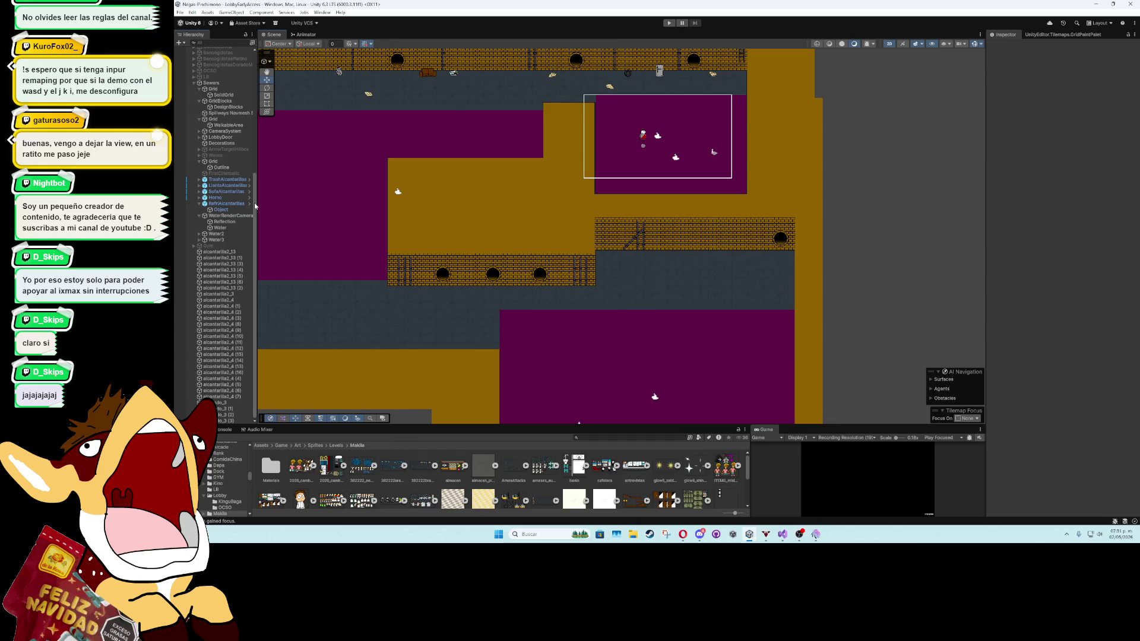
scroll(201, 255, "up", 5)
Collapse GridBlocks and Grid, expand CameraSystem > FirstCamera, and select VirtualCamera
left_click(199, 291)
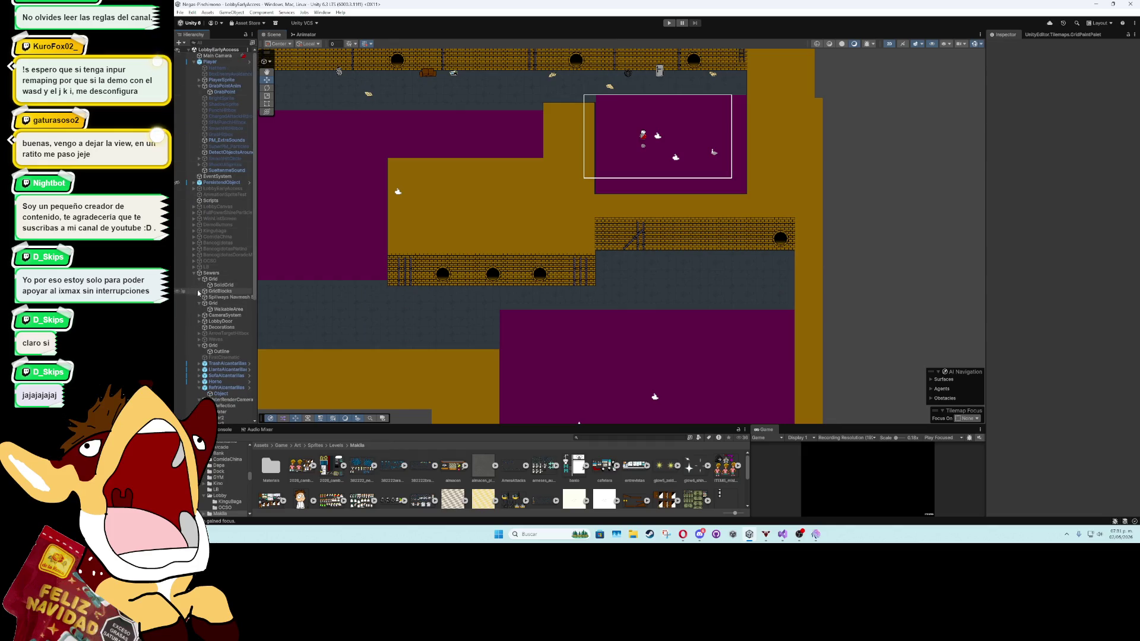
left_click(200, 304)
left_click(199, 310)
left_click(209, 315)
left_click(205, 315)
left_click(233, 321)
scroll(448, 258, "down", 1)
scroll(448, 258, "down", 1)
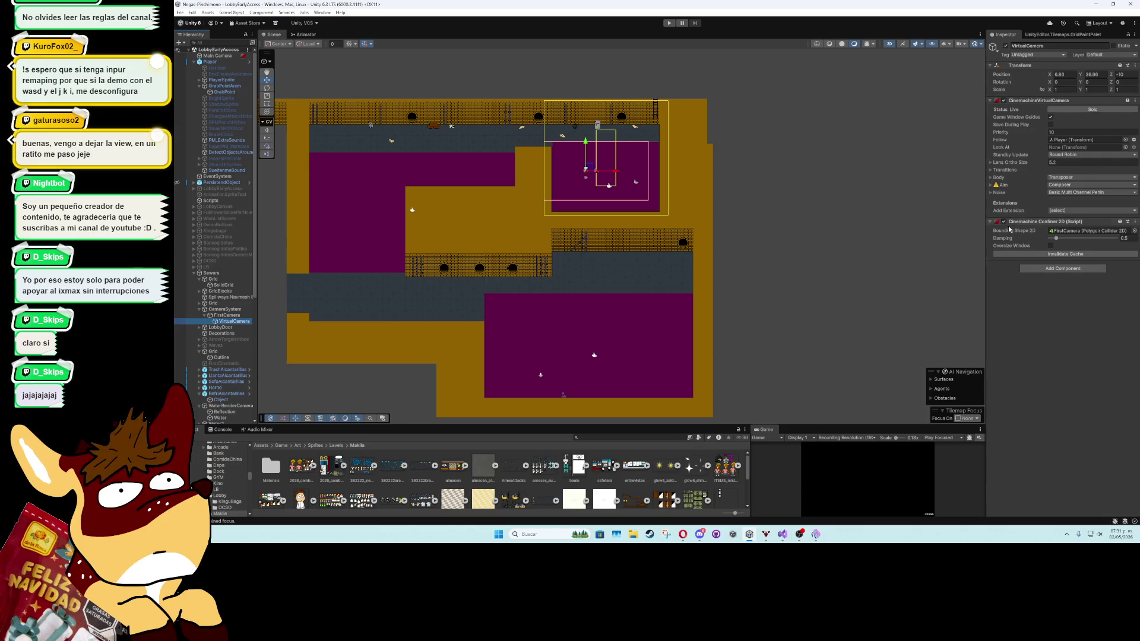
In FirstCamera's Polygon Collider 2D points, set Element 2 X to -43.1 and drag Element 3 lower
left_click(218, 315)
left_click(1001, 173)
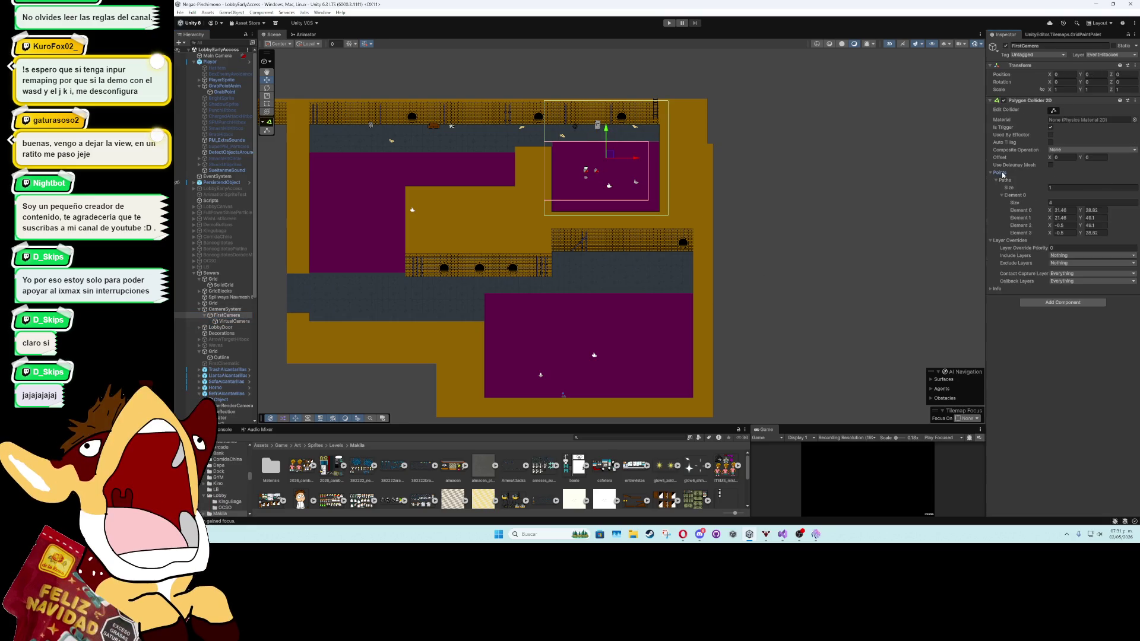
left_click_drag(1050, 212, 1034, 214)
key("ctrl+z")
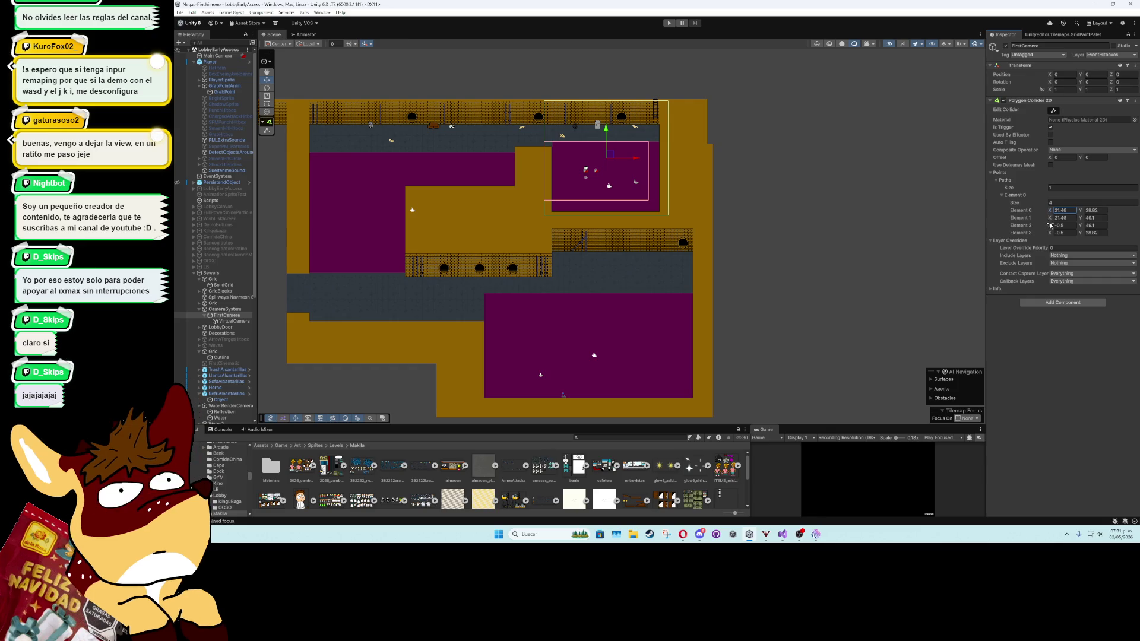
left_click_drag(1052, 228, 934, 233)
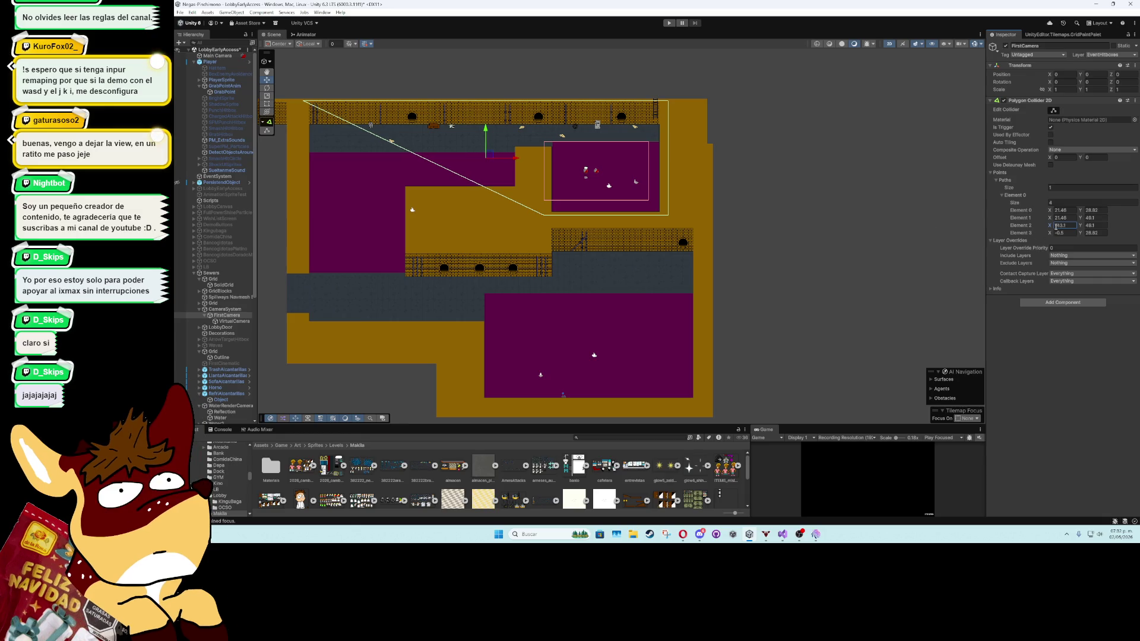
type("-43.1")
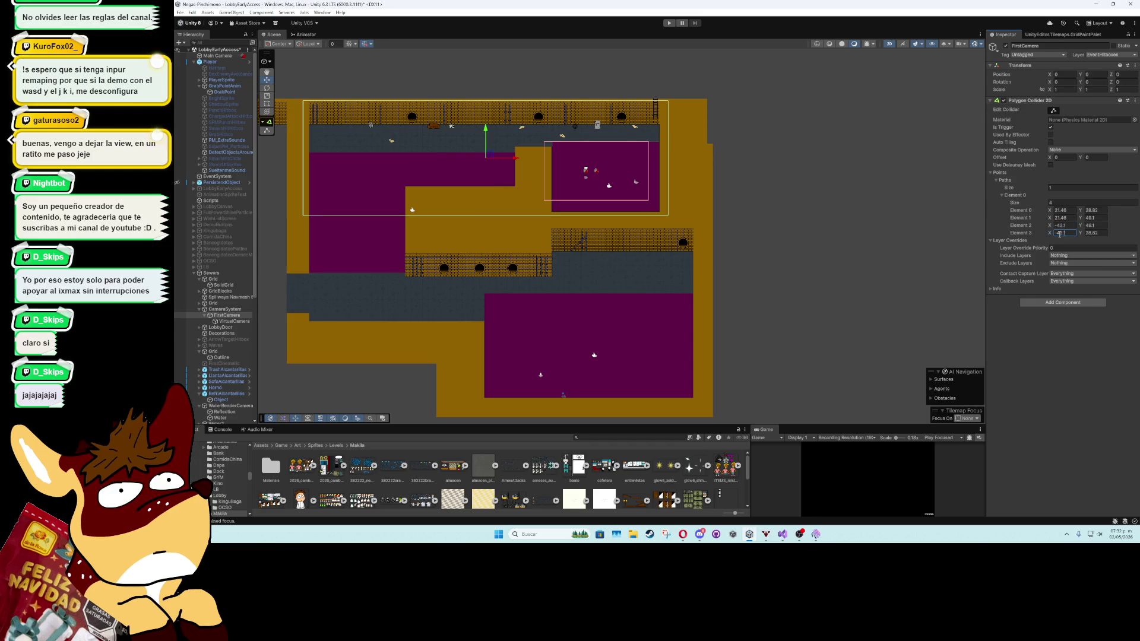
mouse_move(1080, 233)
left_mouse_down()
mouse_move(816, 270)
mouse_move(826, 270)
left_mouse_up()
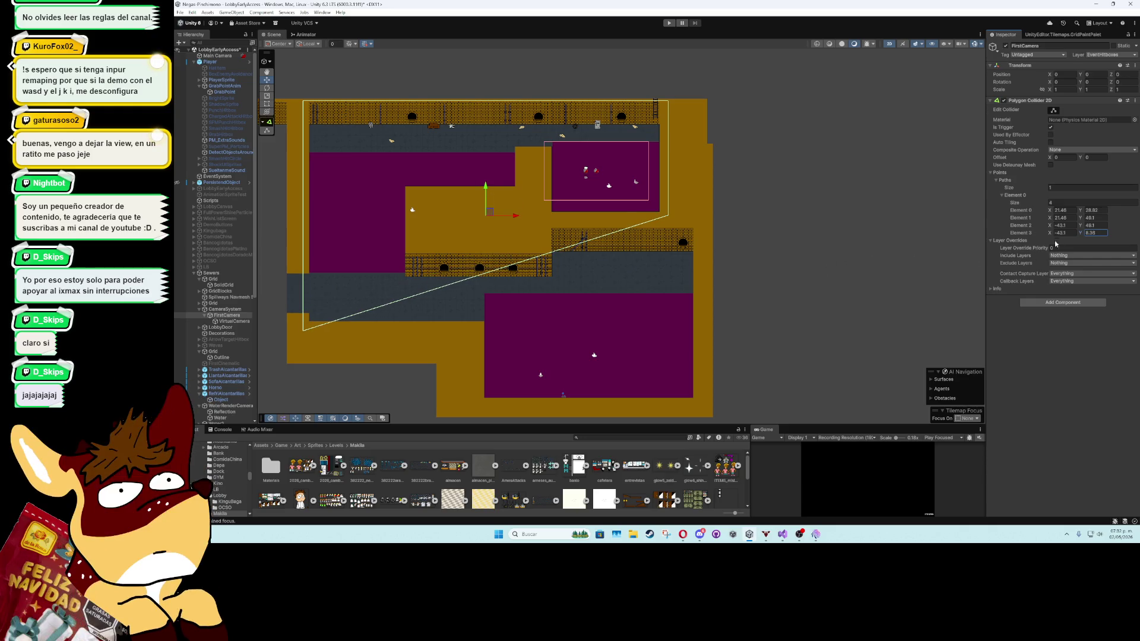
left_click(1082, 226)
mouse_move(1082, 226)
left_mouse_down()
mouse_move(1057, 216)
mouse_move(1012, 228)
mouse_move(1082, 234)
left_mouse_up()
key("ctrl+z")
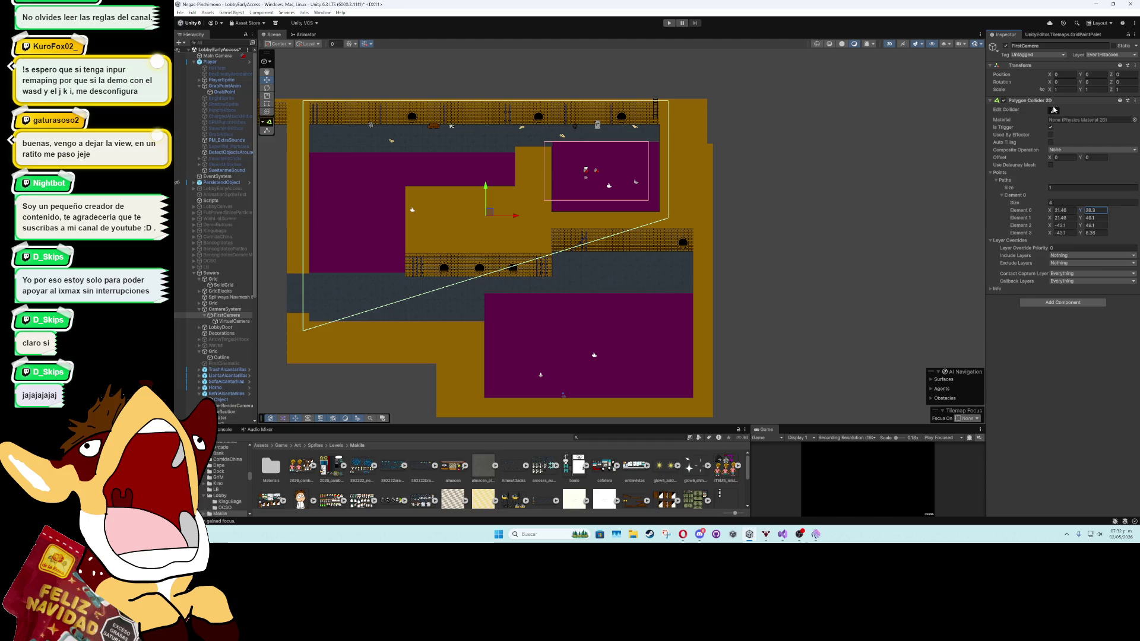
Drag out three new collider vertices, the last reaching the level's lower-right corner
mouse_move(470, 278)
left_mouse_down()
mouse_move(437, 263)
mouse_move(422, 220)
left_mouse_up()
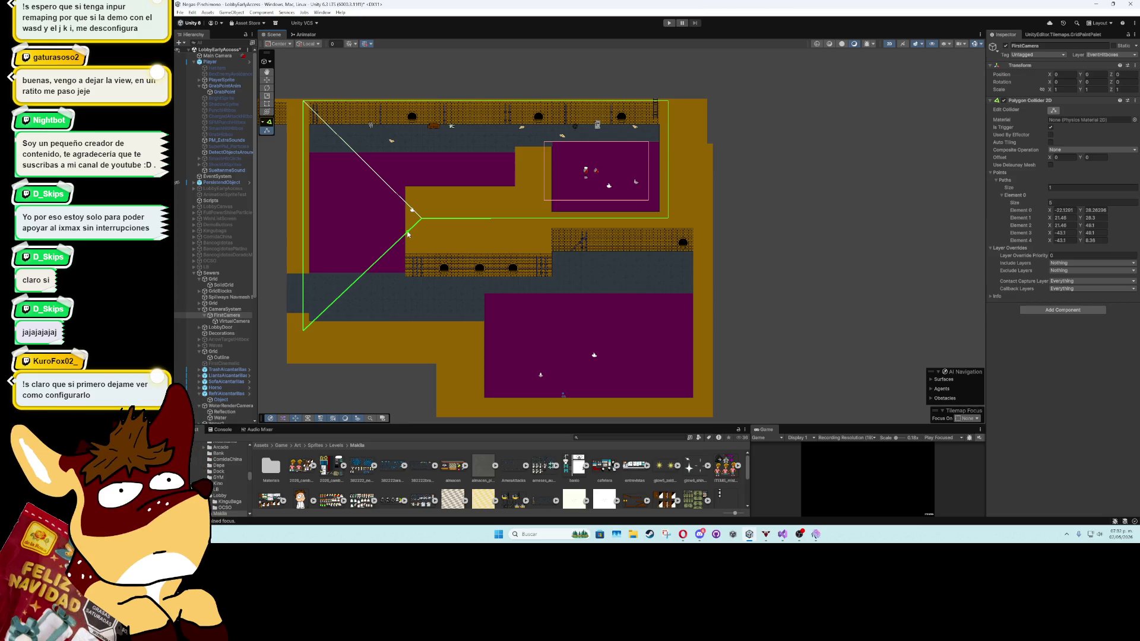
mouse_move(407, 234)
left_mouse_down()
mouse_move(422, 240)
mouse_move(410, 253)
mouse_move(543, 245)
left_mouse_up()
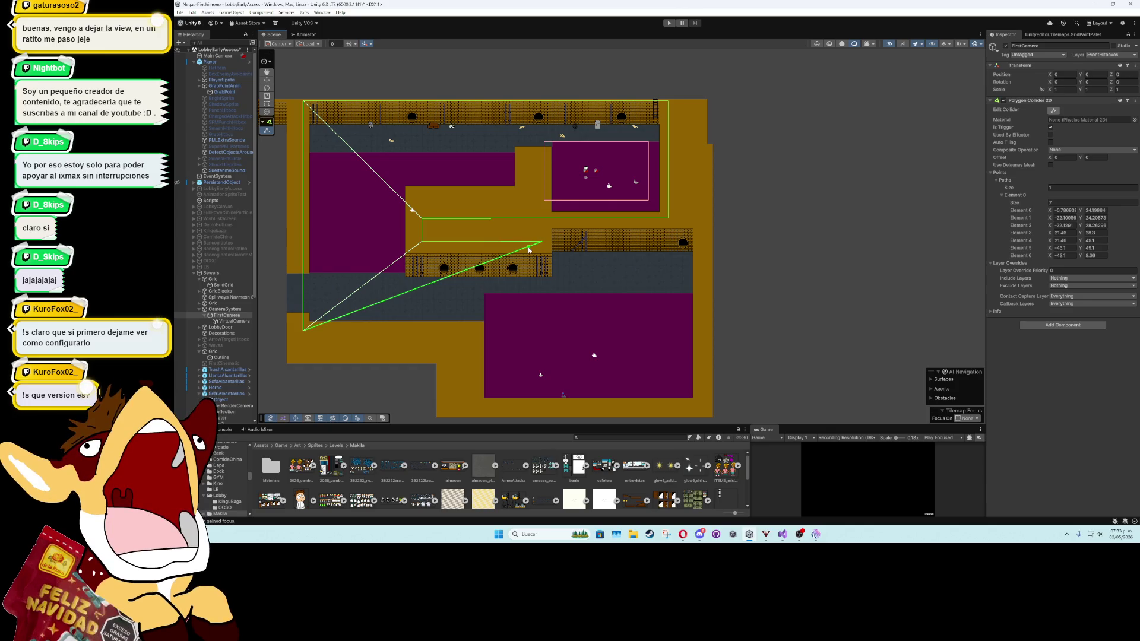
left_click_drag(520, 251, 704, 406)
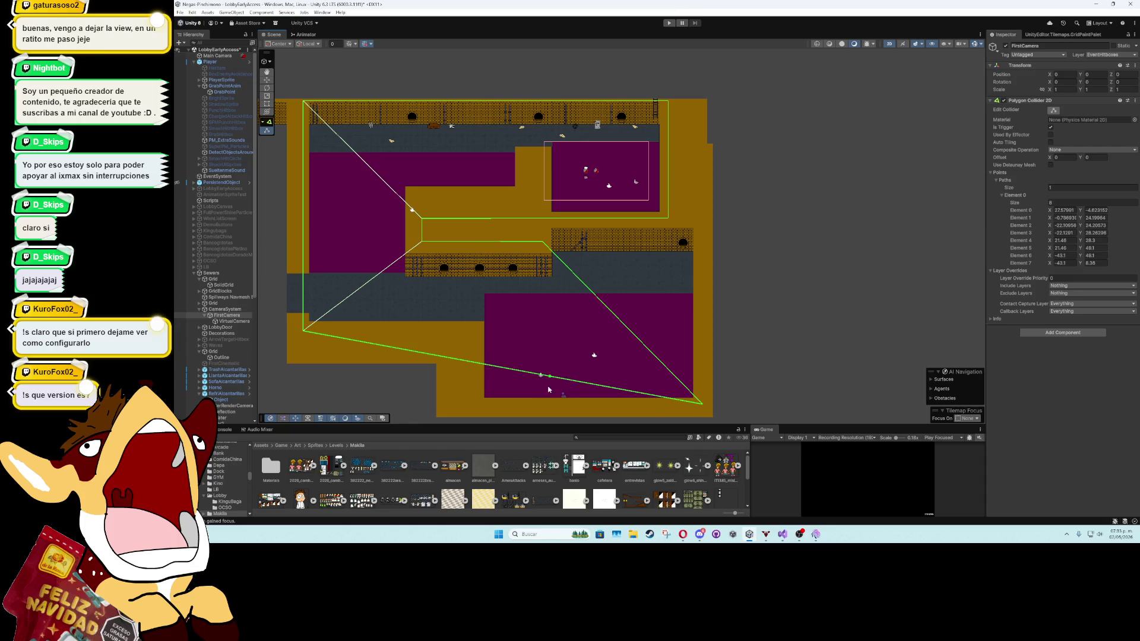
Add collider vertices along the bottom edge, the diagonal edge and the top-right corner
mouse_move(539, 375)
left_mouse_down()
mouse_move(476, 407)
mouse_move(475, 334)
left_mouse_up()
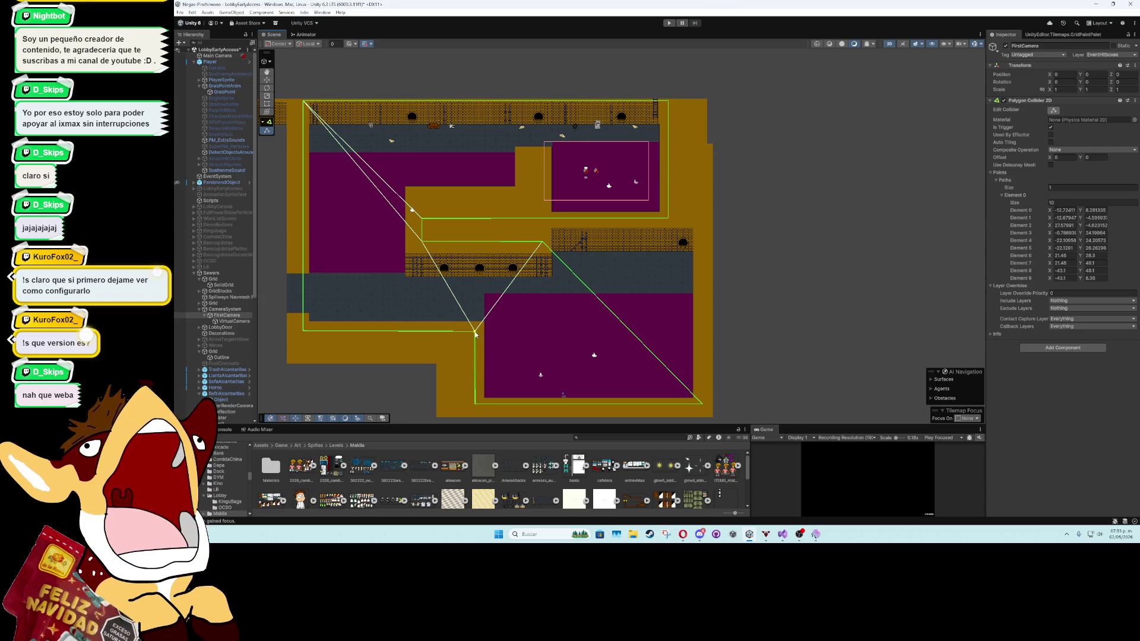
left_click_drag(475, 334, 475, 334)
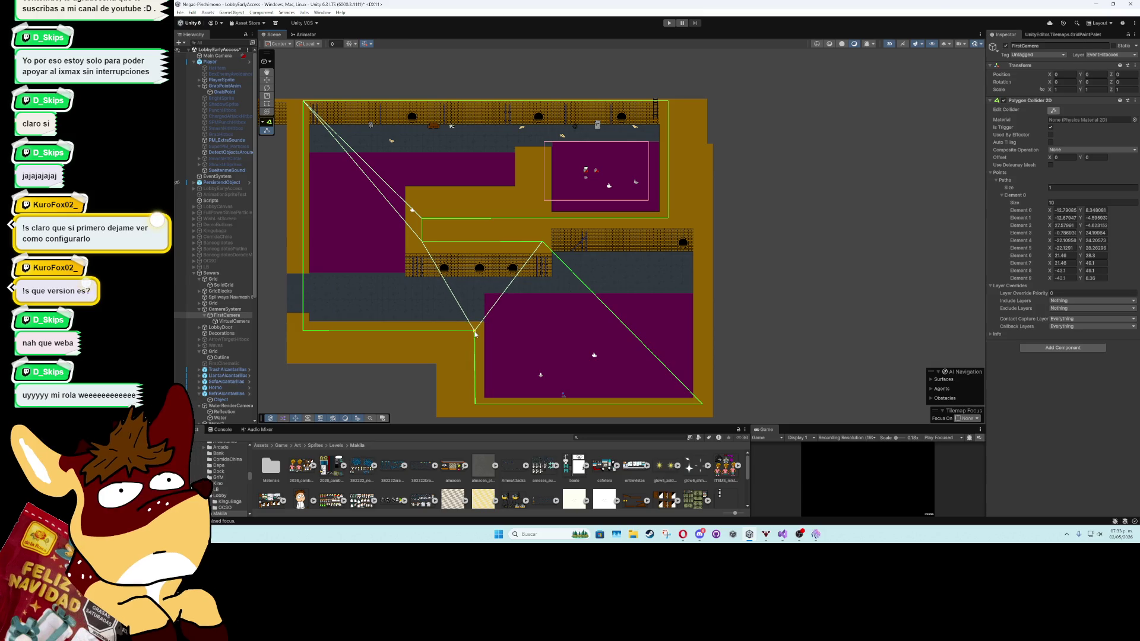
left_click_drag(475, 333, 475, 333)
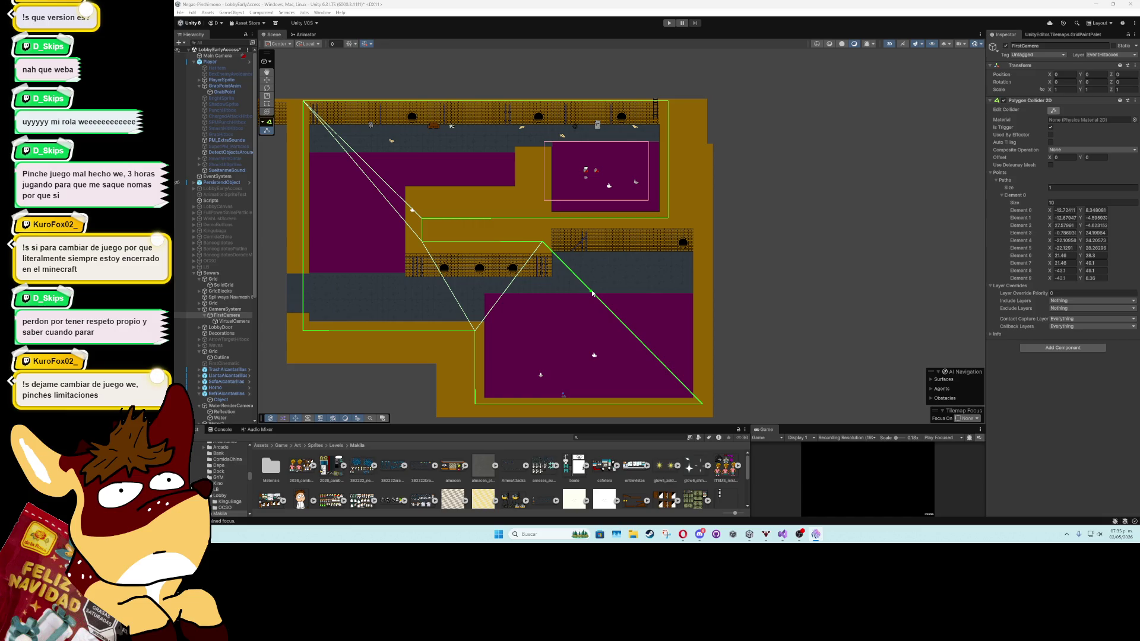
mouse_move(592, 293)
left_mouse_down()
mouse_move(588, 275)
mouse_move(543, 243)
mouse_move(550, 225)
mouse_move(536, 243)
mouse_move(505, 242)
left_mouse_up()
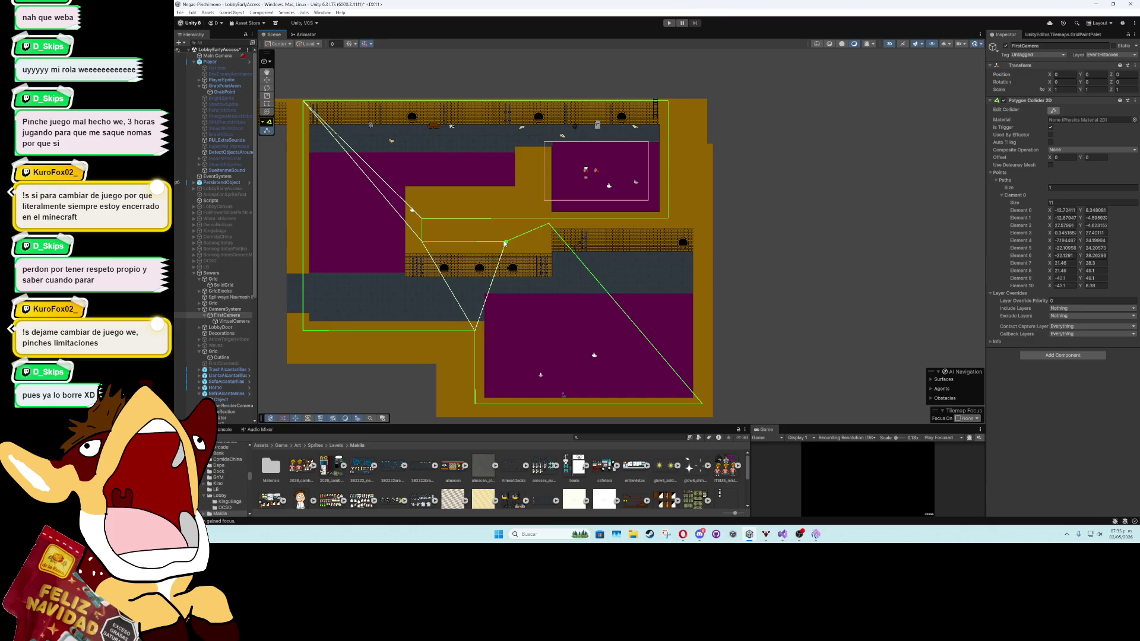
left_click_drag(589, 270, 703, 226)
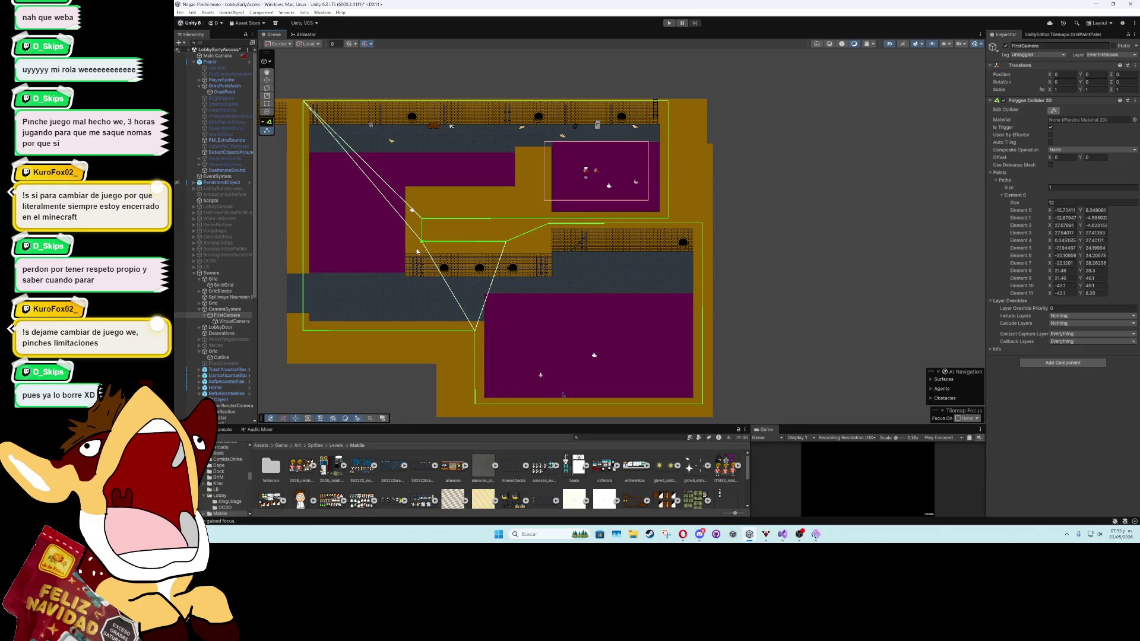
Zoom in on the lower-left collider vertex and shift it slightly left
scroll(557, 298, "up", 2)
scroll(594, 309, "up", 2)
left_click_drag(386, 340, 671, 236)
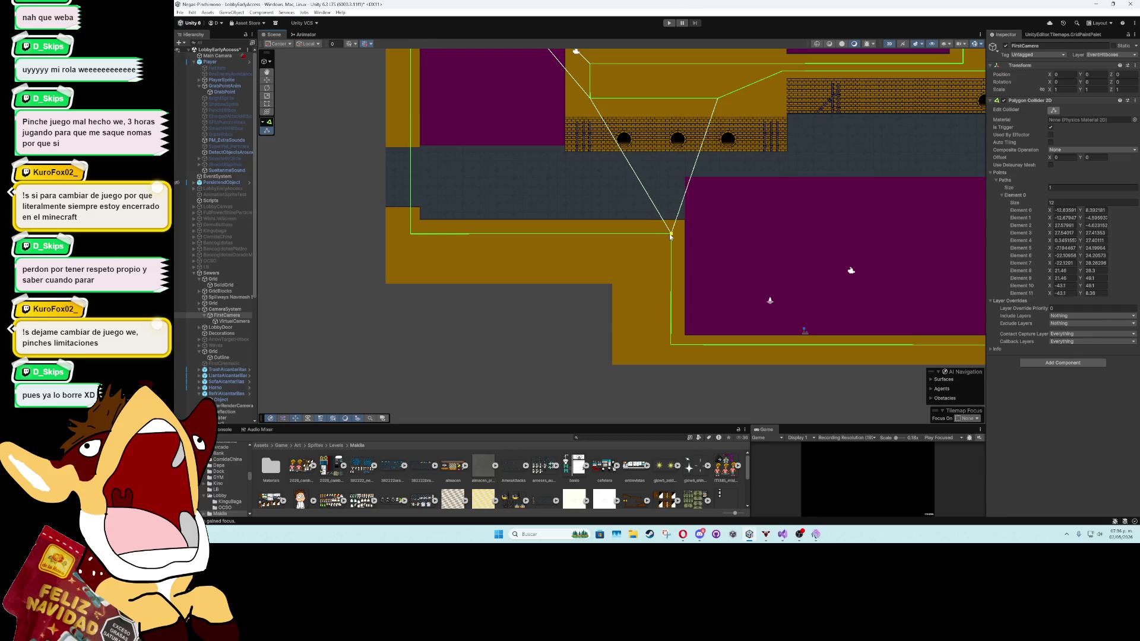
left_click_drag(756, 284, 662, 277)
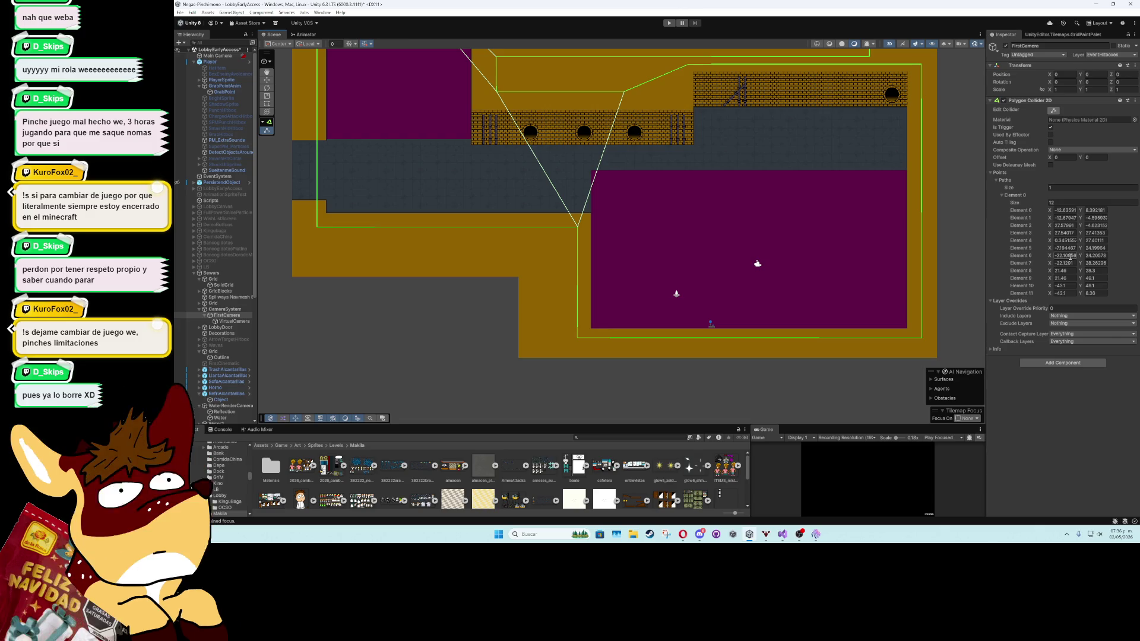
Set Element 6 X to -22.1201 and copy Element 2's X value into Element 3
left_click(1073, 256)
type("-22.1201")
left_click(1065, 225)
left_click(1072, 233)
type("27.57991")
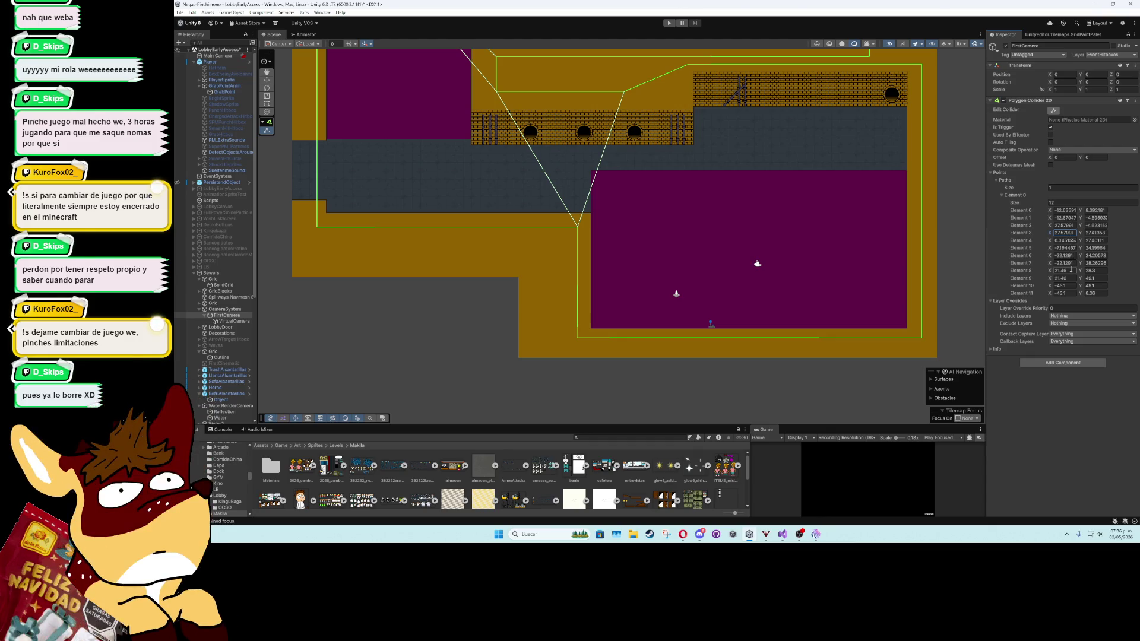
Re-edit the X values of Elements 2–4, entering 27.57 and nudging Element 4's X
left_click(1072, 226)
left_click(1072, 226)
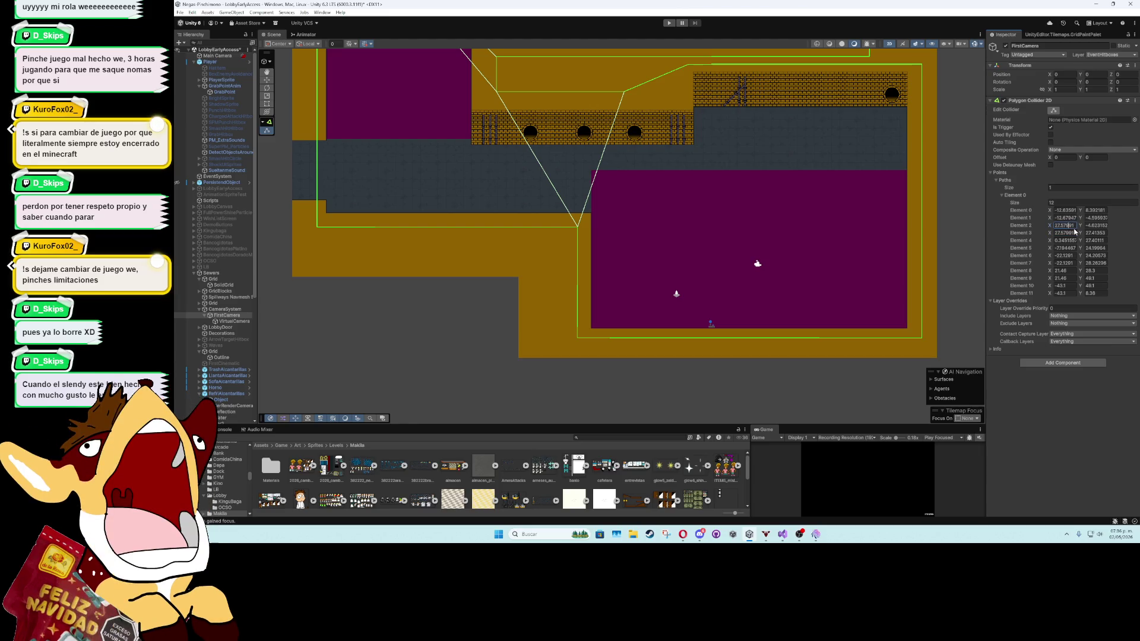
left_click(1076, 233)
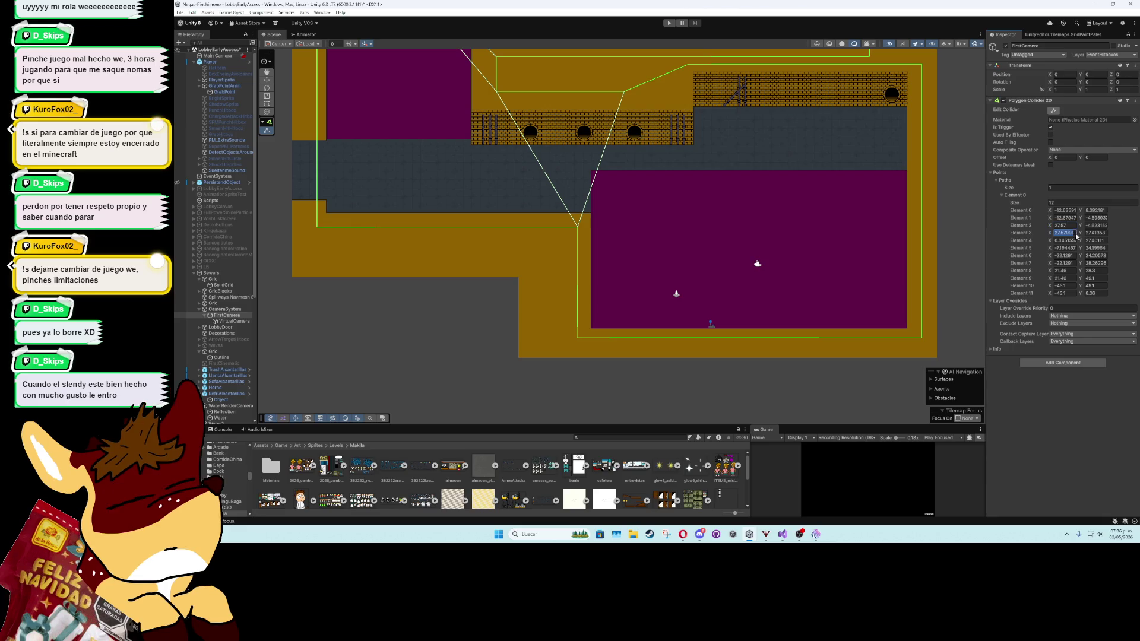
type("27.57")
left_click(1075, 240)
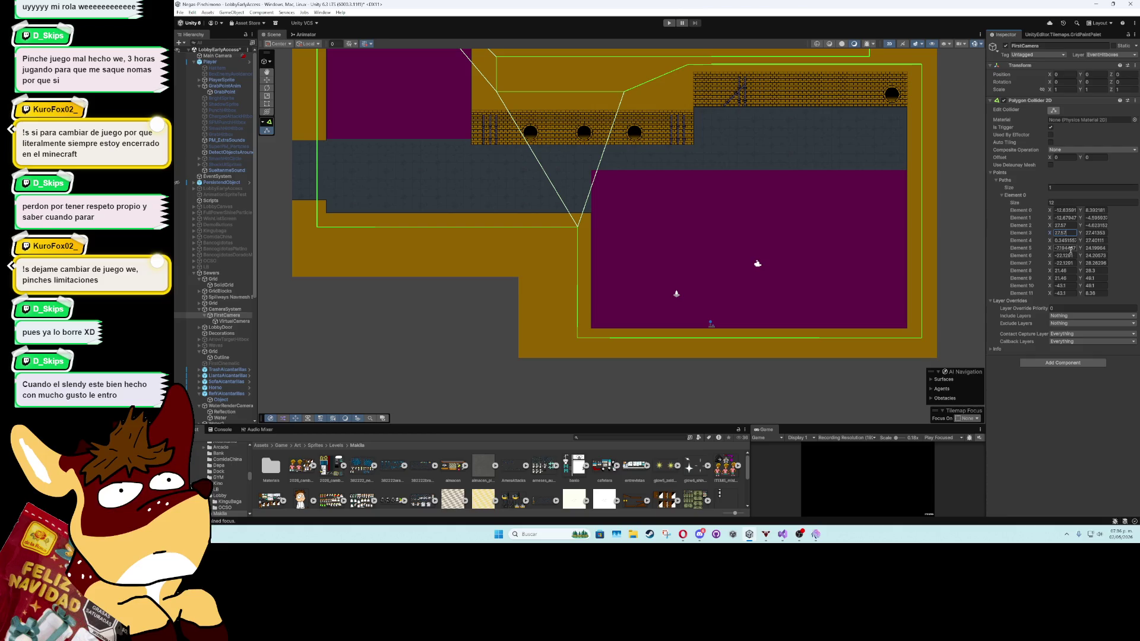
type("3")
key("Escape")
left_click(1058, 240)
left_click_drag(1053, 242, 1017, 246)
Trim the Y values of Elements 3 and 4 to 27.4
left_click(1106, 235)
left_click(1106, 233)
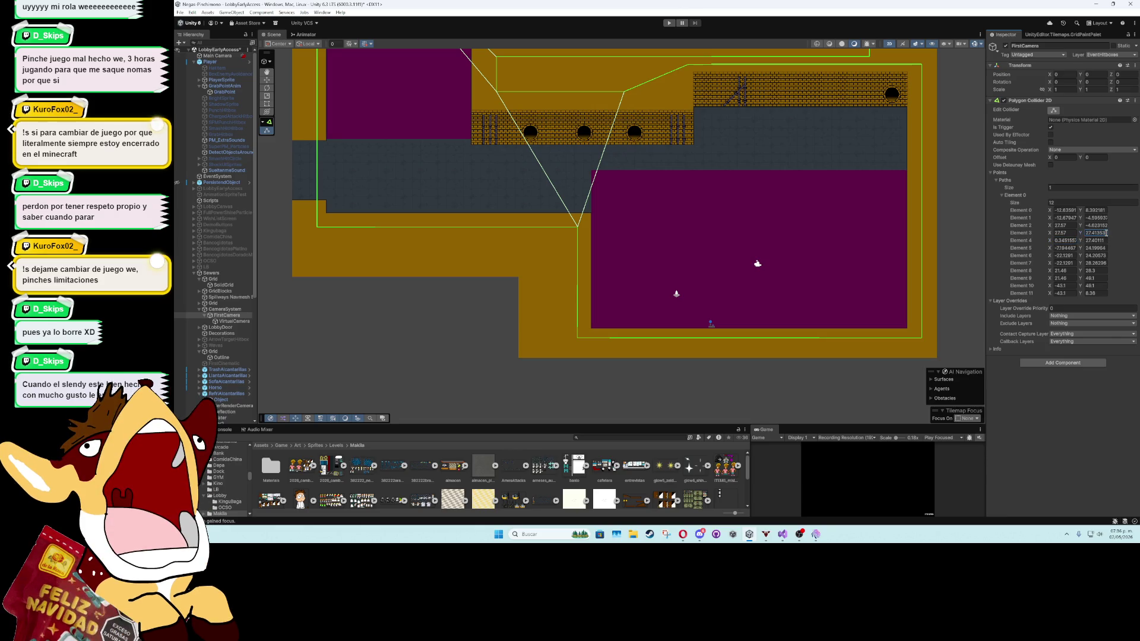
key("BackSpace")
key("BackSpace")
key("BackSpace")
left_click(1106, 240)
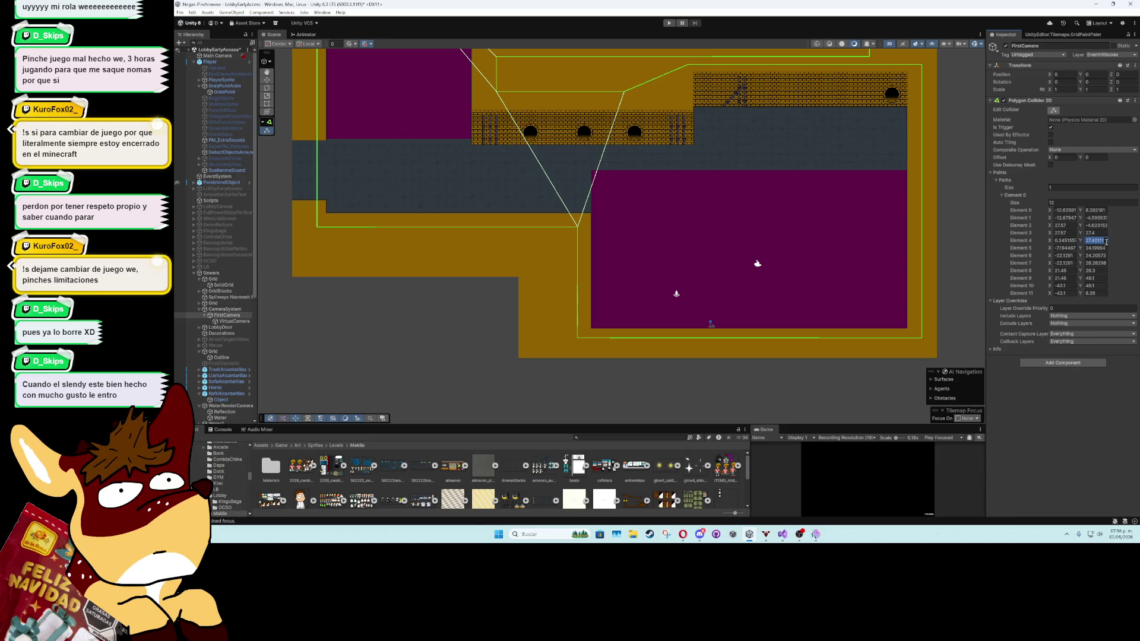
left_click(1106, 240)
key("BackSpace")
key("BackSpace")
key("BackSpace")
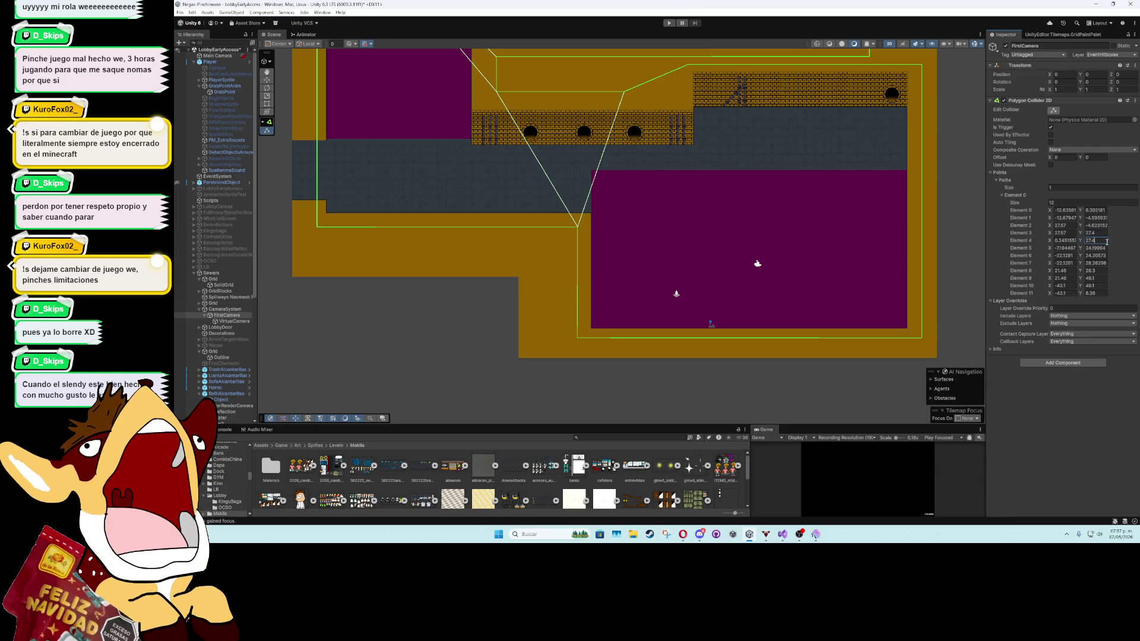
Set Elements 5 and 6 Y to 24.2 and Element 7 Y to 28.3
left_click(1106, 248)
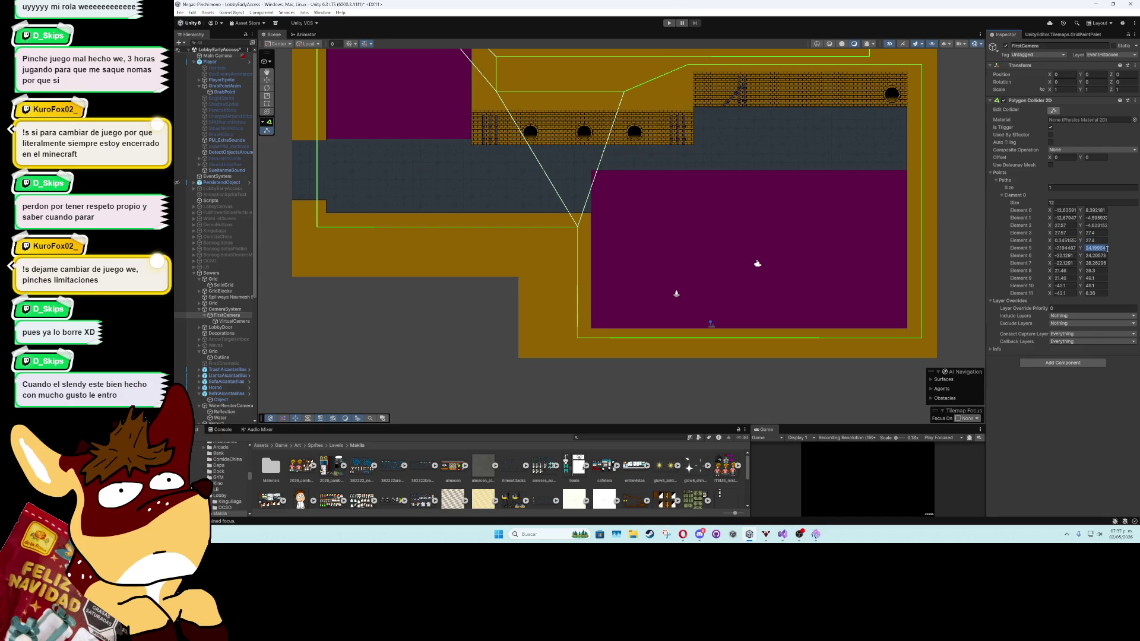
left_click(1106, 248)
key("BackSpace")
key("BackSpace")
key("BackSpace")
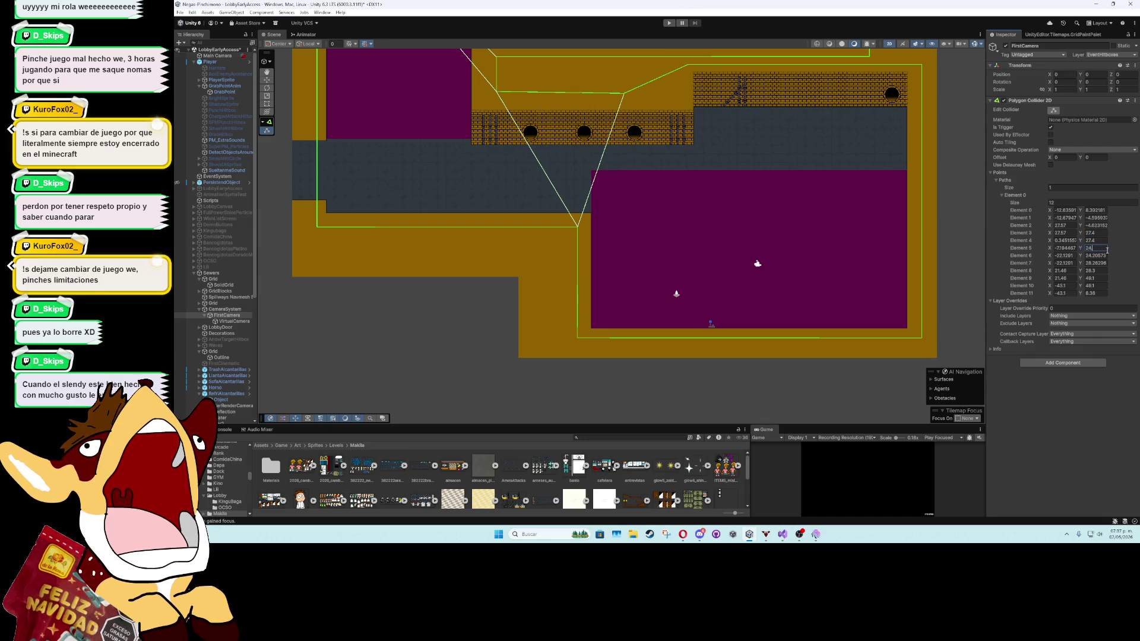
type(".2")
left_click(1106, 255)
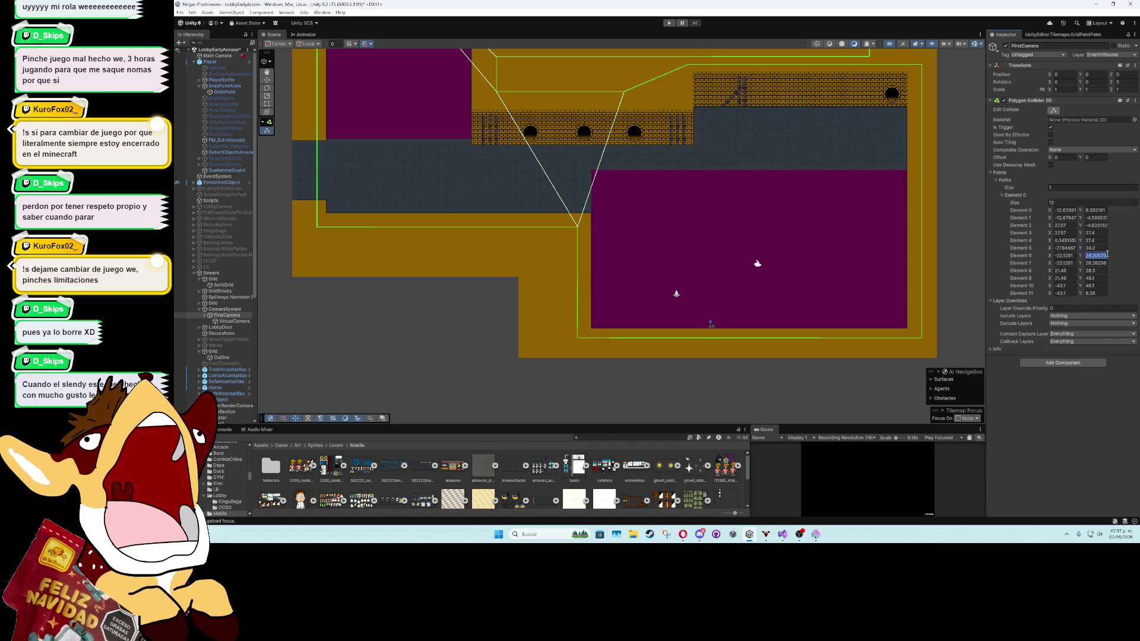
key("BackSpace")
type("24.3")
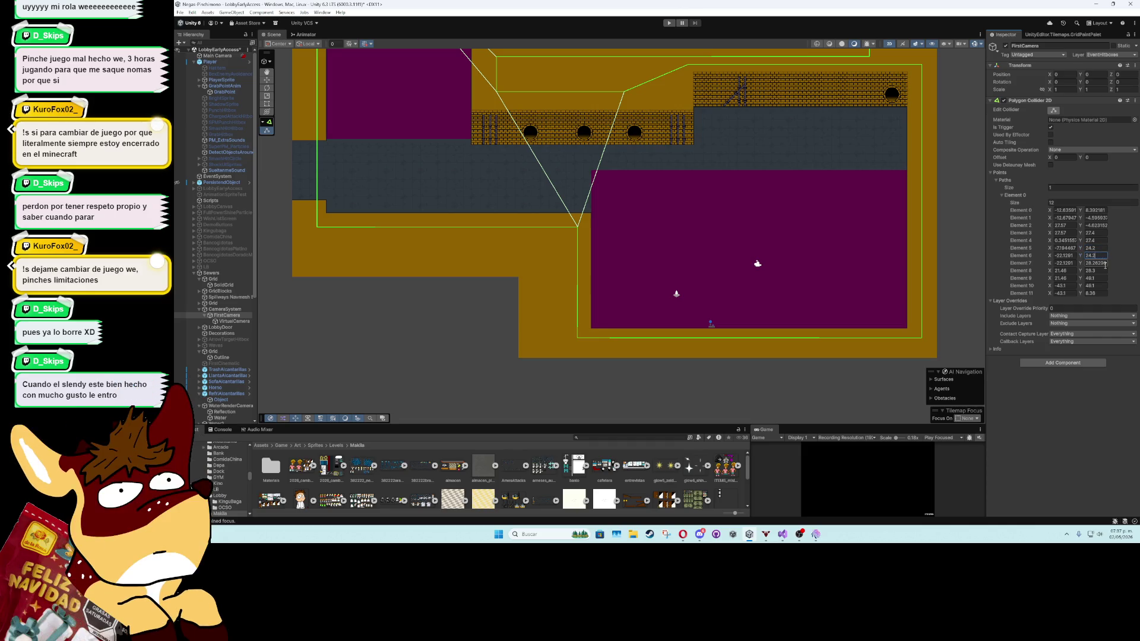
left_click(1105, 263)
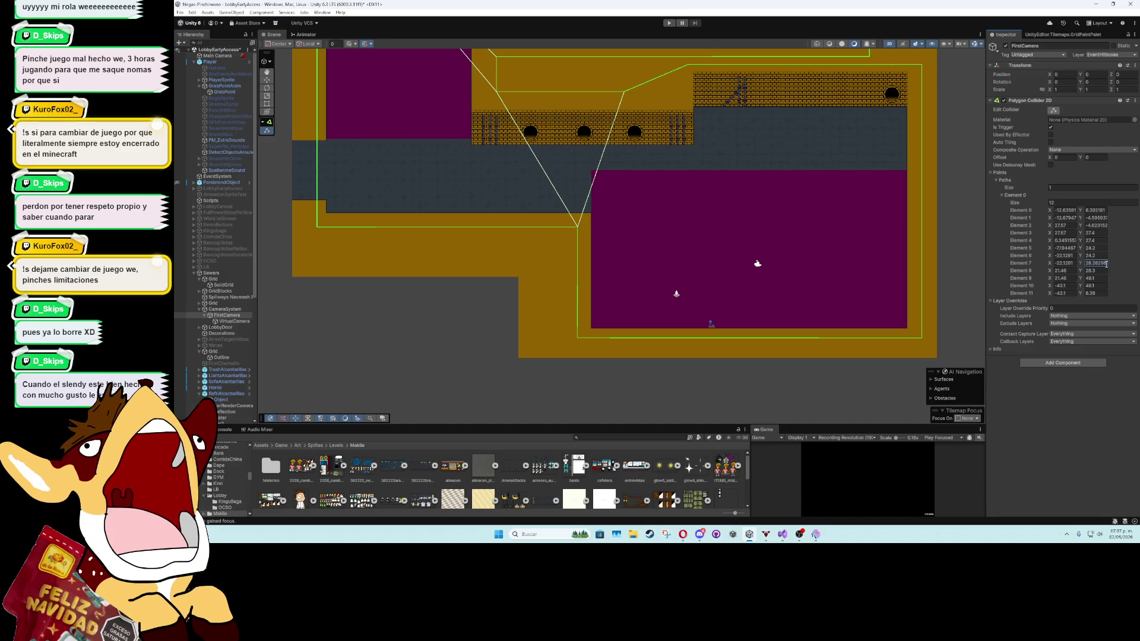
left_click_drag(1108, 264, 1094, 263)
type("3")
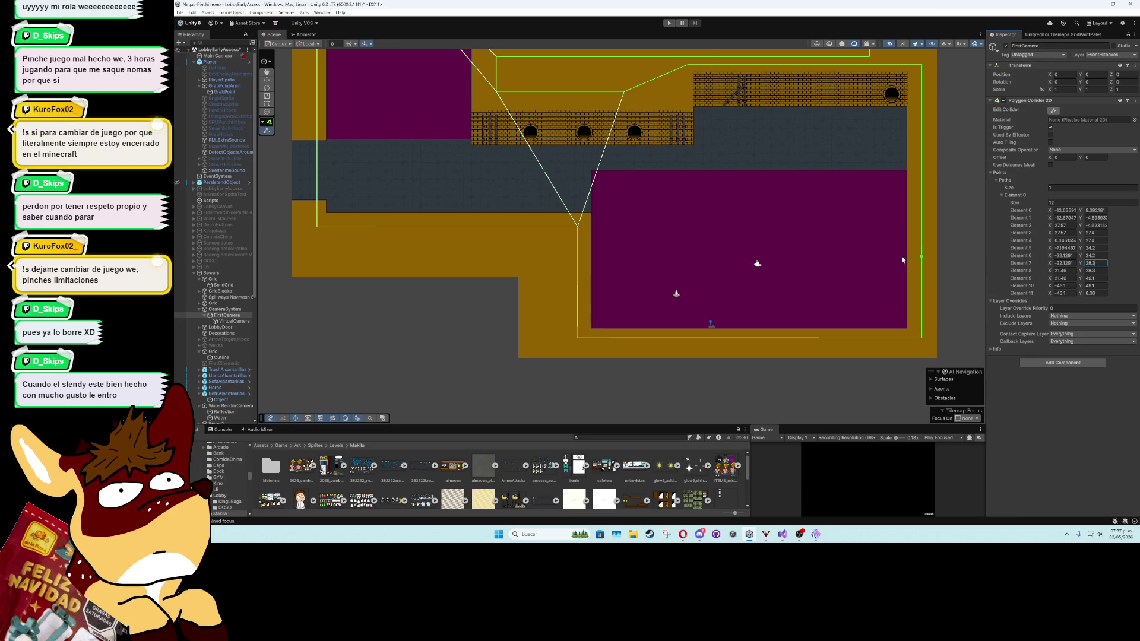
Zoom out to show the whole level, then try -8.12 for point 5's X and undo it
scroll(898, 255, "down", 2)
mouse_move(862, 218)
left_mouse_down()
mouse_move(836, 305)
mouse_move(819, 285)
left_mouse_up()
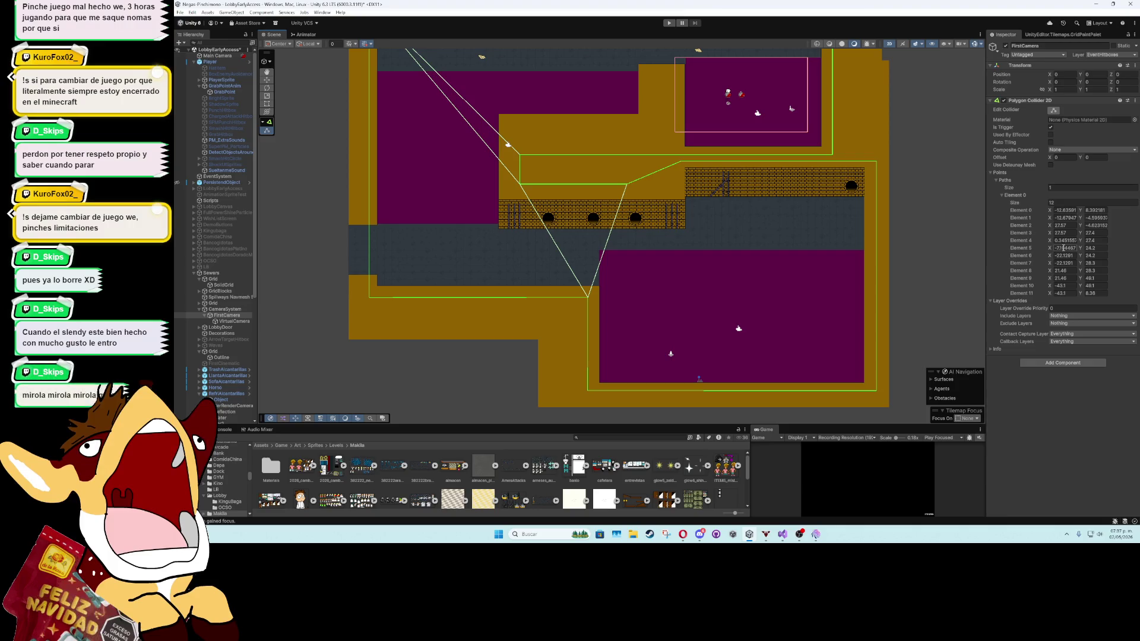
left_click(1063, 249)
type("-8.12")
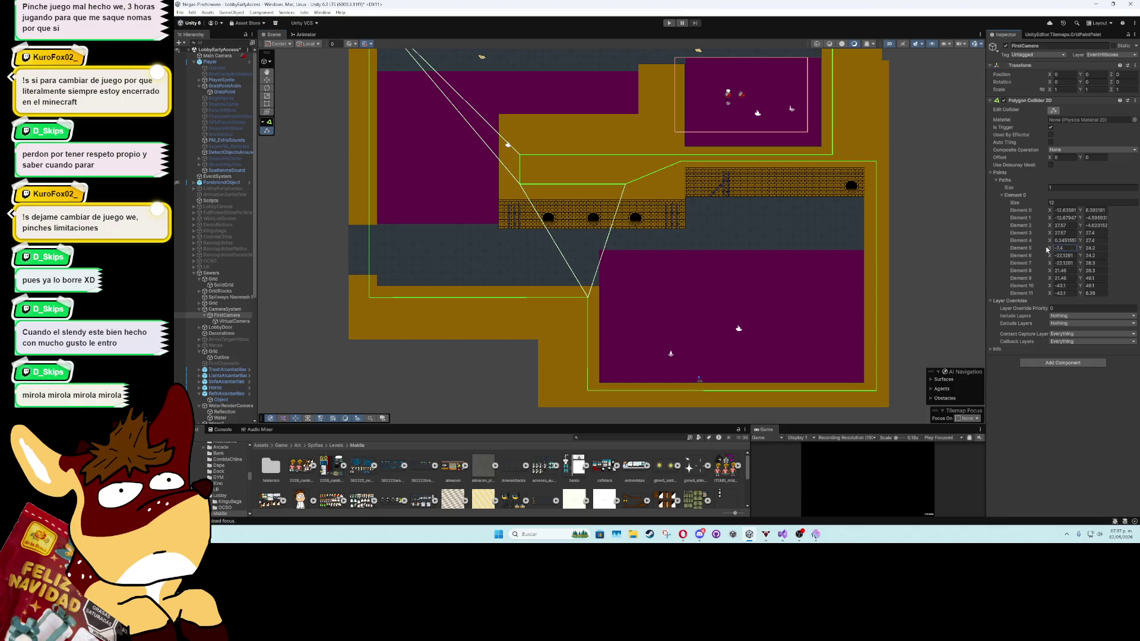
key("ctrl+z")
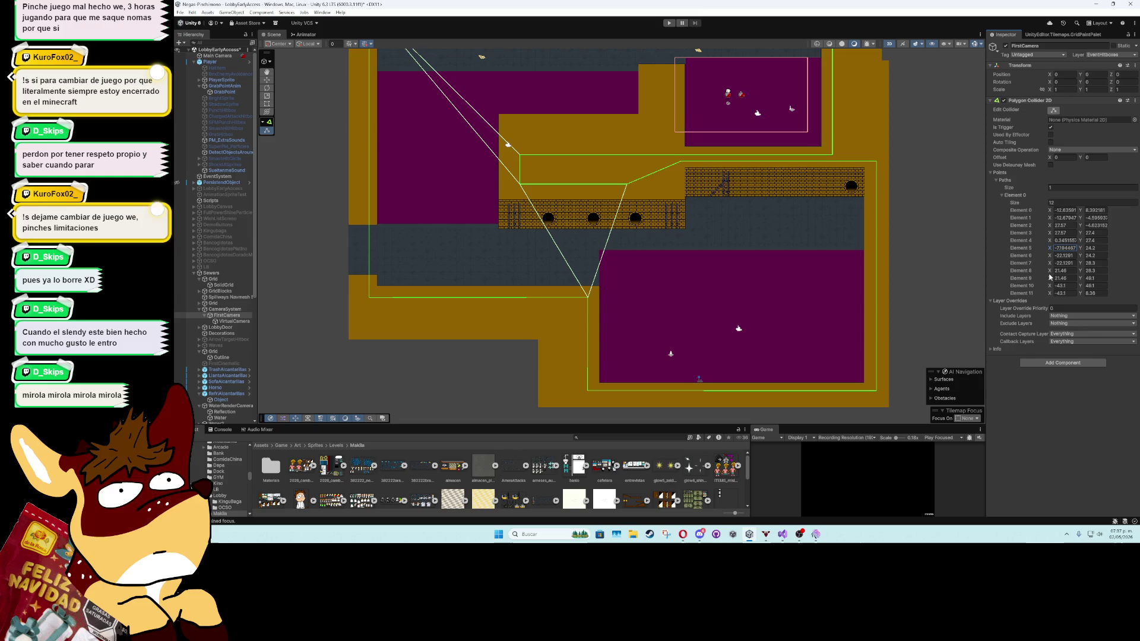
Set points 1 and 2 Y to -4.6 and points 0 and 1 X to -12.6
left_click(1095, 218)
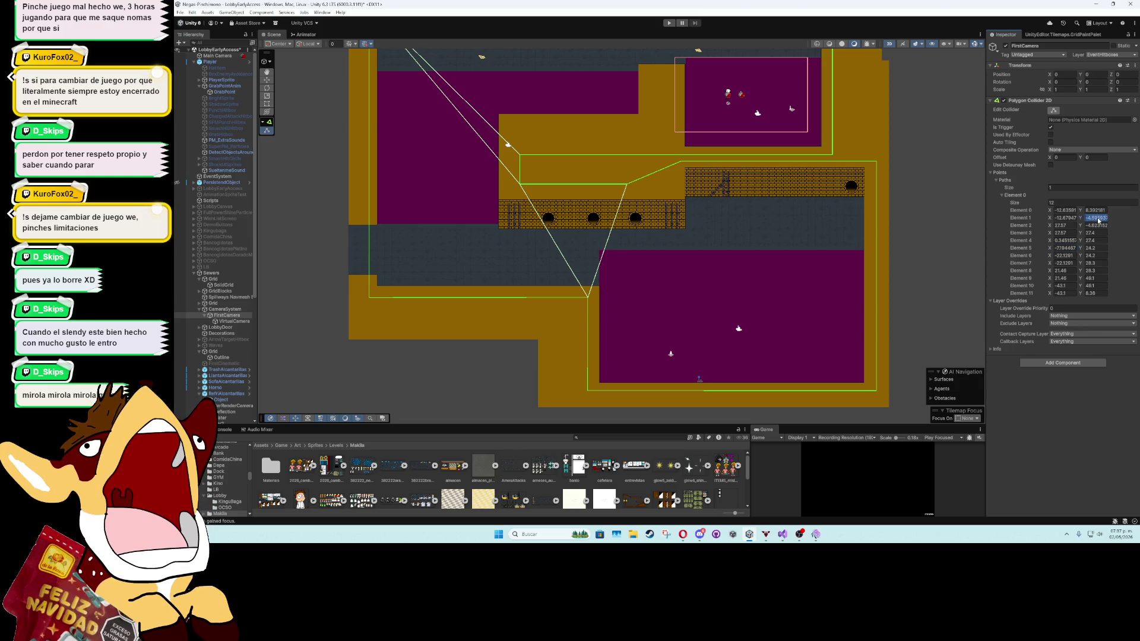
type("-4.6")
left_click(1094, 226)
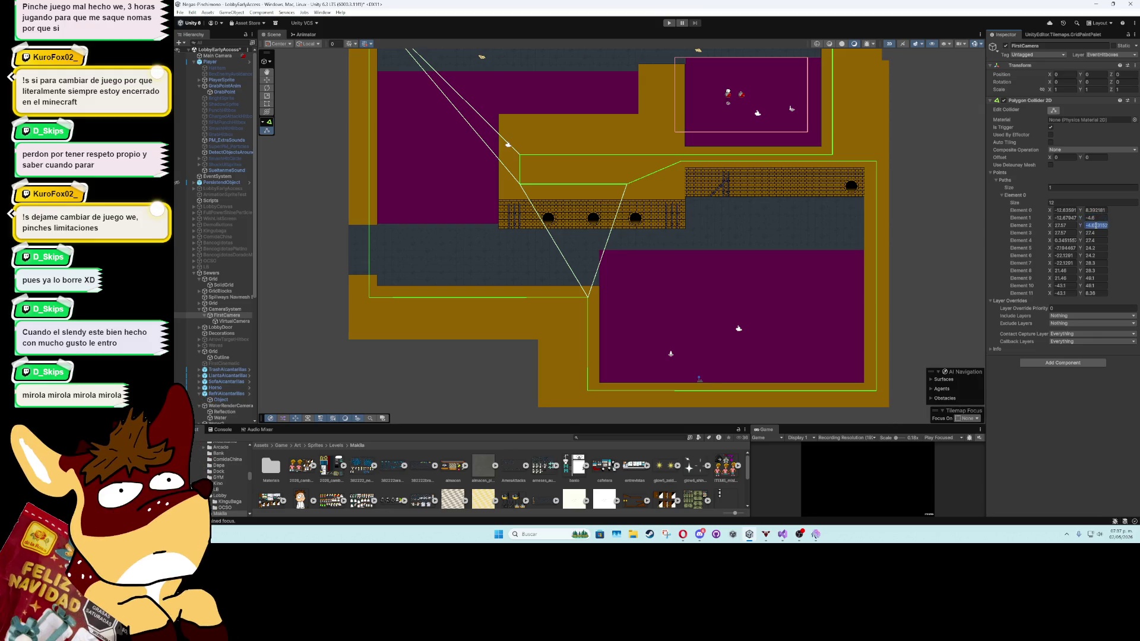
type("-4.6")
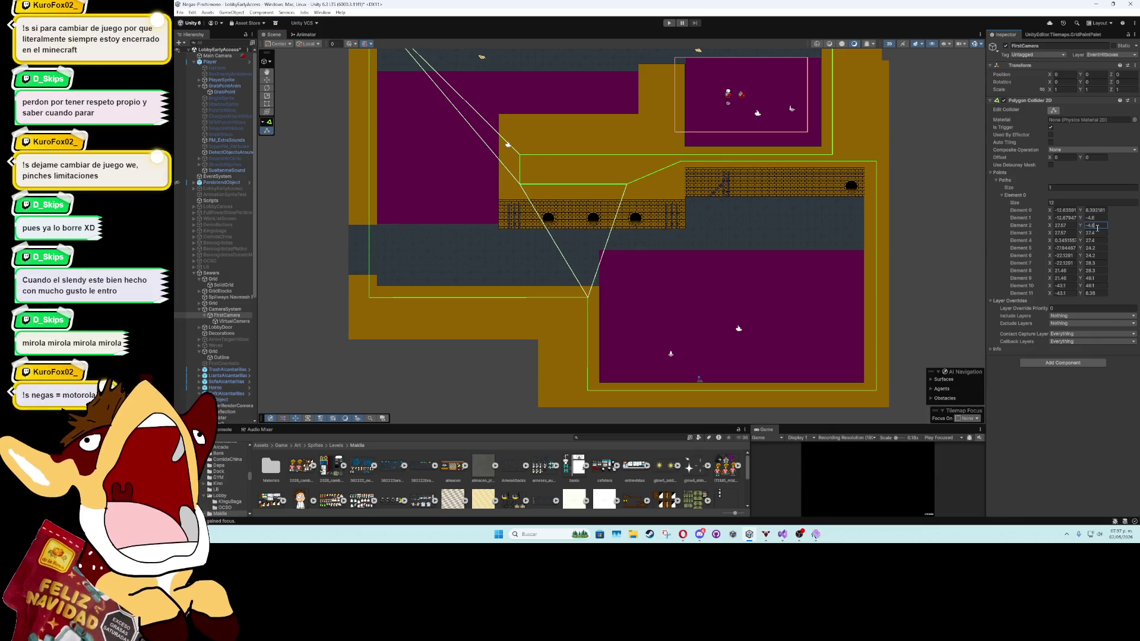
left_click(1067, 210)
type("-12.6")
left_click(1067, 216)
type("-12.6")
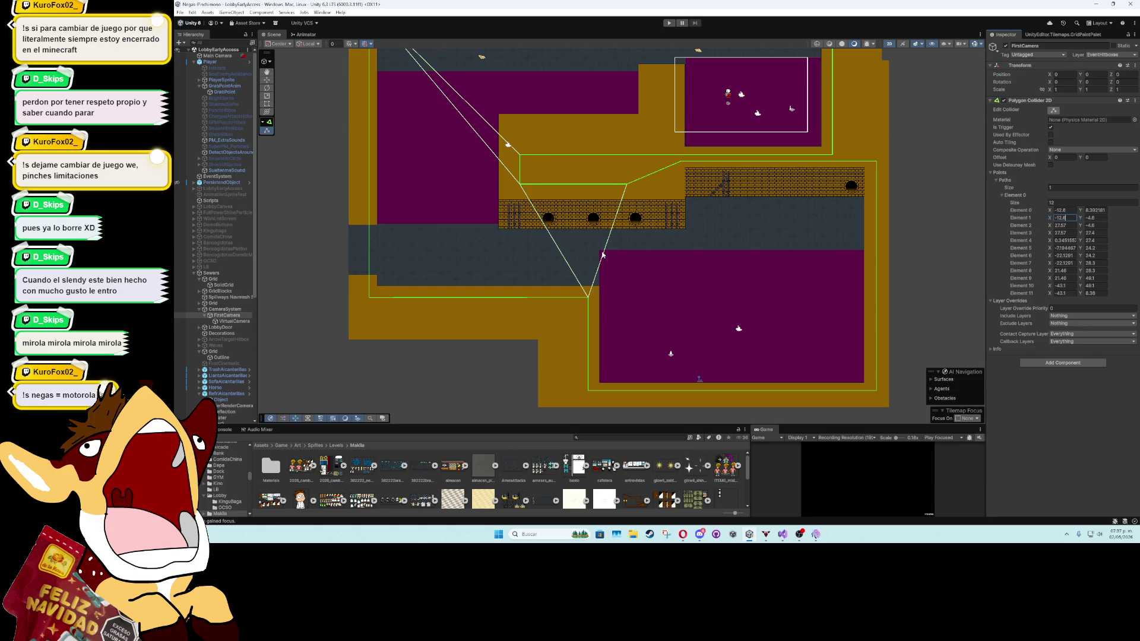
key("Return")
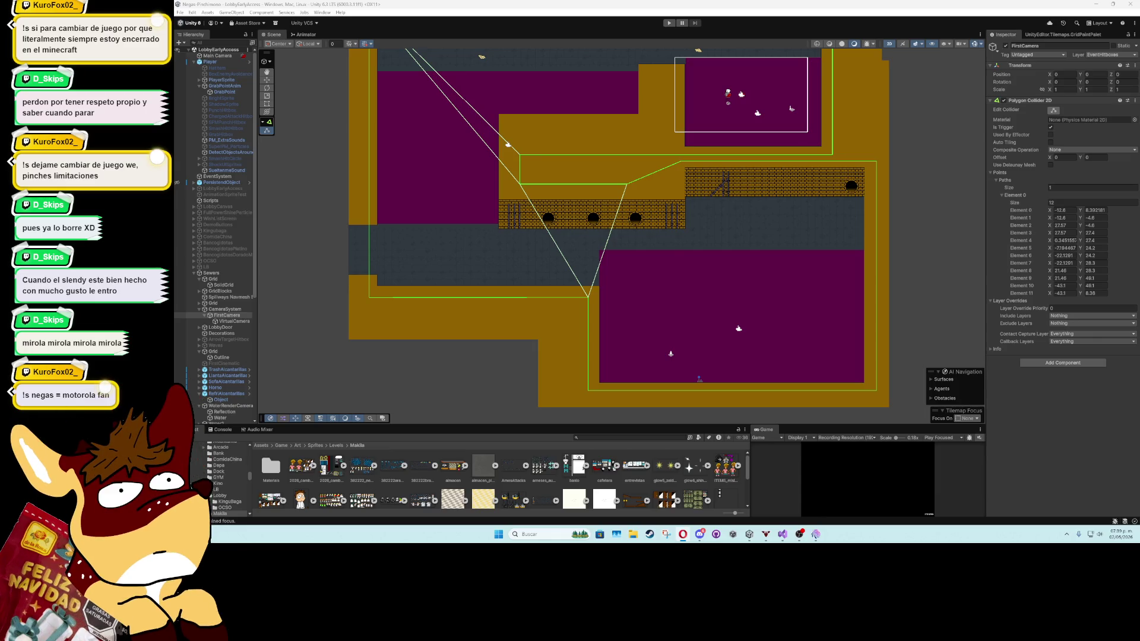
Set collider point 0's Y value to 8.36
left_click(1062, 218)
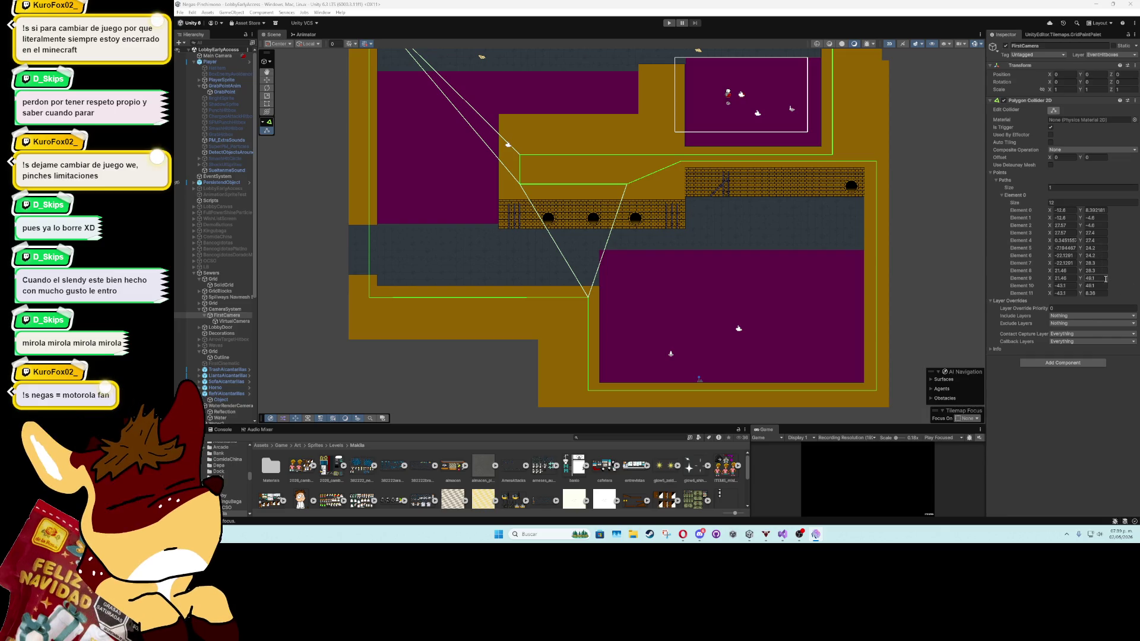
left_click(1094, 210)
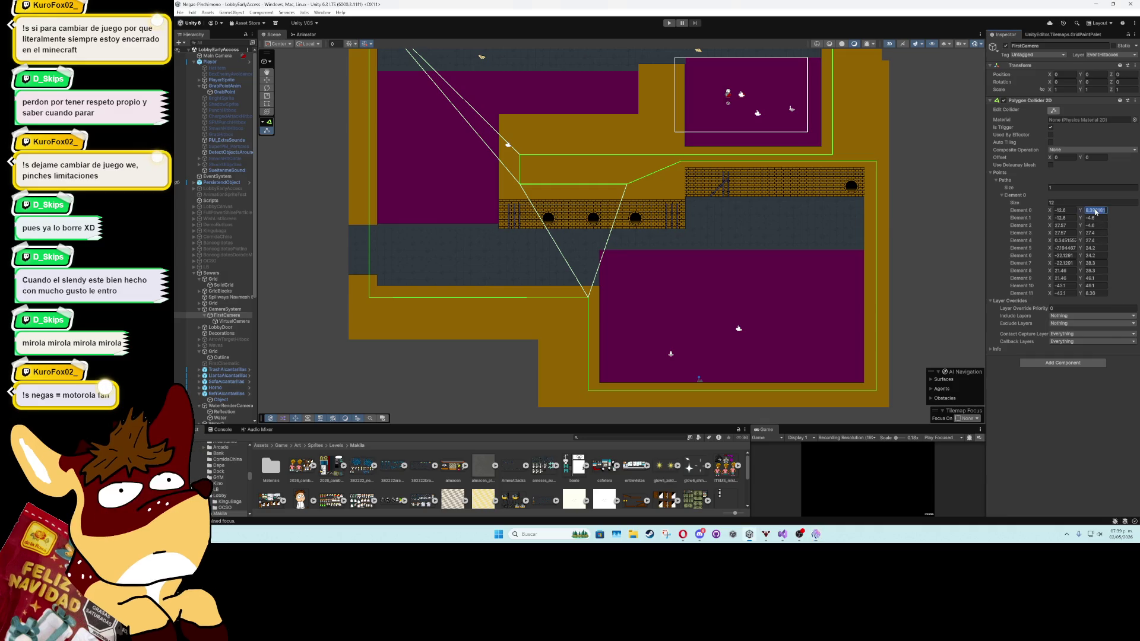
type("8.36")
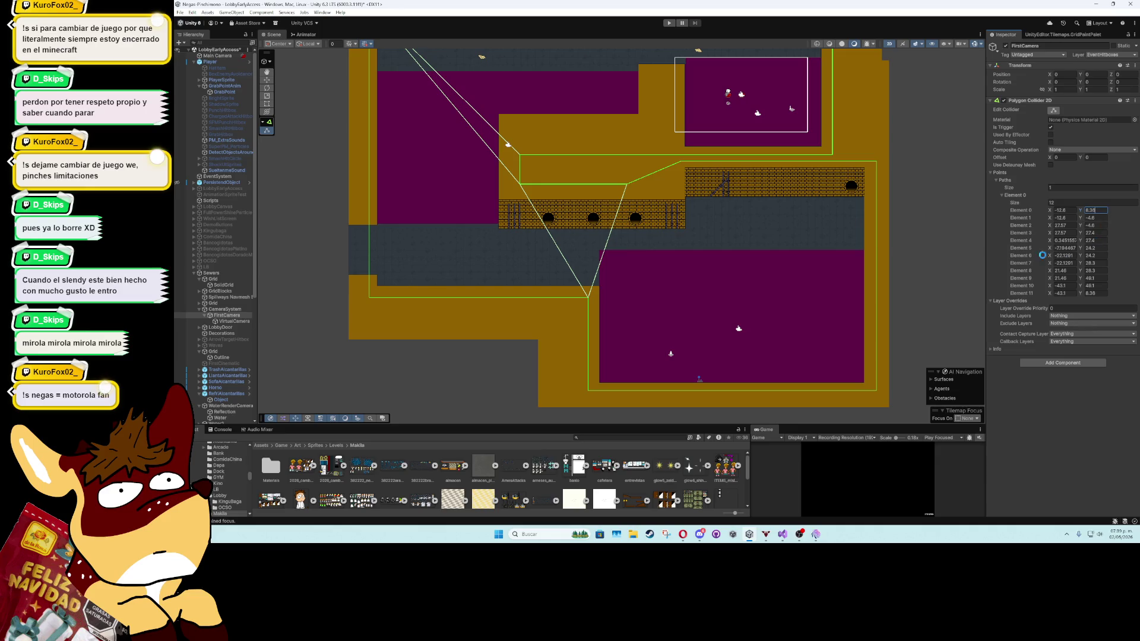
Pan to the upper-left of the level and select the DesignBlocks brick tilemap
left_click_drag(725, 148, 793, 298)
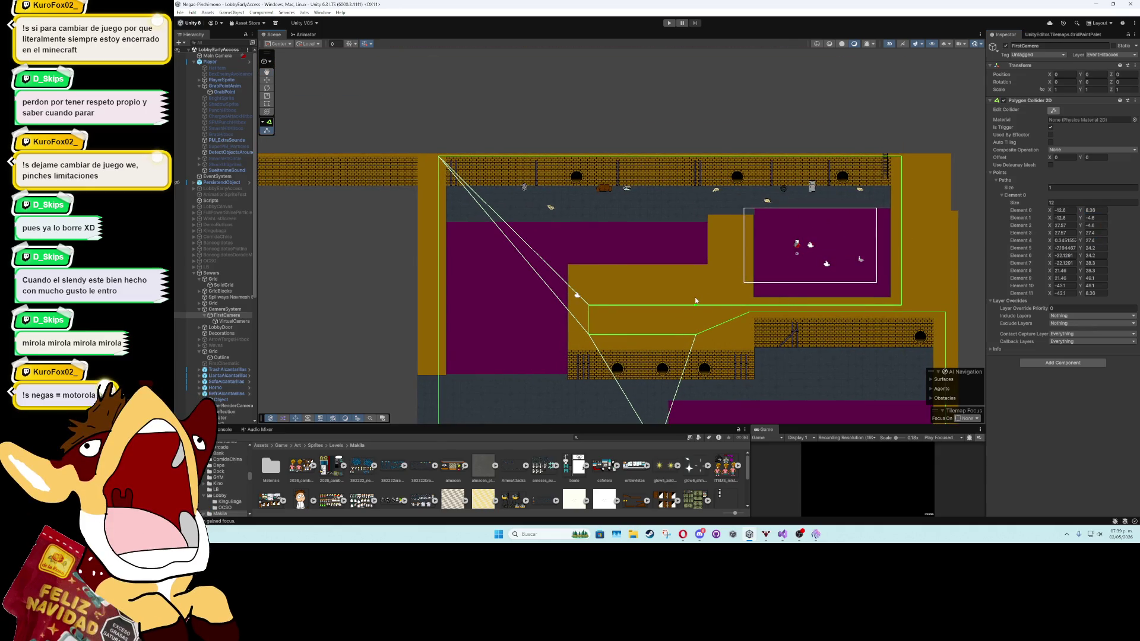
left_click_drag(678, 294, 790, 236)
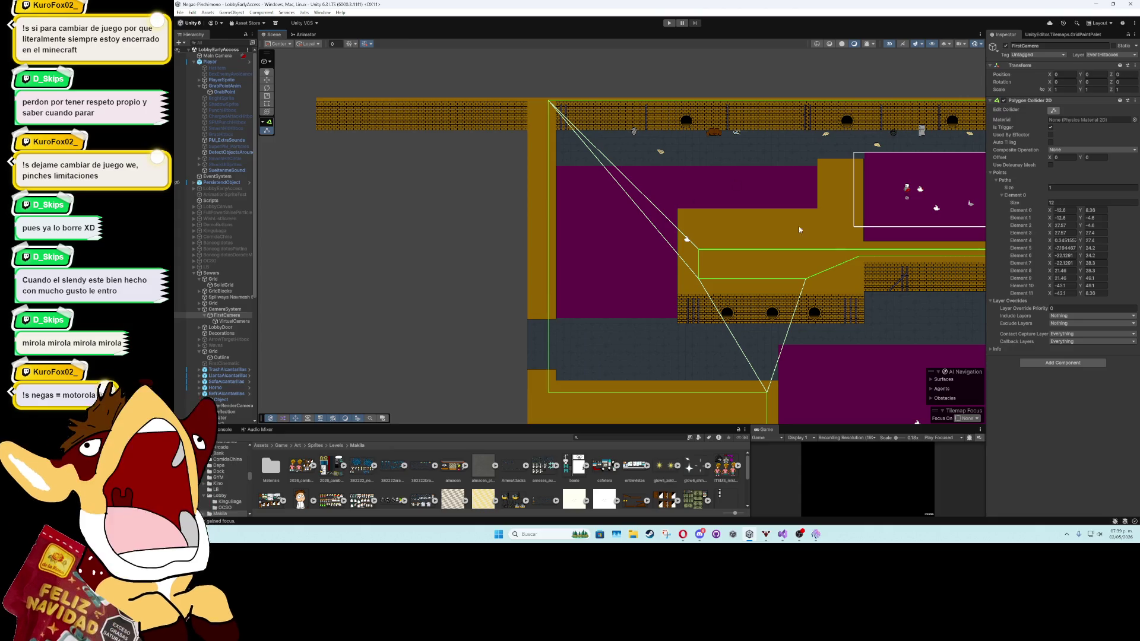
scroll(868, 215, "up", 3)
left_click(868, 216)
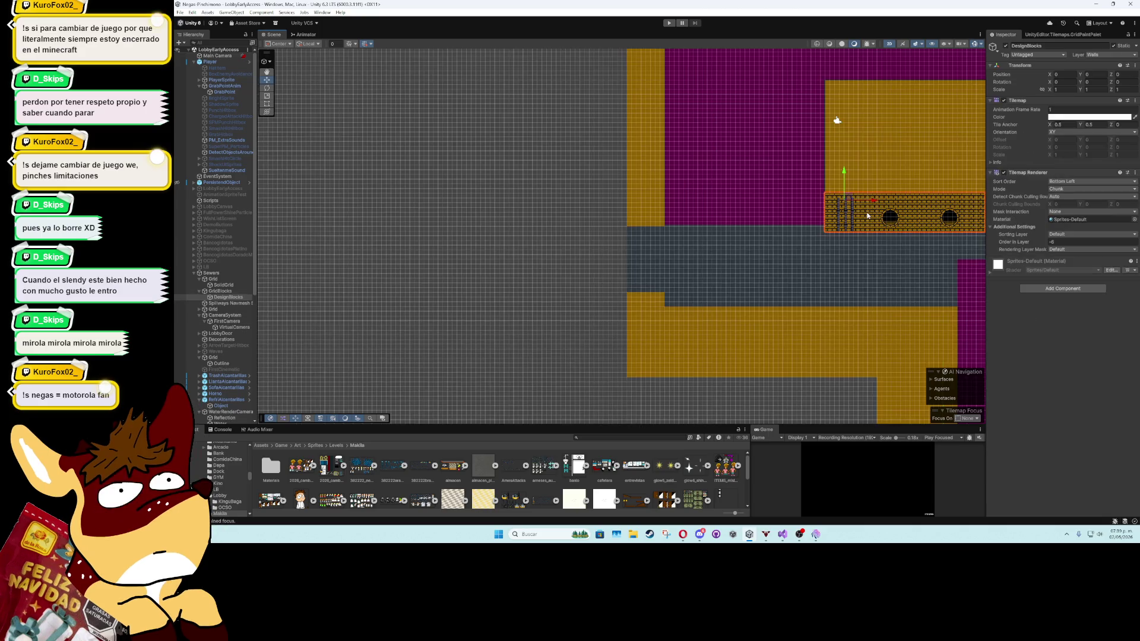
In the Tile Palette, select the yellow brick tiles from the Walls palette with Box Fill
left_click(1036, 35)
left_click(1033, 64)
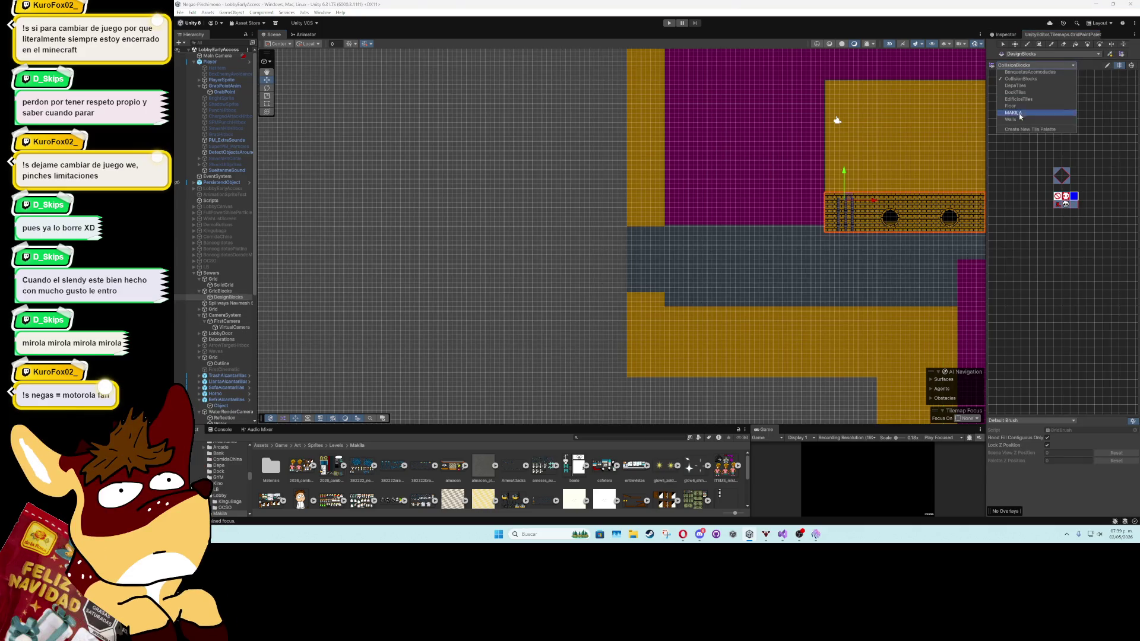
left_click(1020, 120)
left_click_drag(1035, 258, 1115, 353)
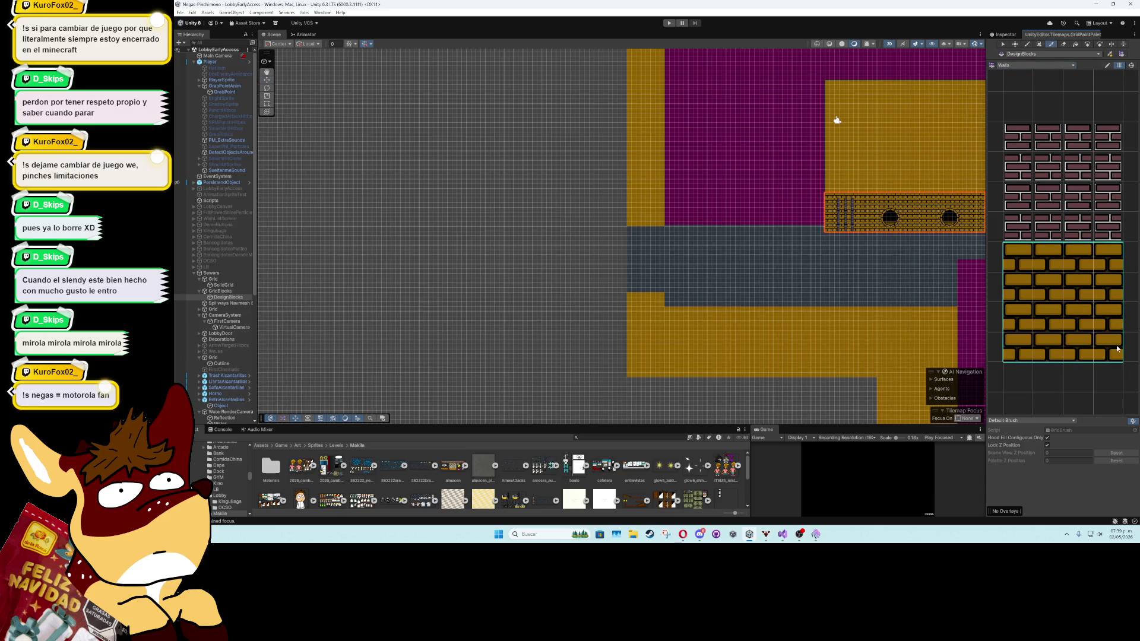
left_click(1040, 45)
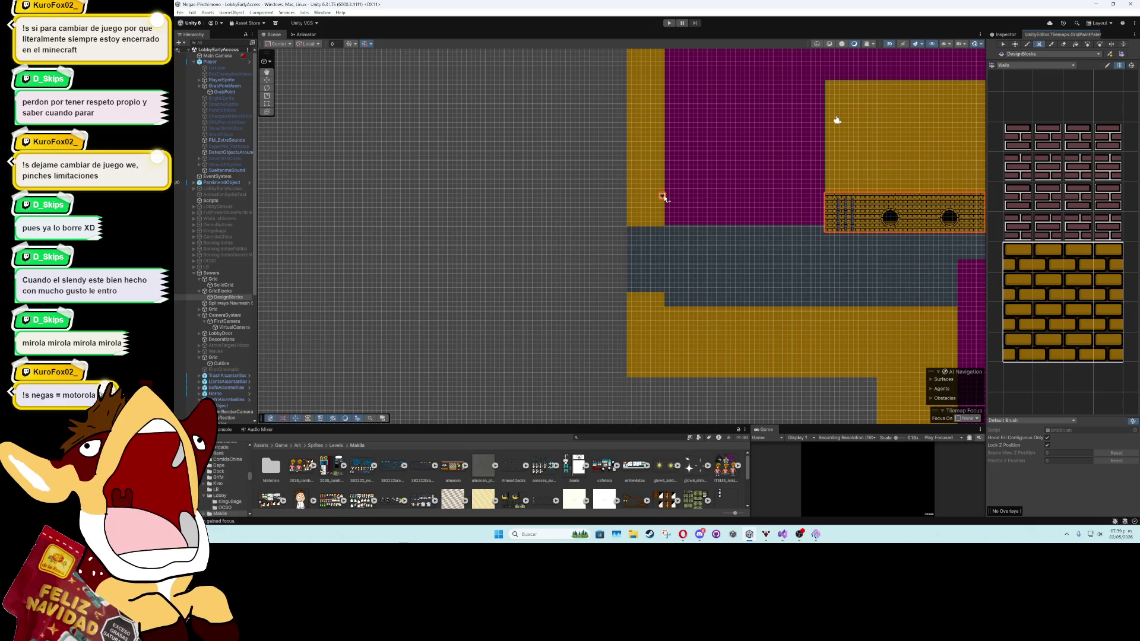
Box-fill a brick block left of the magenta area with a top row of bricks
left_click_drag(663, 196, 630, 228)
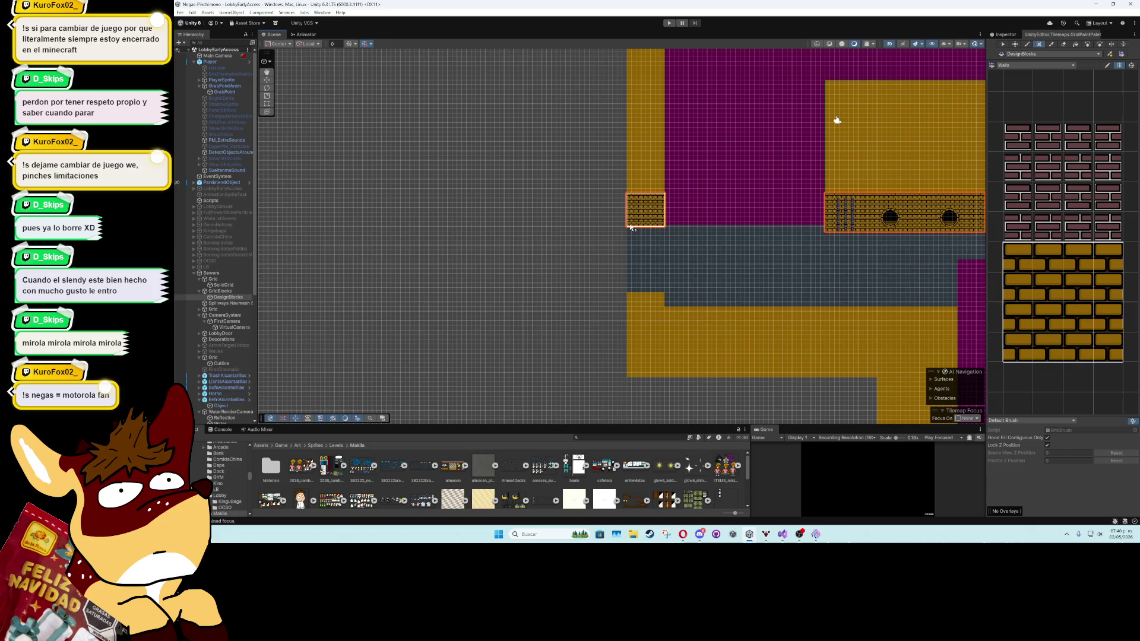
left_click_drag(631, 191, 666, 191)
mouse_move(585, 196)
left_mouse_down()
mouse_move(572, 196)
mouse_move(705, 226)
mouse_move(713, 290)
left_mouse_up()
mouse_move(659, 242)
left_mouse_down()
mouse_move(616, 258)
mouse_move(637, 232)
left_mouse_up()
key("ctrl+3")
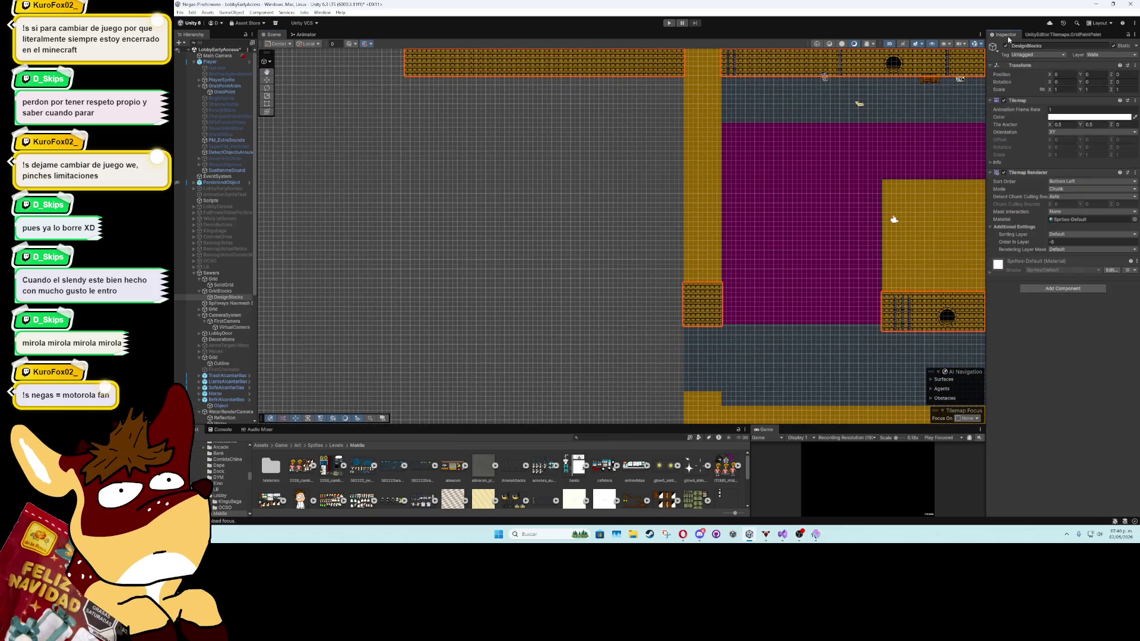
Select the SolidGrid tilemap and bring up the CollisionBlocks tile palette
left_click(266, 80)
left_click(789, 271)
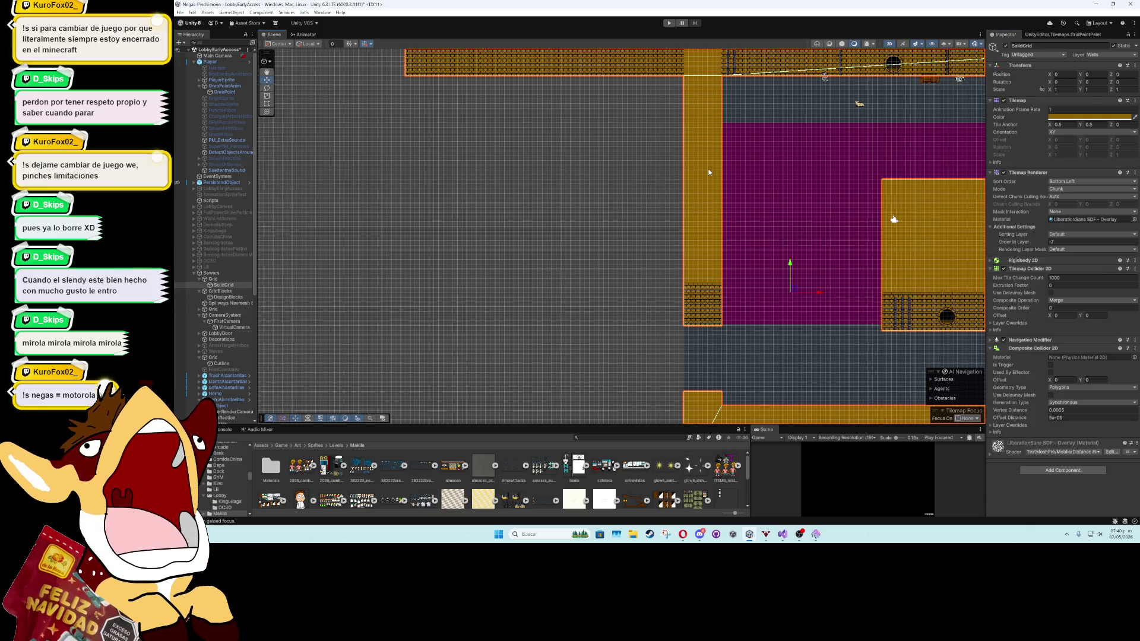
left_click(217, 288)
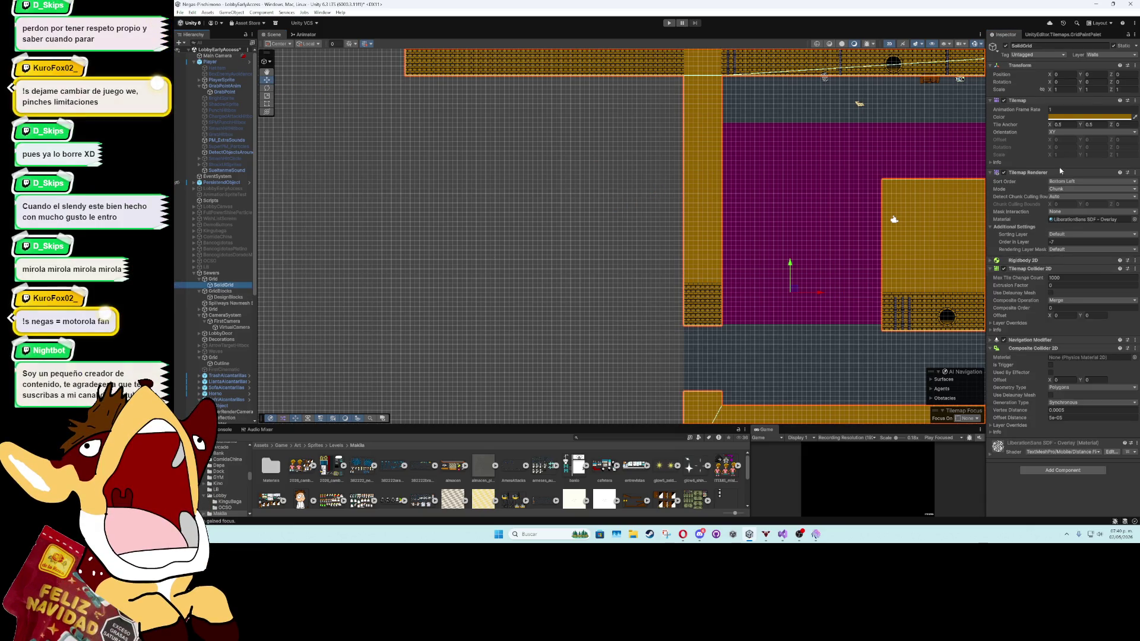
left_click(1045, 34)
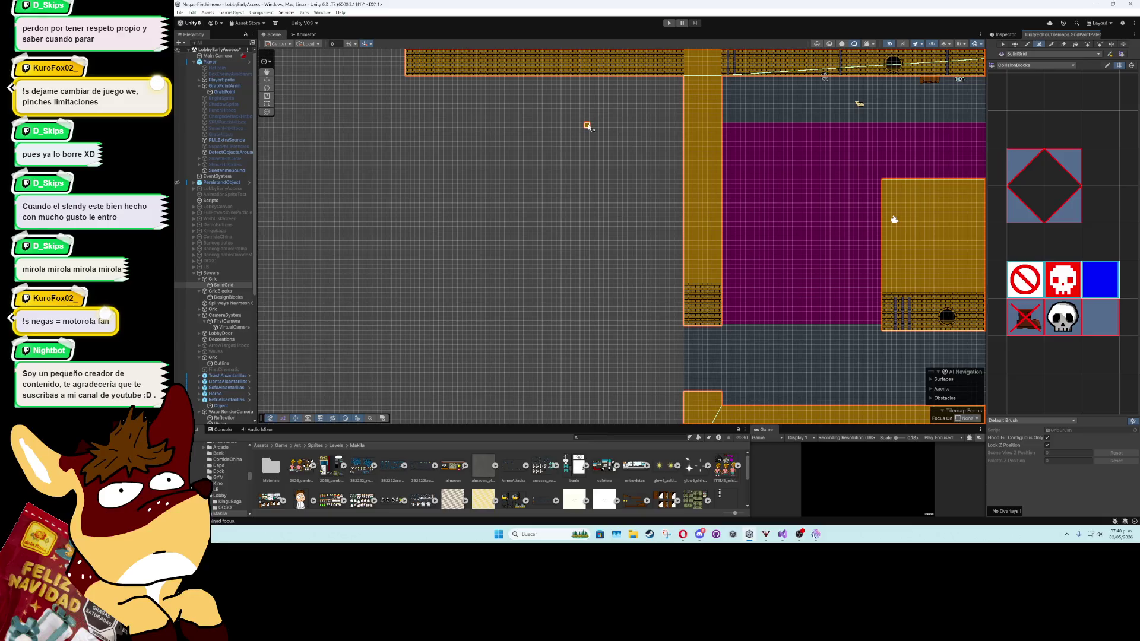
scroll(588, 103, "down", 2)
scroll(588, 103, "up", 3)
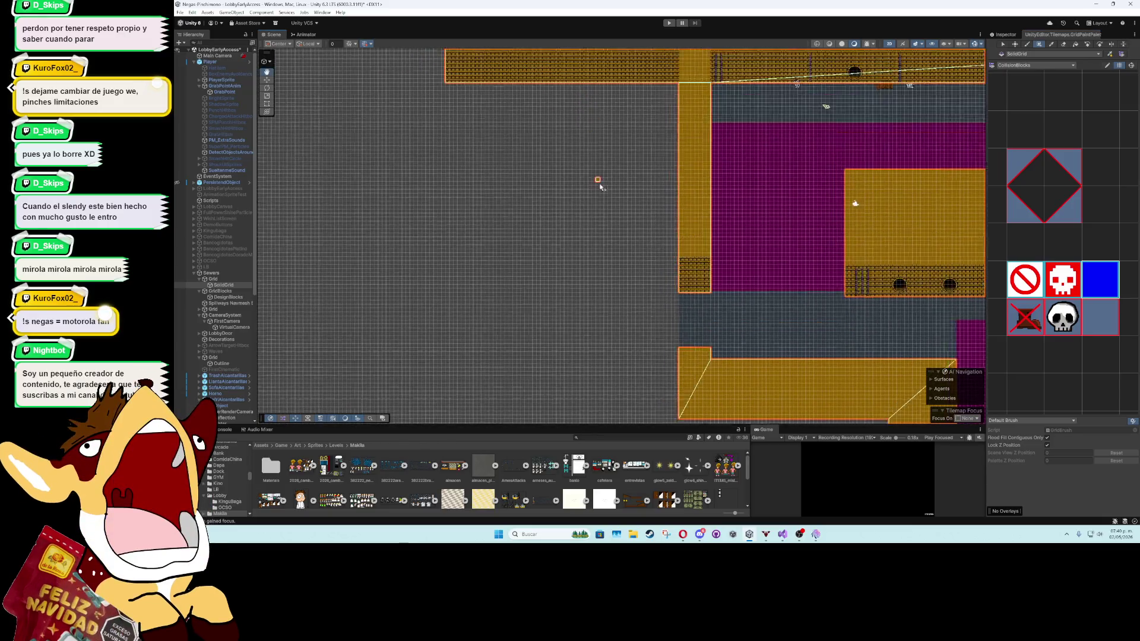
scroll(605, 224, "down", 3)
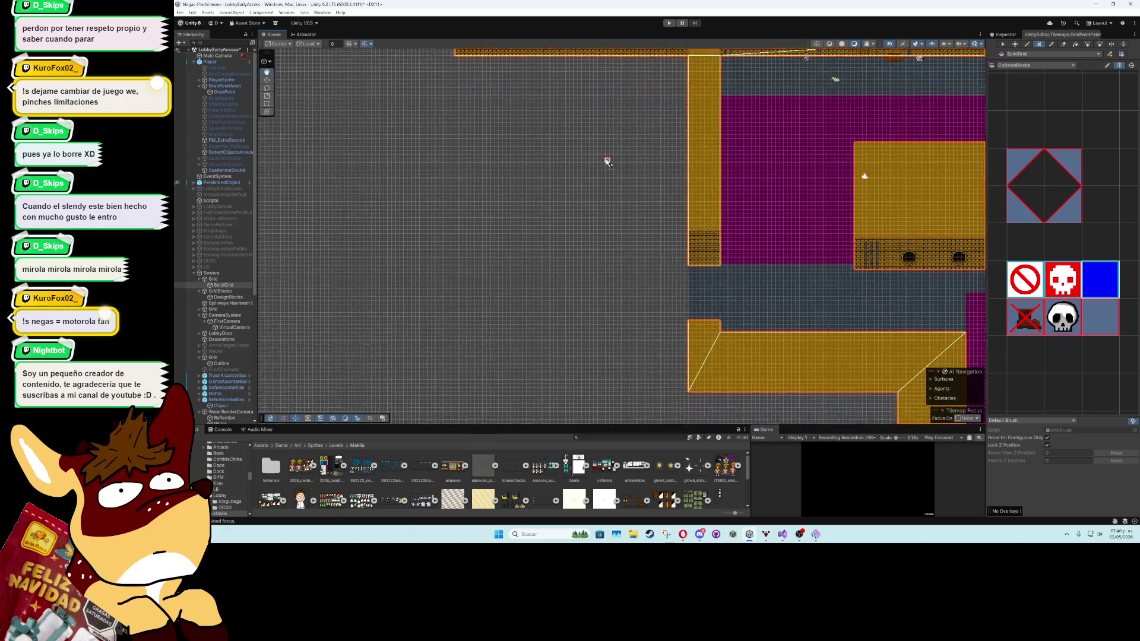
Box-fill collision tiles in a rectangle left of the level and extend the lower platform left
mouse_move(623, 158)
left_mouse_down()
mouse_move(522, 234)
mouse_move(459, 250)
mouse_move(465, 260)
mouse_move(415, 102)
left_mouse_up()
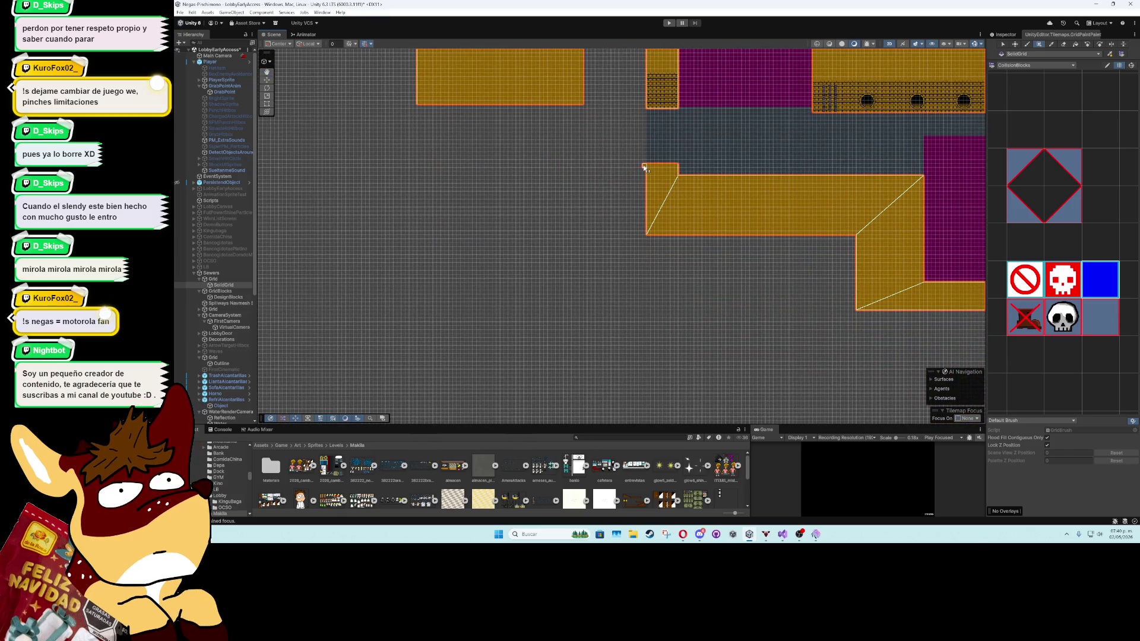
mouse_move(645, 167)
left_mouse_down()
mouse_move(533, 231)
mouse_move(419, 235)
mouse_move(739, 365)
left_mouse_up()
left_click_drag(722, 238, 670, 308)
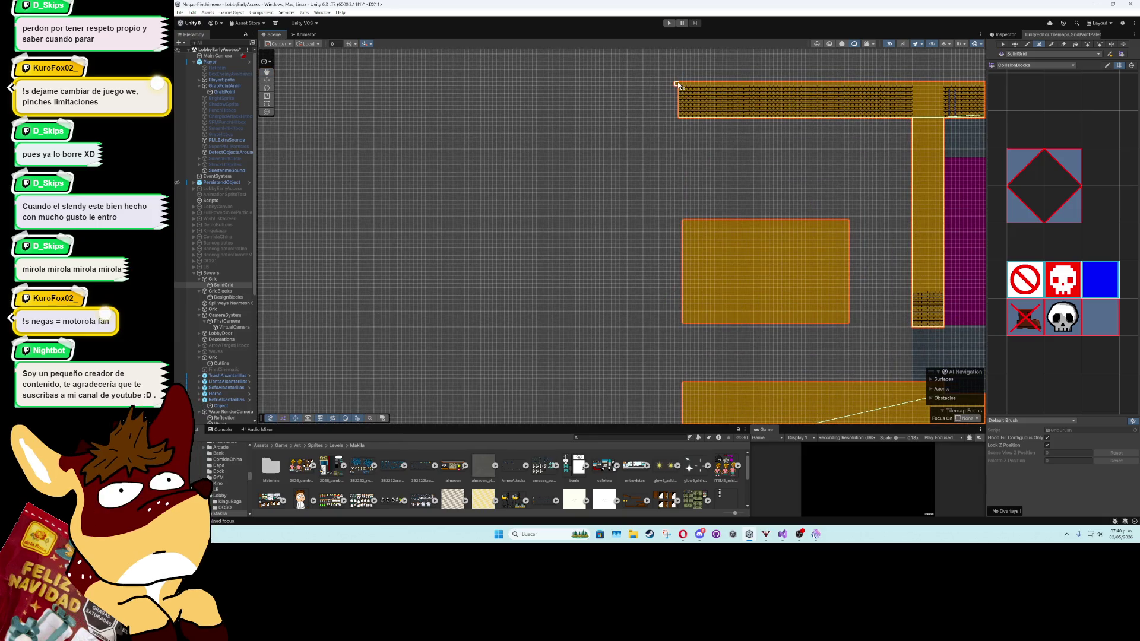
left_click_drag(797, 244, 525, 183)
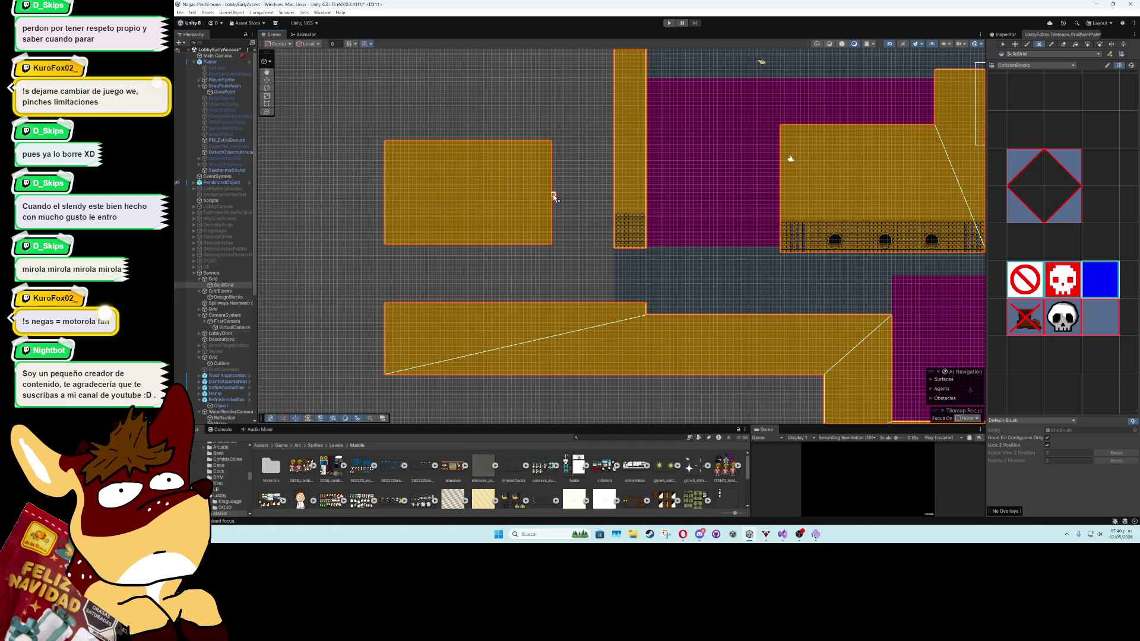
scroll(553, 196, "up", 1)
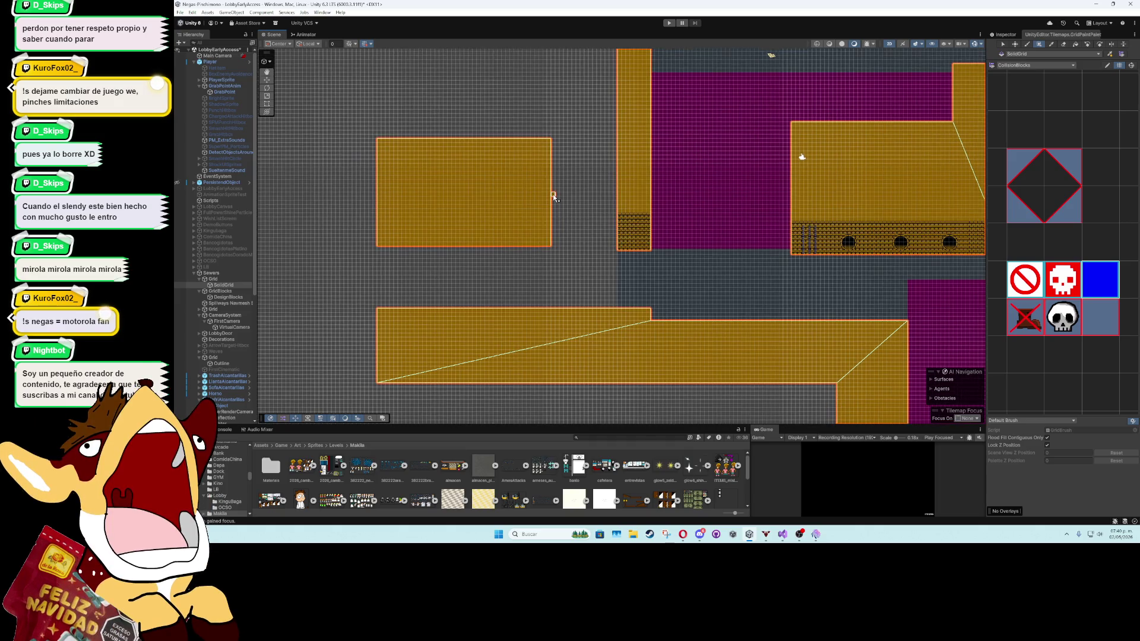
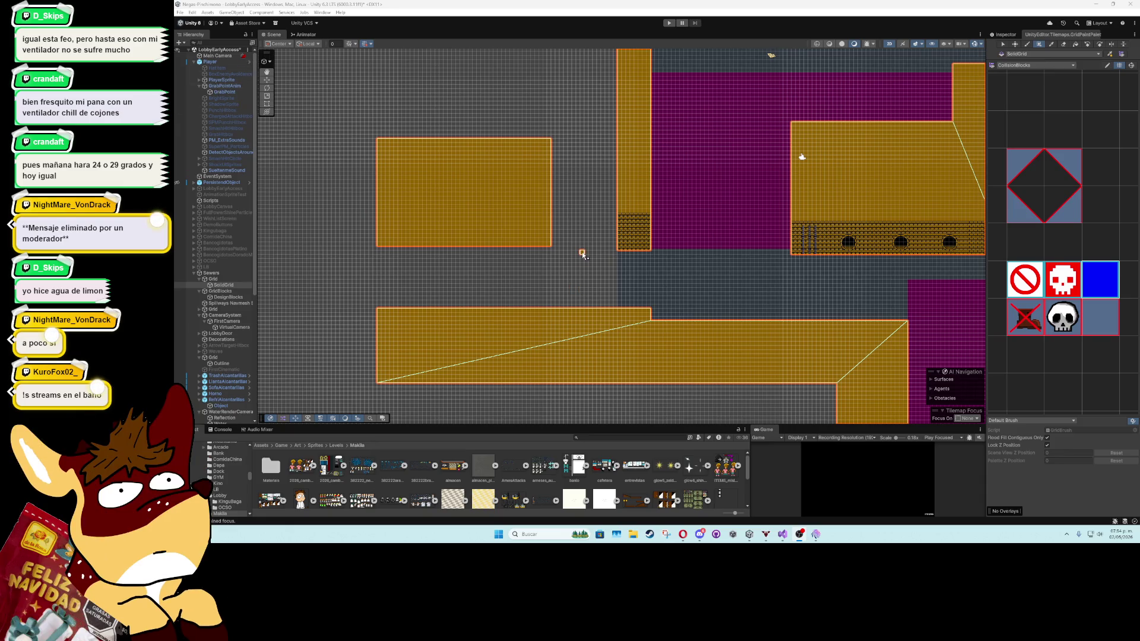
Target the DesignBlocks tilemap and pick a yellow brick block from the Walls palette
scroll(582, 254, "up", 5)
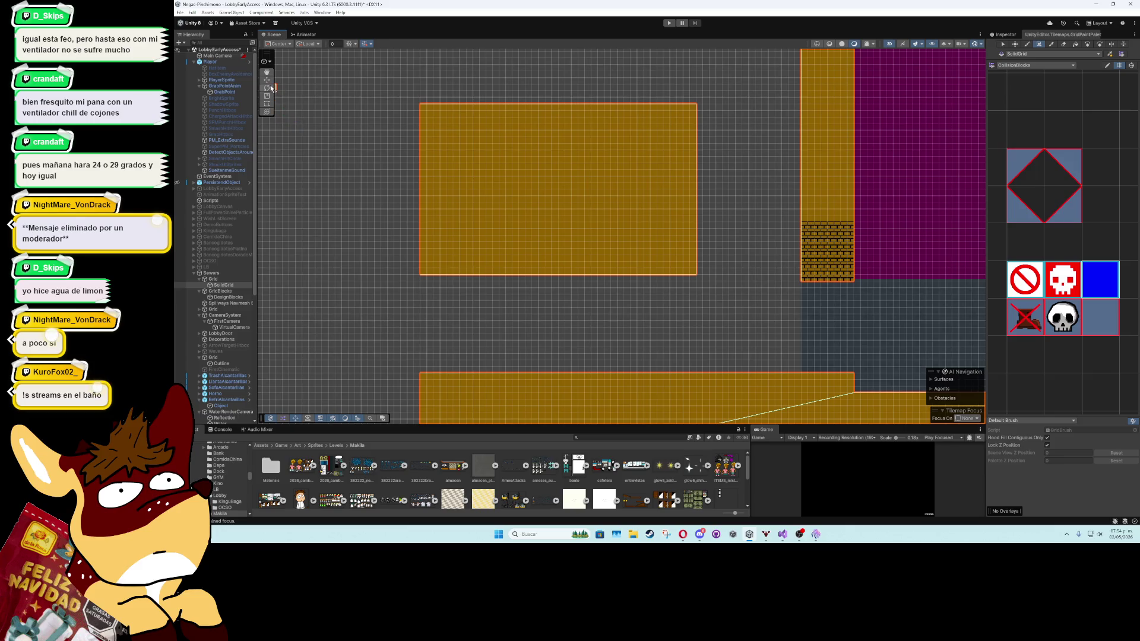
left_click(267, 79)
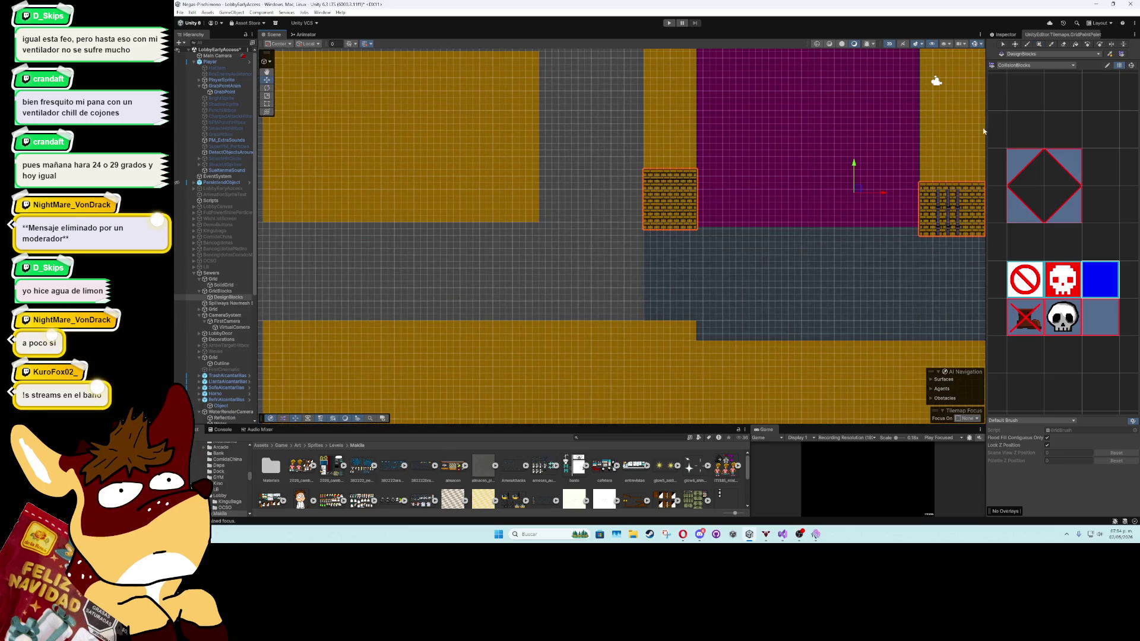
left_click(1033, 65)
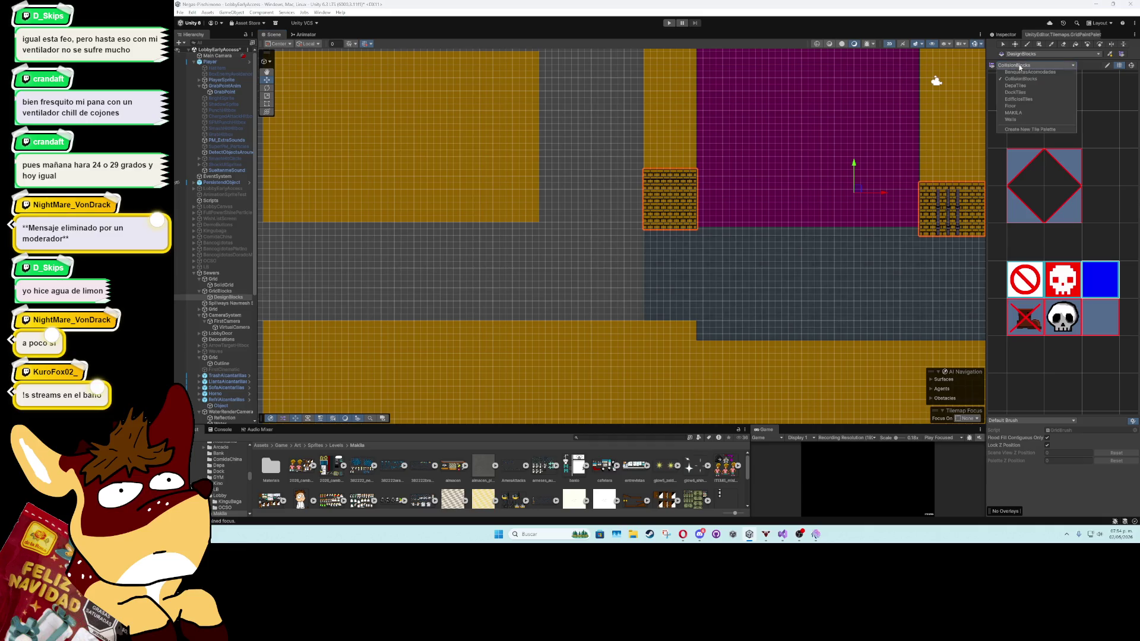
left_click(1030, 119)
mouse_move(1012, 249)
left_mouse_down()
mouse_move(1060, 261)
mouse_move(1052, 300)
mouse_move(1121, 360)
left_mouse_up()
Box-fill a wide strip of yellow brick wall along the left yellow block's bottom
key("u")
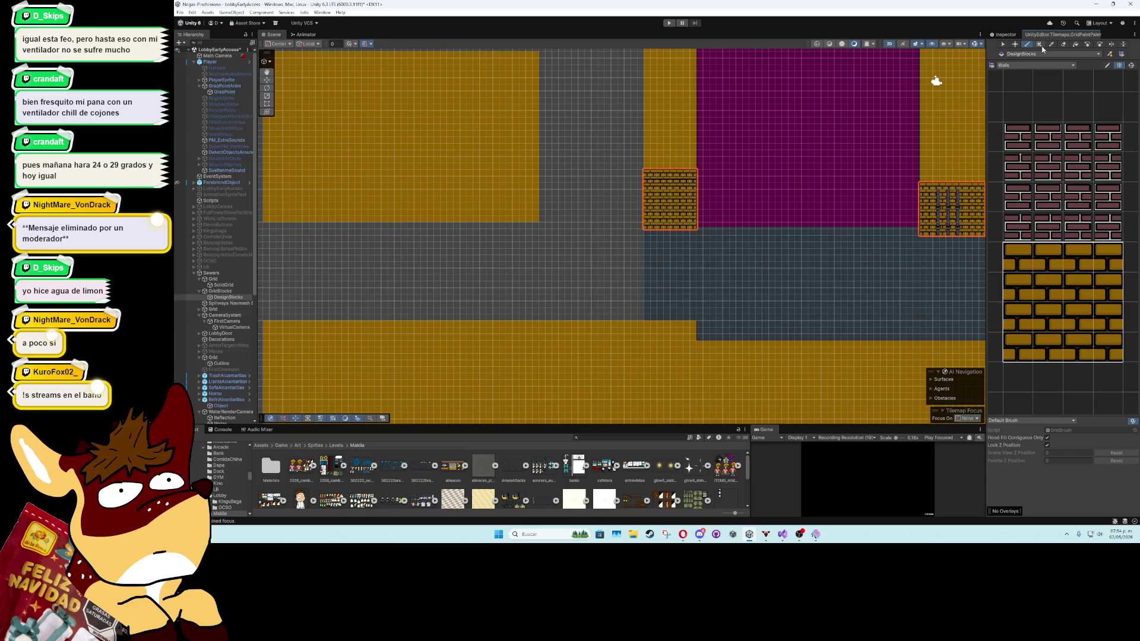
mouse_move(542, 173)
left_mouse_down()
mouse_move(770, 168)
mouse_move(499, 167)
left_mouse_up()
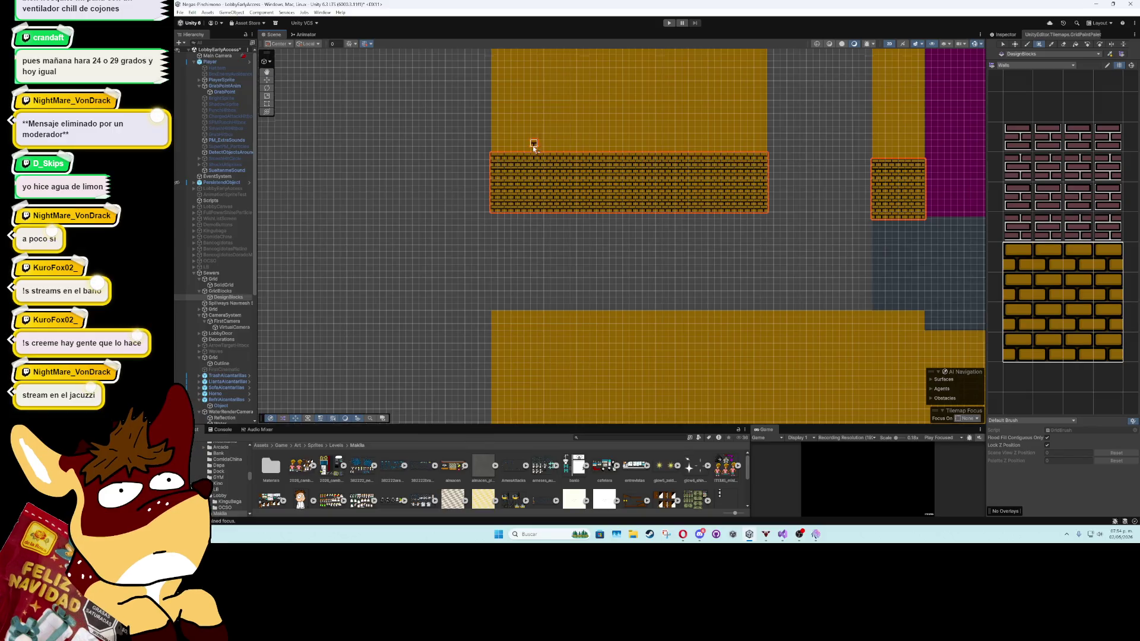
scroll(564, 246, "down", 2)
scroll(564, 246, "down", 2)
left_click_drag(497, 217, 446, 236)
key("w")
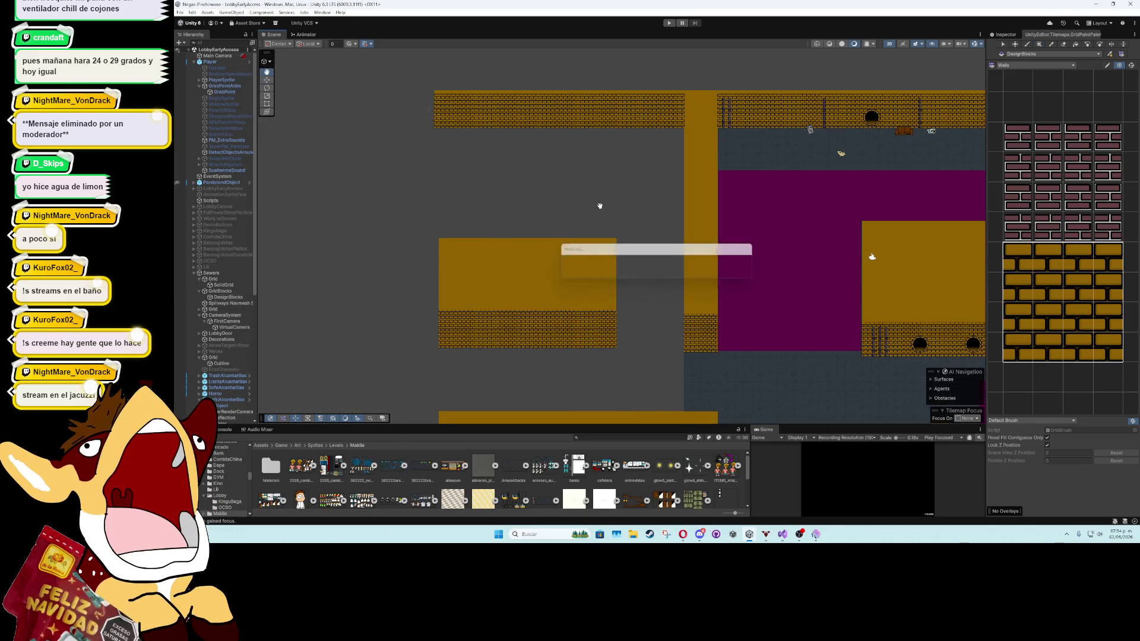
Target the WalkableArea tilemap and switch the Tile Palette to the Floor palette
left_click_drag(600, 204, 591, 161)
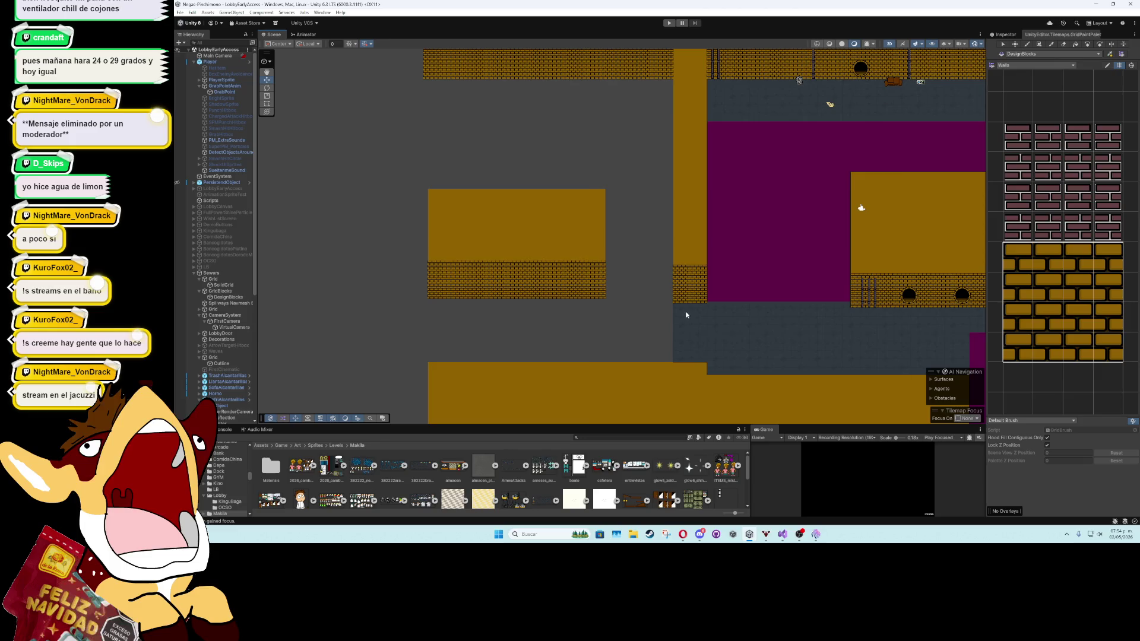
left_click(686, 314)
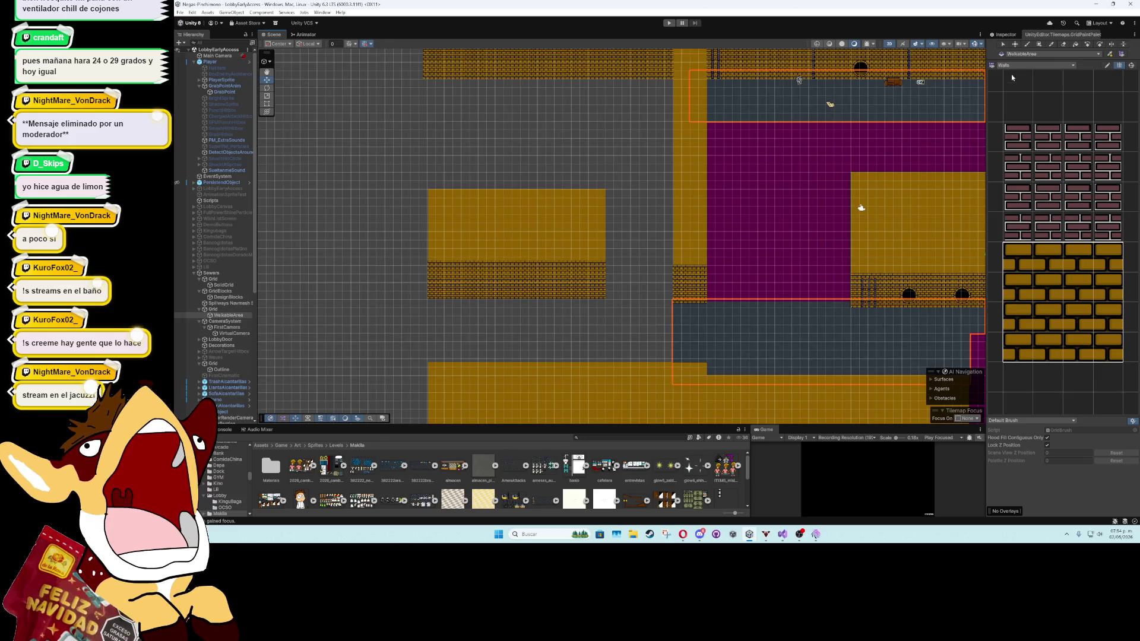
left_click(1016, 65)
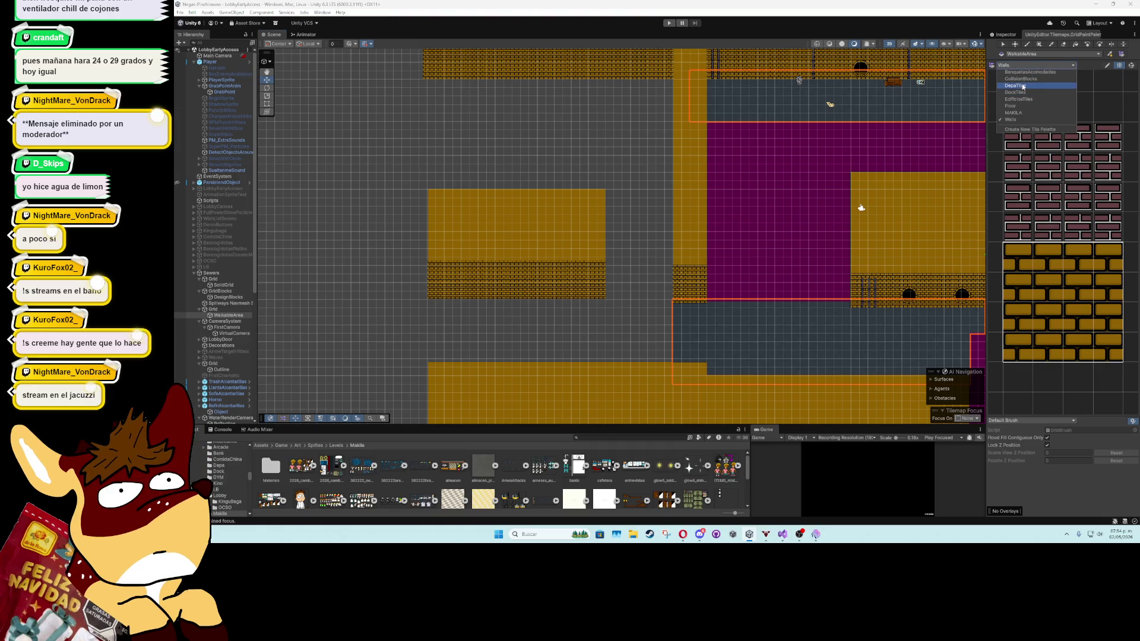
left_click(1023, 79)
left_click(1034, 65)
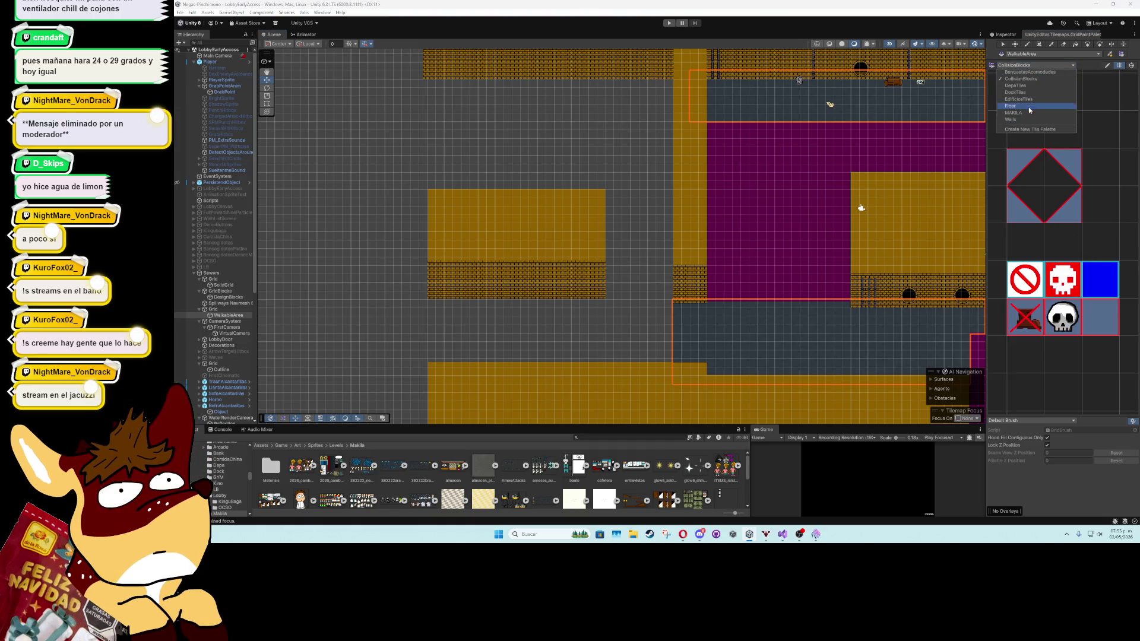
left_click(1026, 120)
left_click(1025, 65)
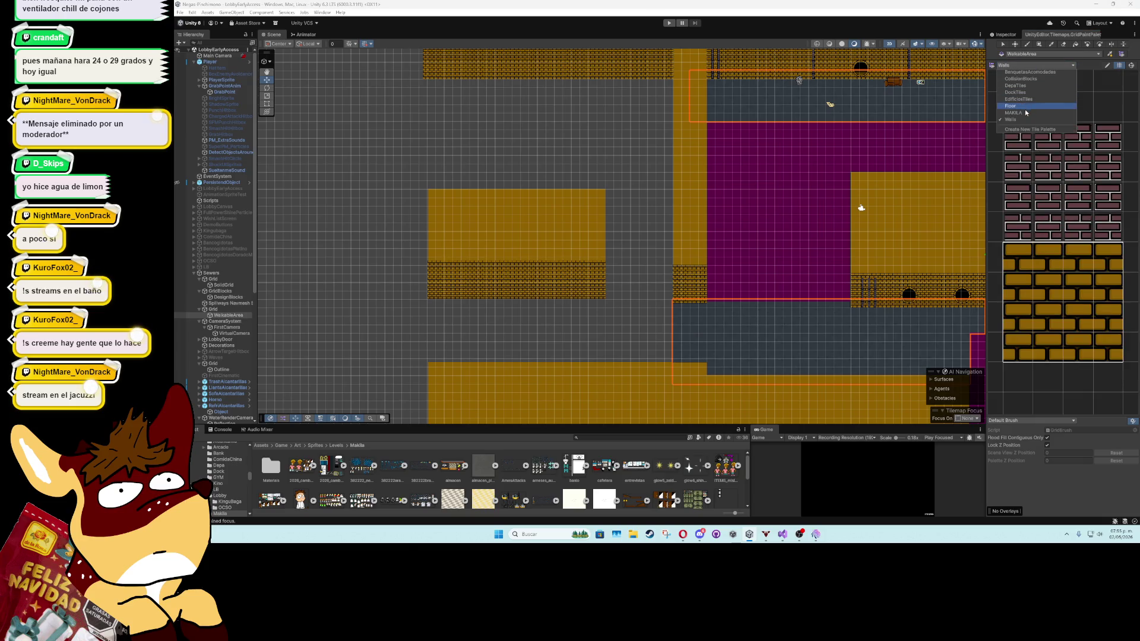
left_click(1025, 111)
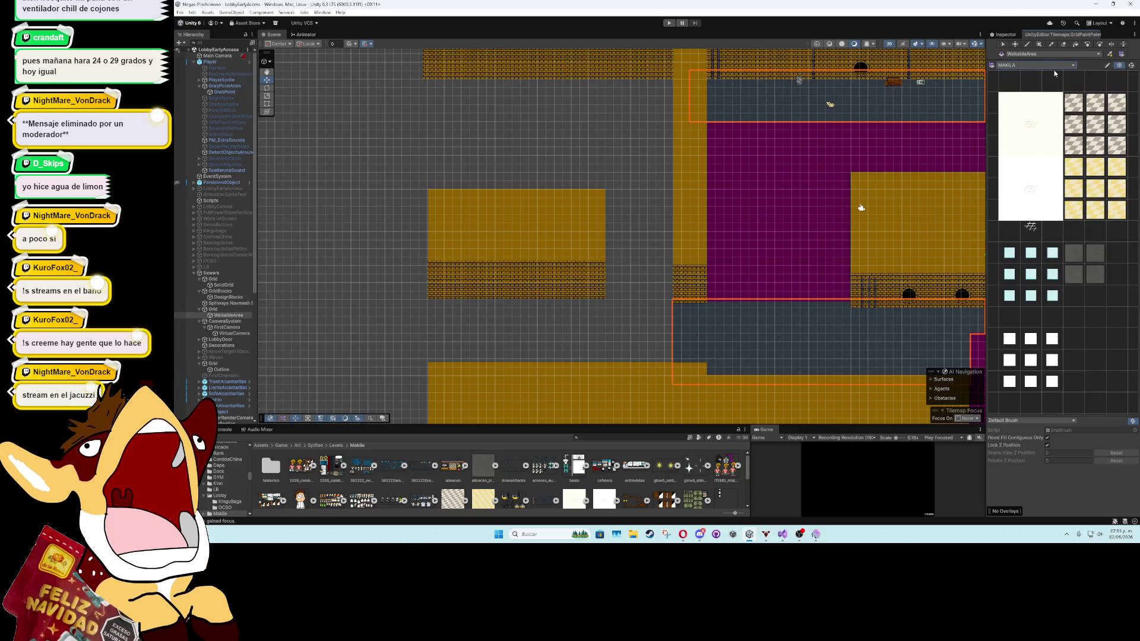
left_click(1036, 66)
left_click(1027, 106)
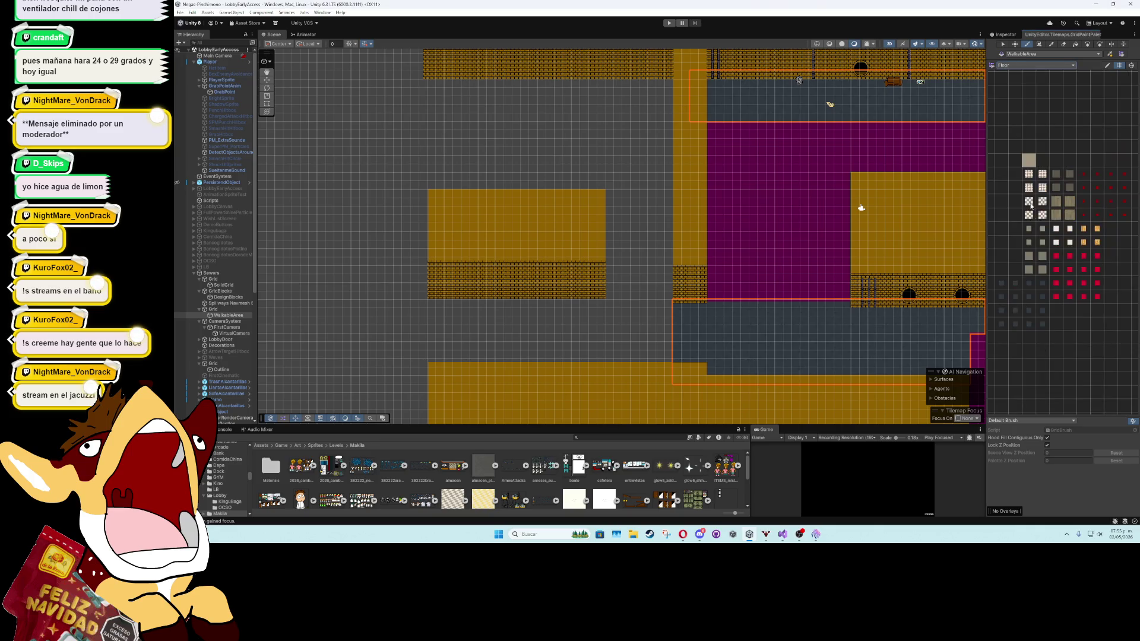
Box-fill the corridor area with a 4x4 block of stone floor tiles
left_click_drag(1008, 285, 1043, 323)
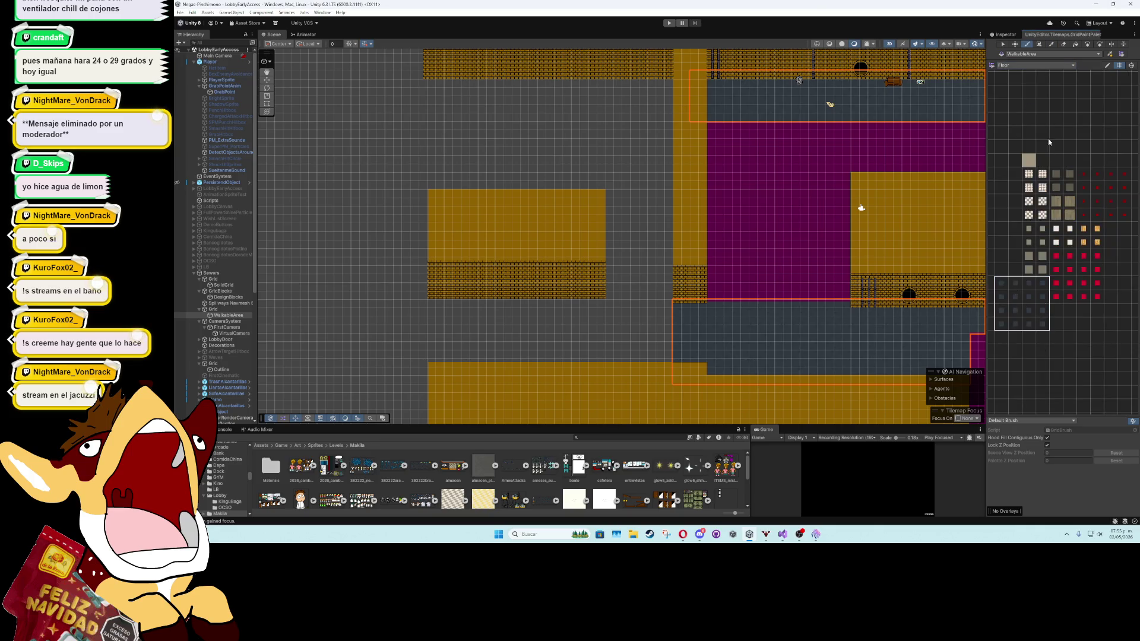
left_click(1039, 44)
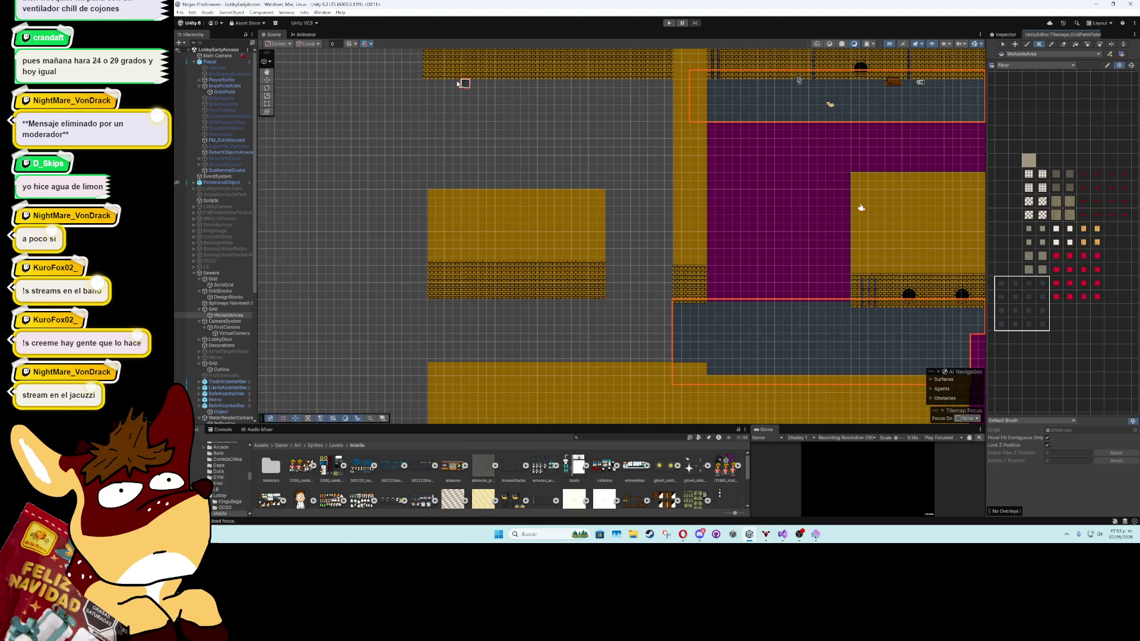
mouse_move(431, 73)
left_mouse_down()
mouse_move(481, 138)
mouse_move(666, 300)
mouse_move(693, 380)
left_mouse_up()
scroll(603, 306, "up", 2)
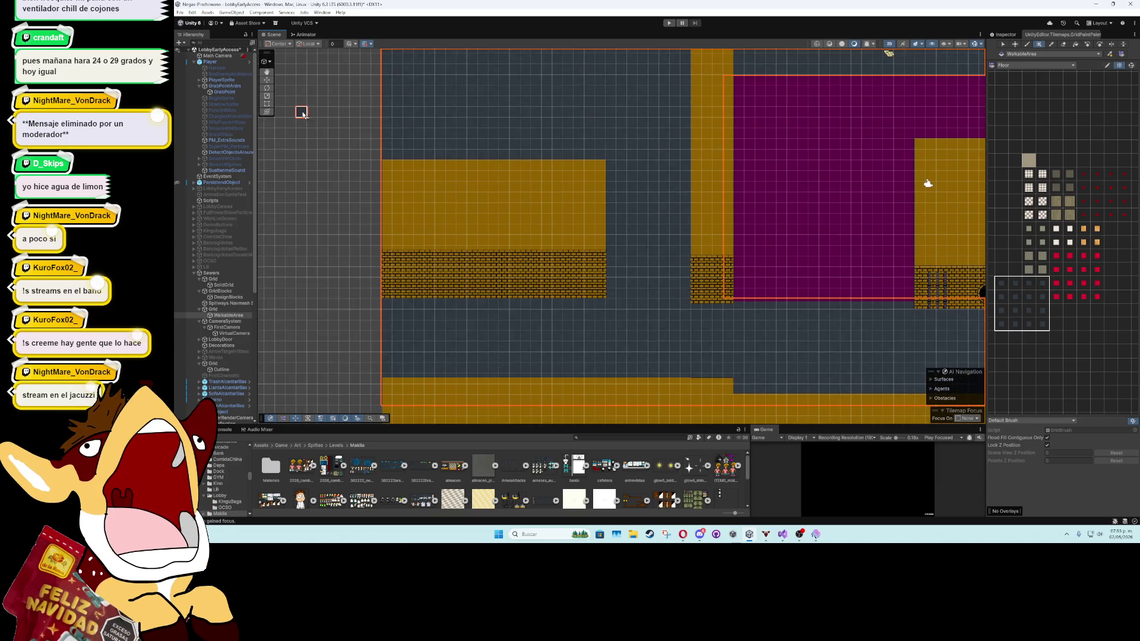
left_click(266, 80)
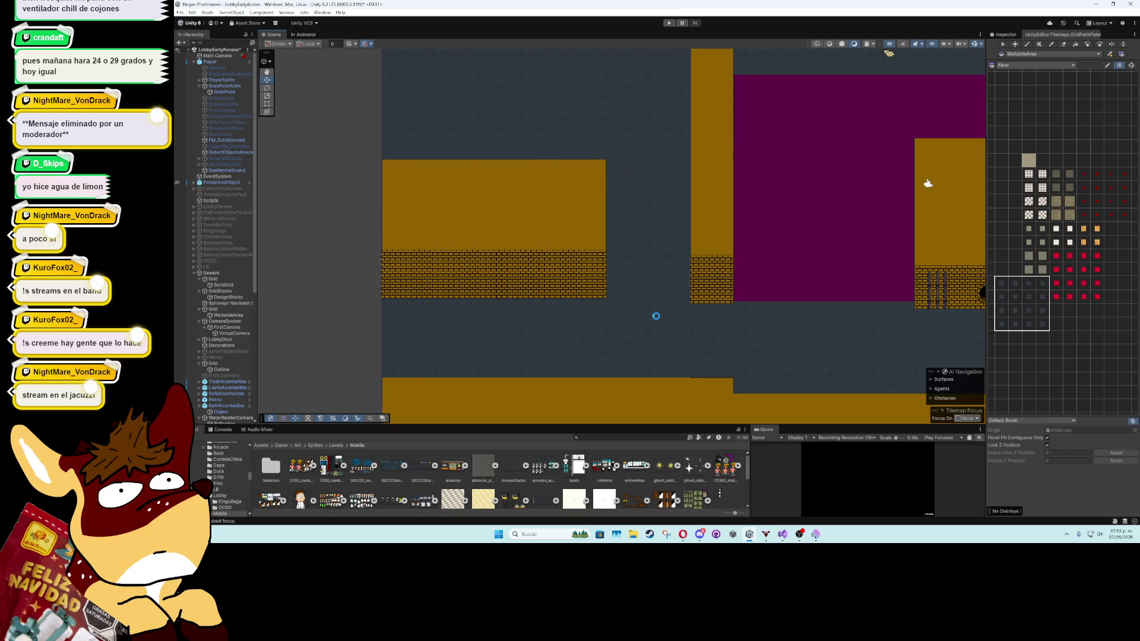
scroll(656, 332, "up", 3)
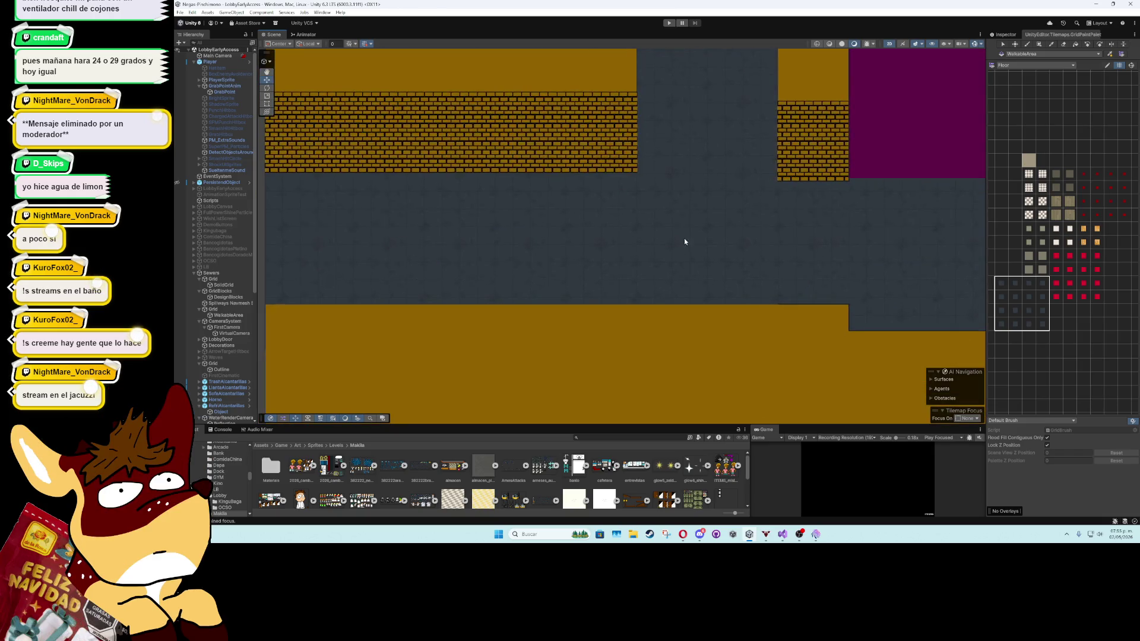
scroll(683, 241, "down", 5)
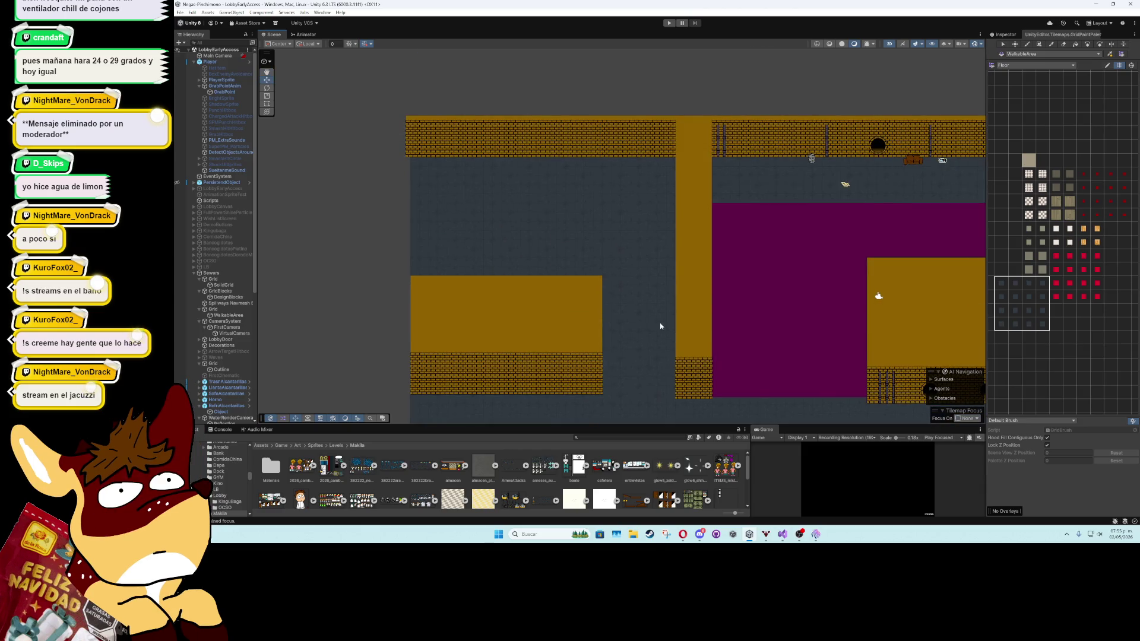
left_click_drag(660, 323, 573, 187)
scroll(572, 186, "up", 3)
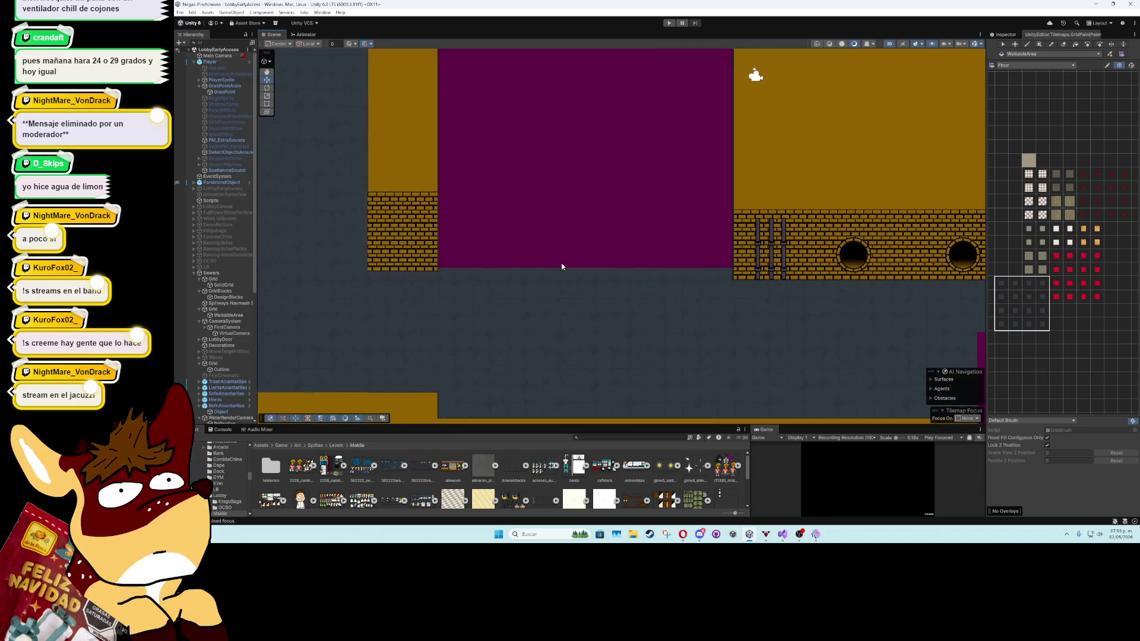
scroll(561, 266, "right", 10)
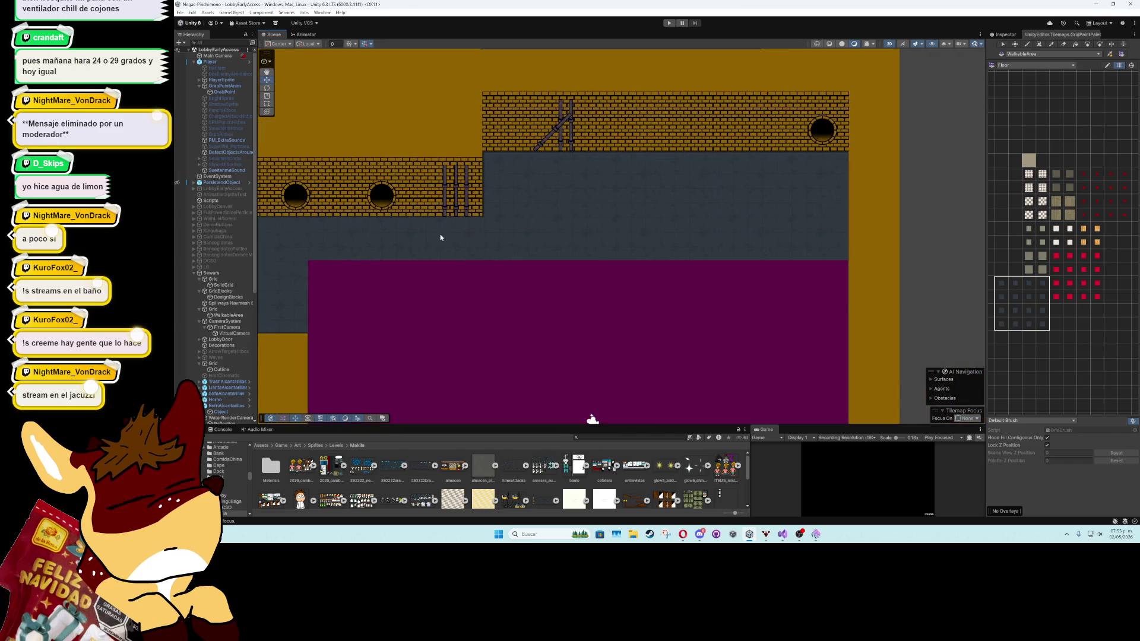
left_click_drag(441, 238, 642, 152)
scroll(435, 178, "down", 2)
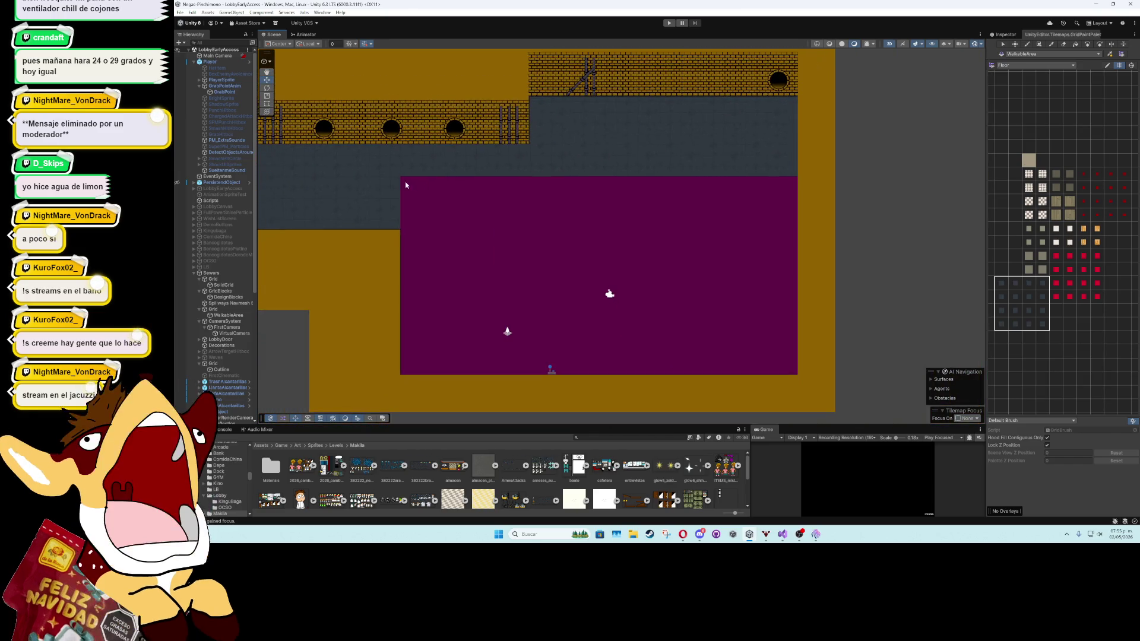
scroll(405, 186, "left", 10)
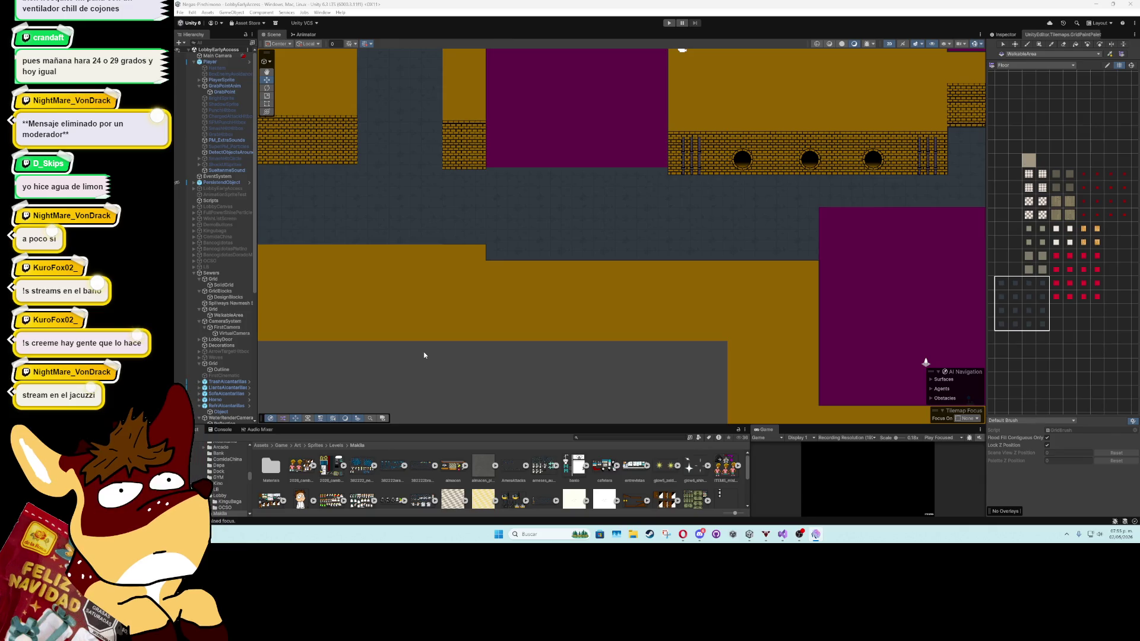
scroll(424, 355, "down", 3)
scroll(287, 320, "up", 2)
scroll(475, 317, "left", 8)
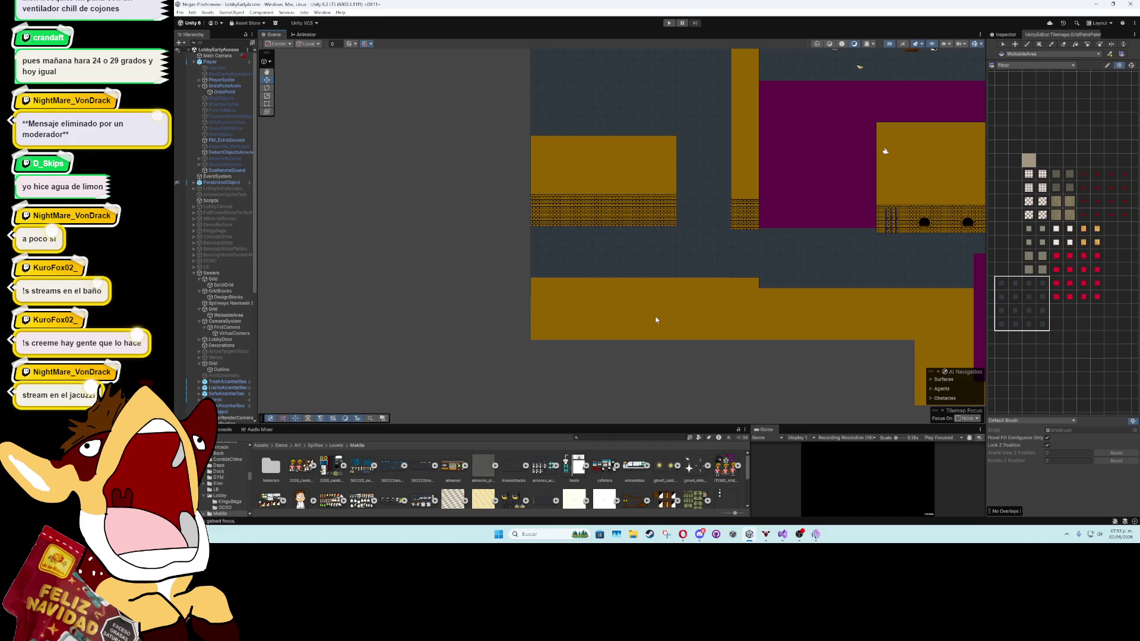
scroll(656, 320, "up", 3)
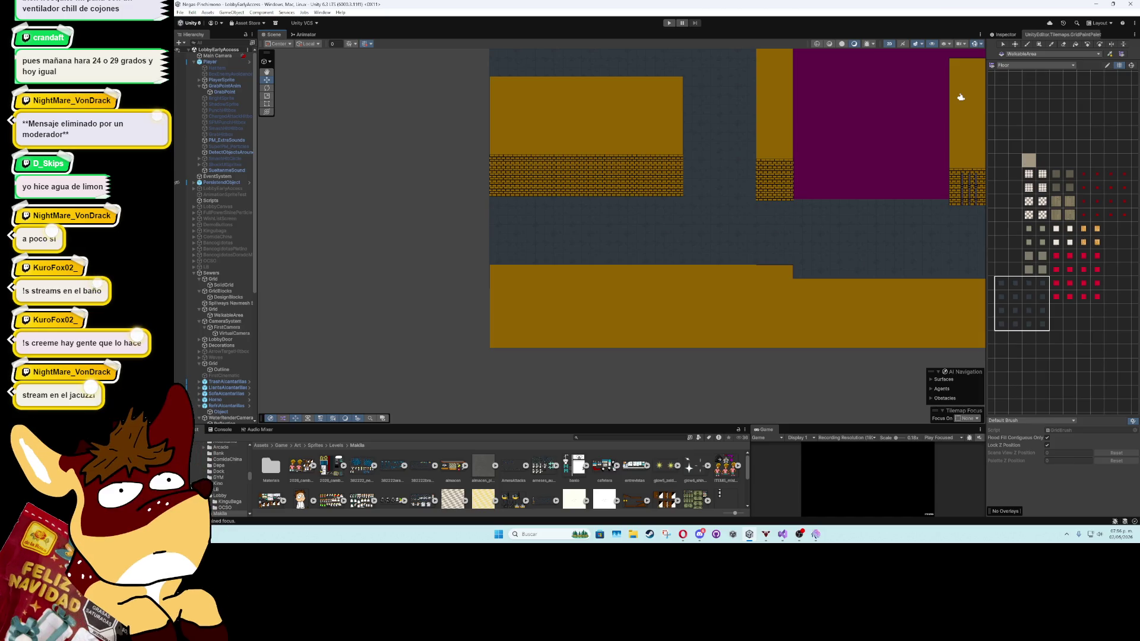
Fold up the Sewers group in the Hierarchy so its child objects are hidden
scroll(232, 355, "down", 5)
scroll(231, 354, "up", 5)
left_click(194, 272)
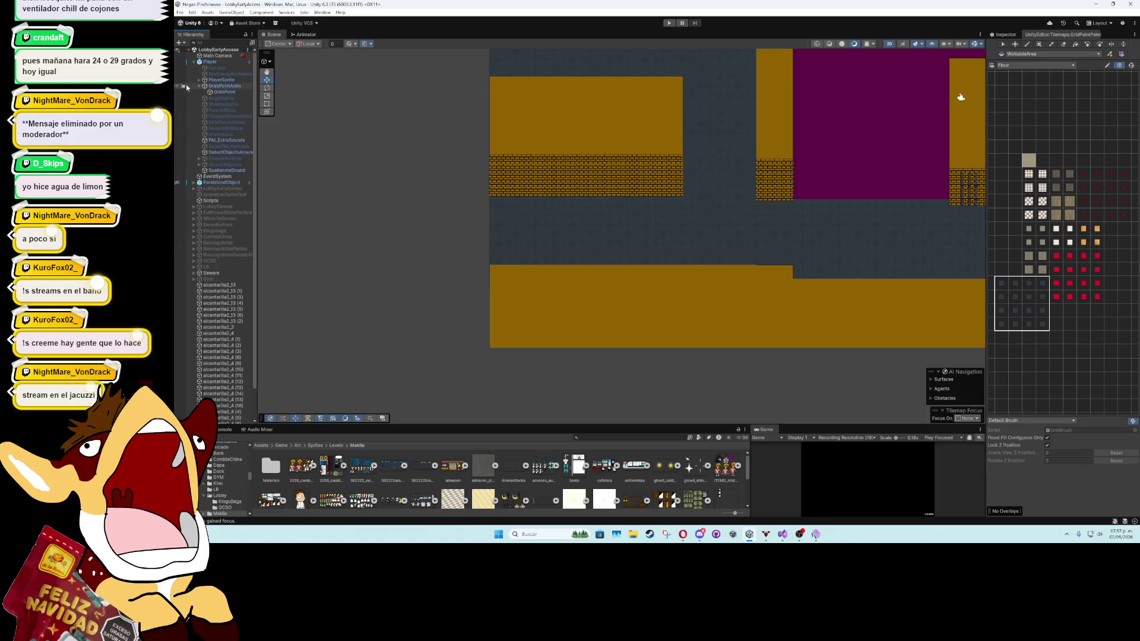
Target the Outline tilemap with the CollisionBlocks palette and the Box Fill tool
left_click(194, 57)
left_click(194, 62)
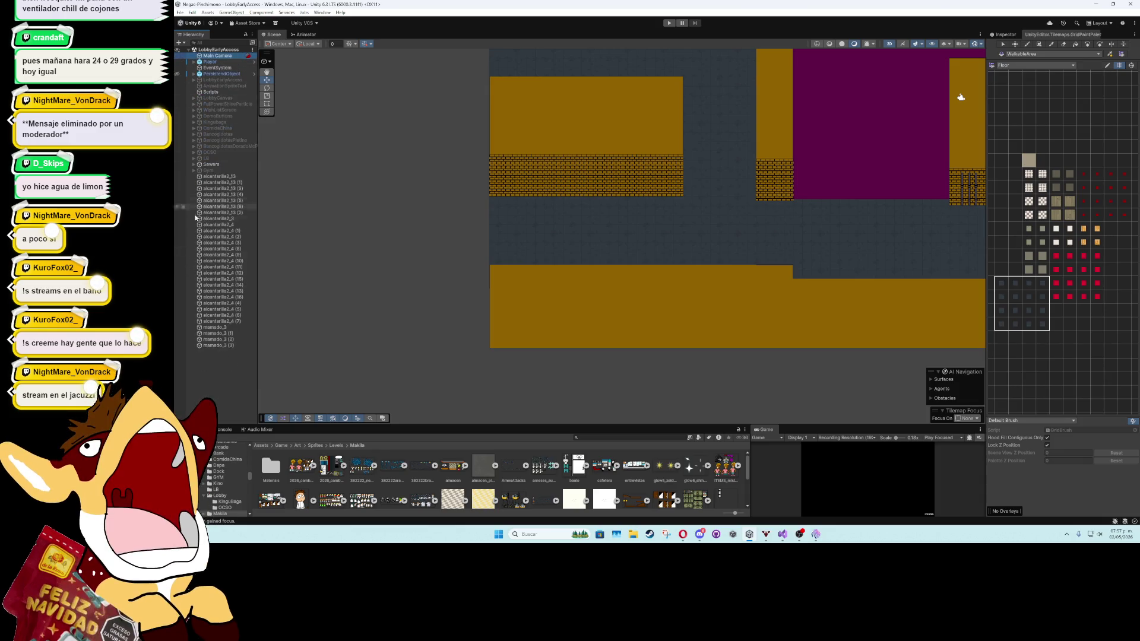
scroll(682, 289, "down", 3)
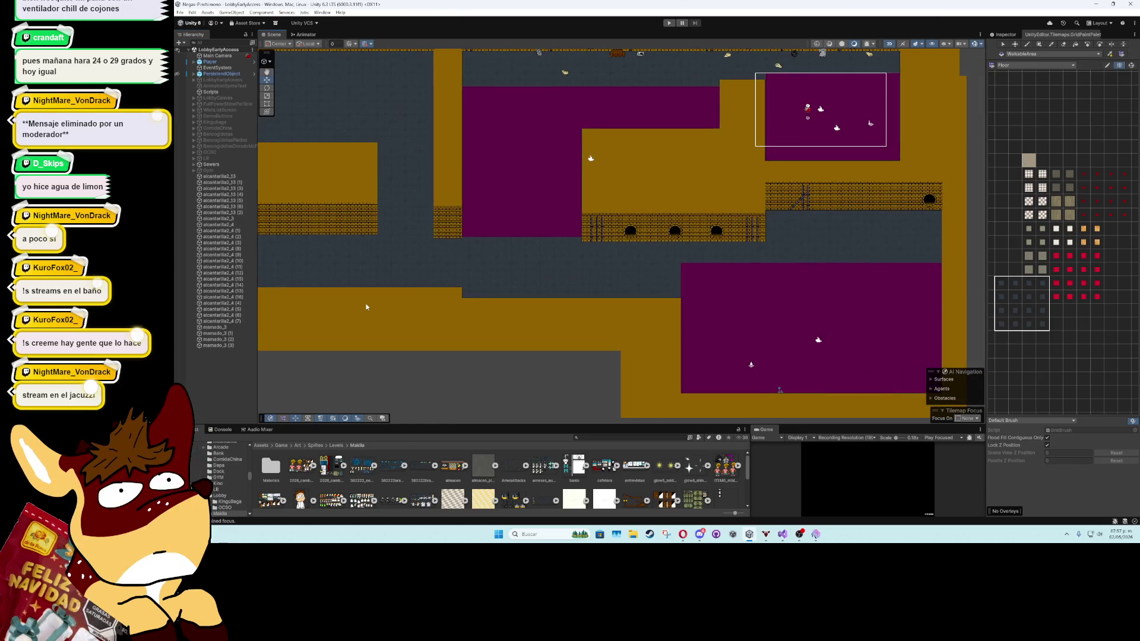
scroll(582, 318, "up", 3)
scroll(577, 319, "up", 2)
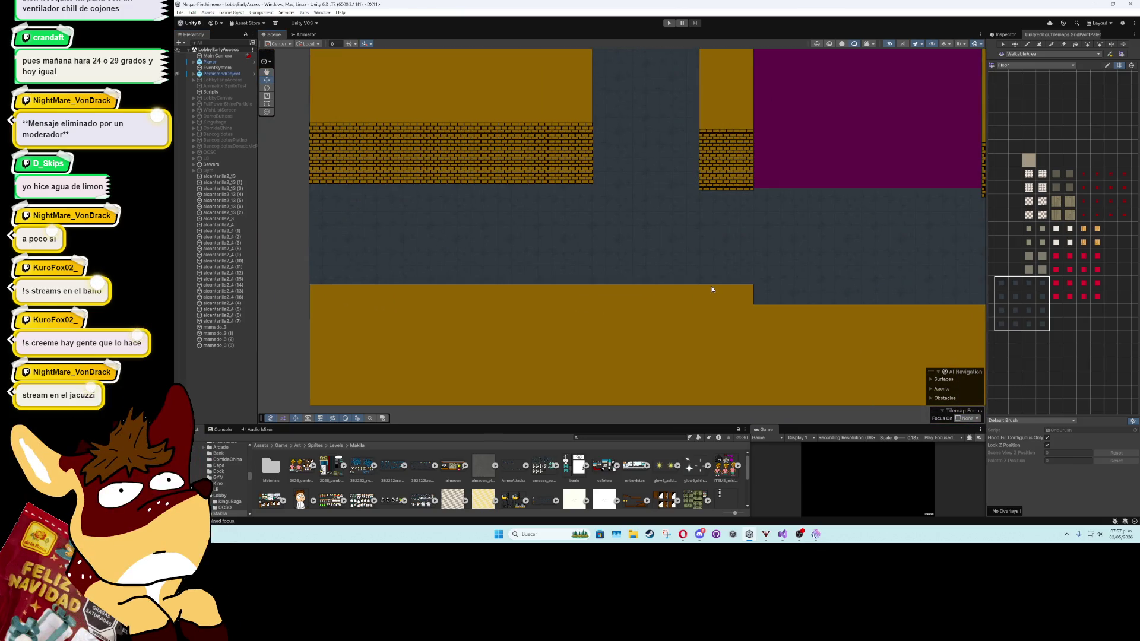
left_click(707, 286)
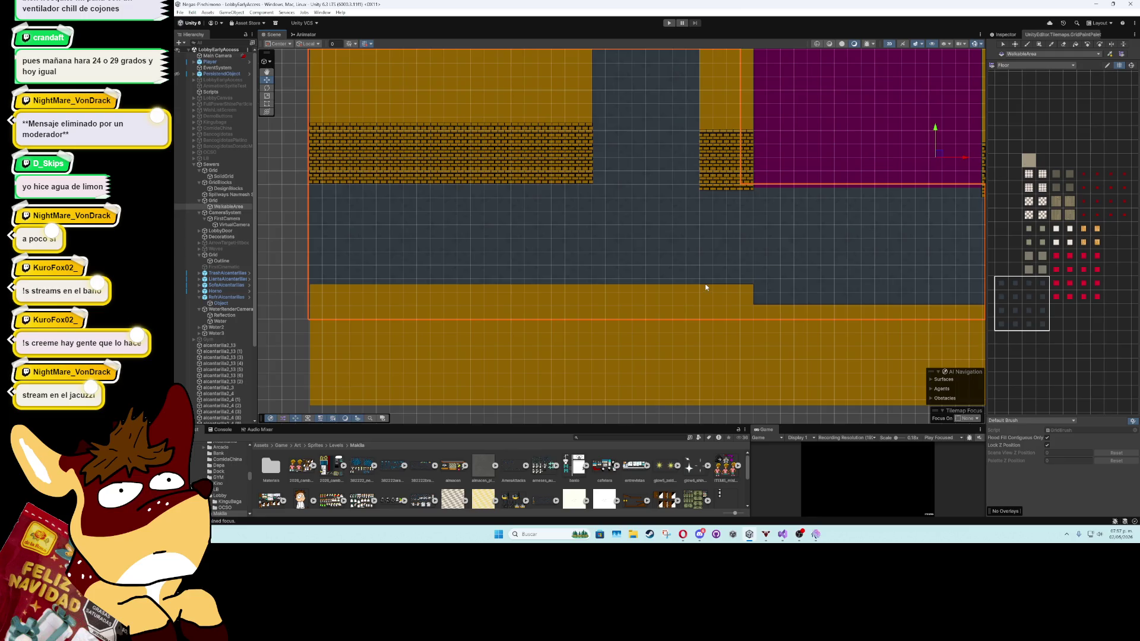
left_click(1005, 35)
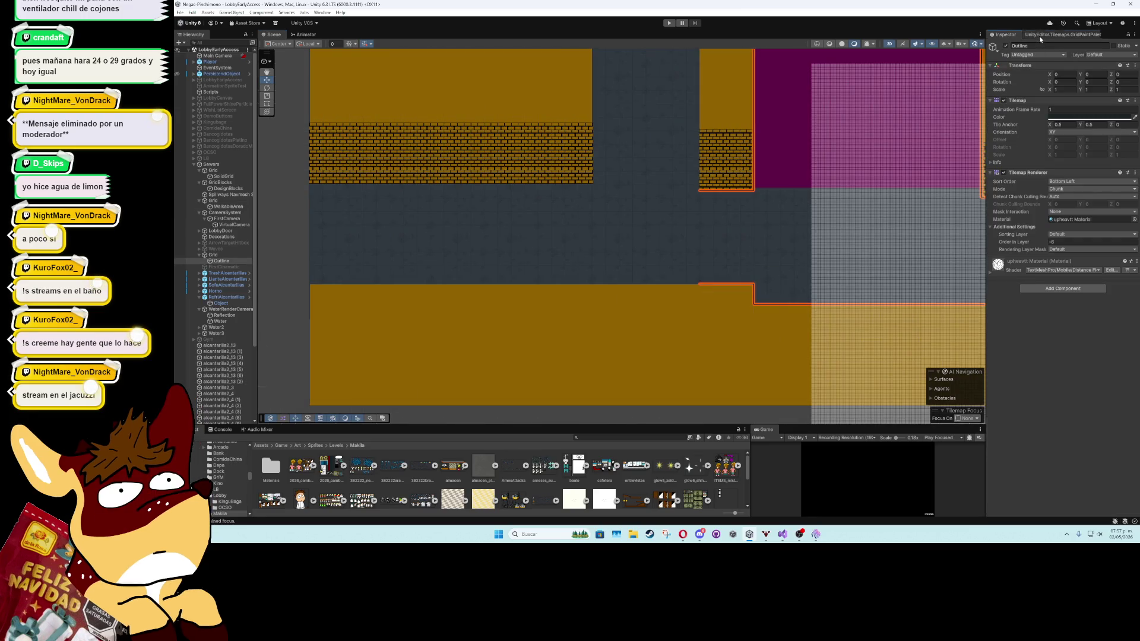
left_click(1039, 36)
left_click(1025, 66)
left_click(1066, 86)
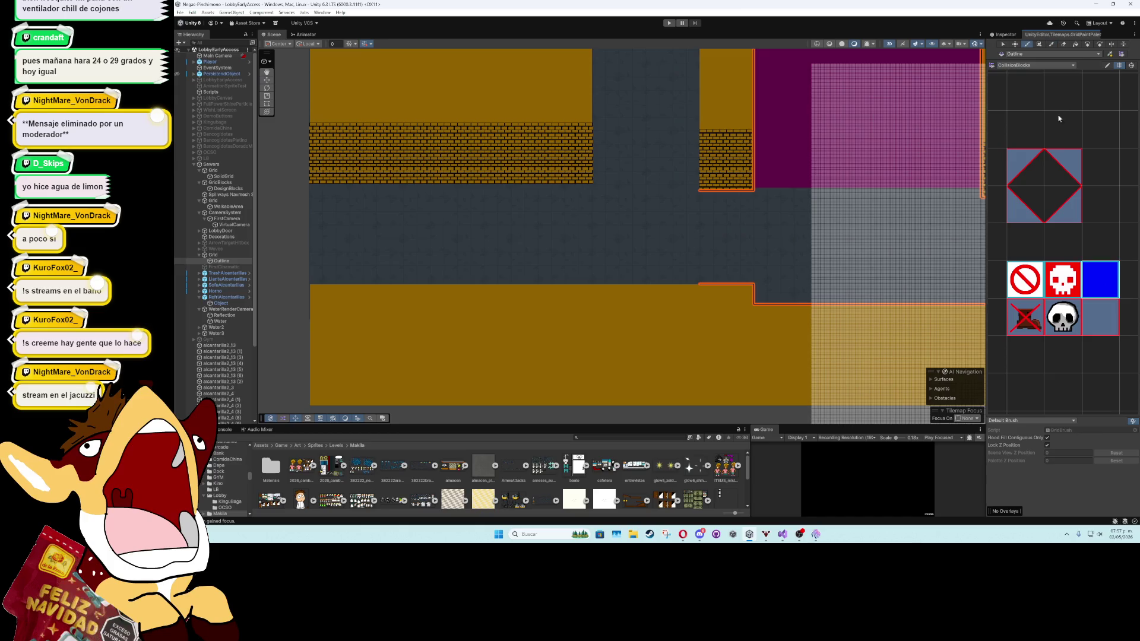
left_click(1038, 45)
Trace a strip of collision tiles along the floor's top edge
scroll(763, 287, "up", 5)
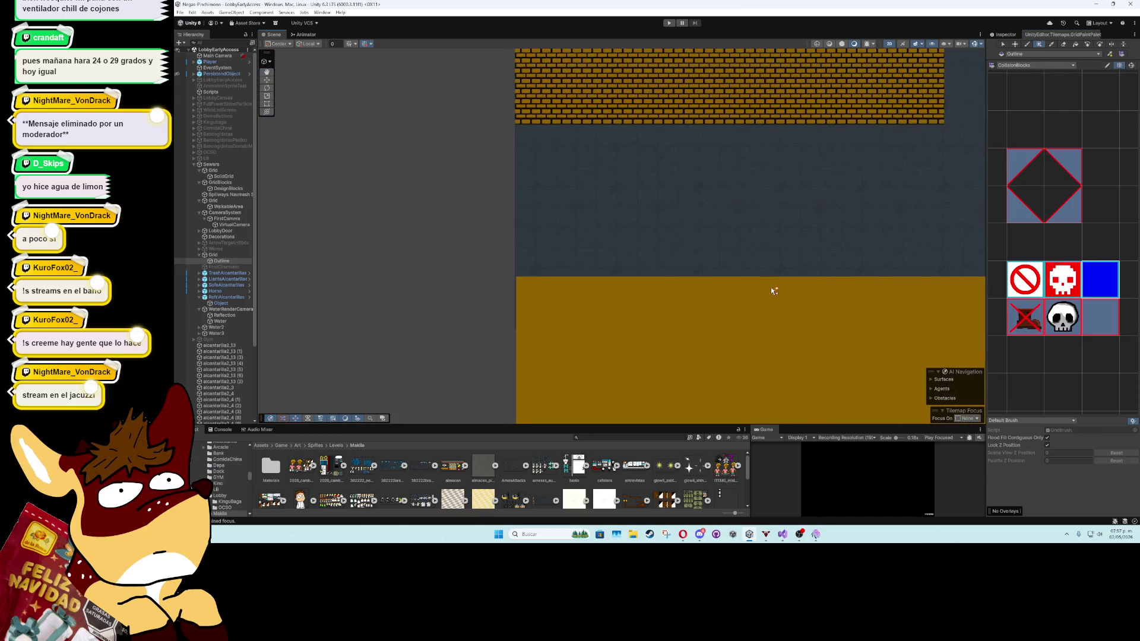
left_click_drag(777, 267, 740, 268)
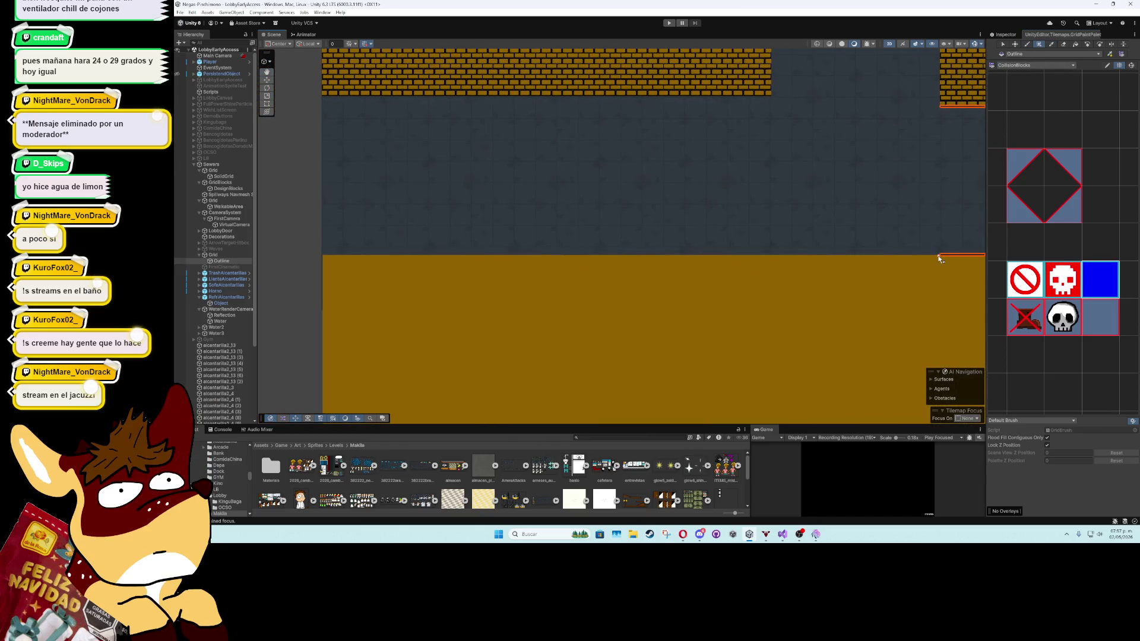
left_click_drag(939, 257, 324, 259)
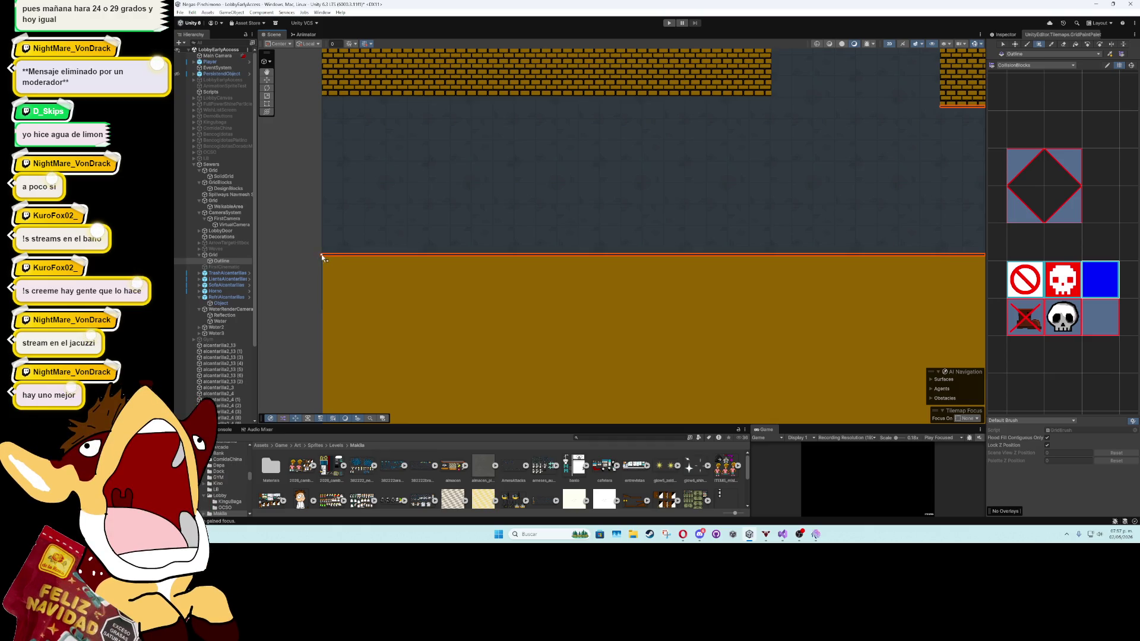
scroll(603, 255, "down", 5)
scroll(416, 243, "up", 2)
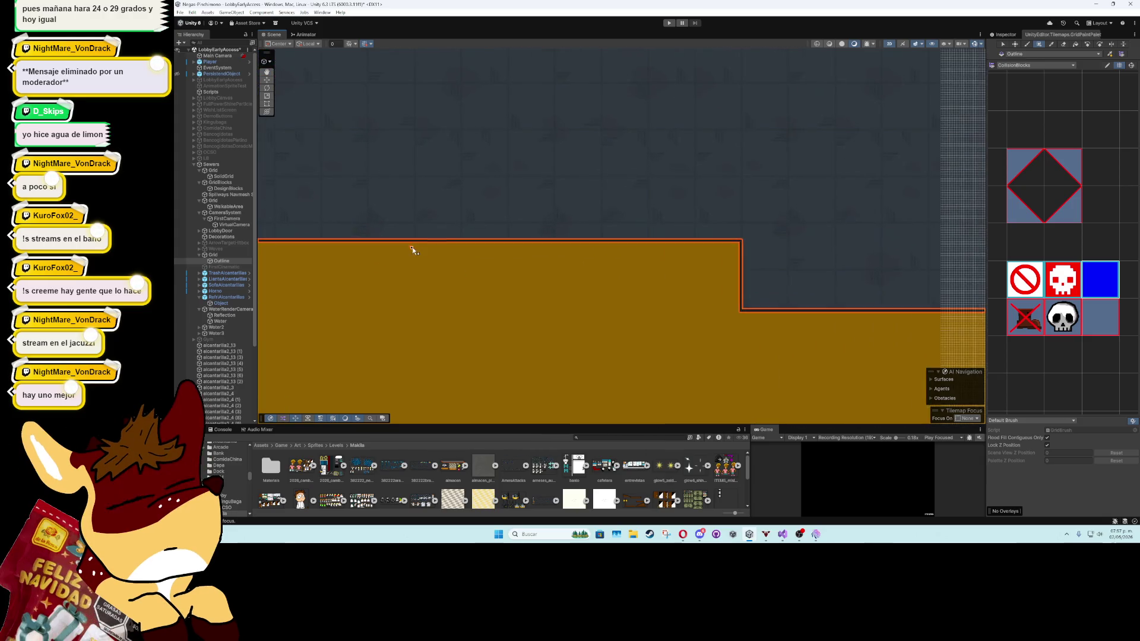
scroll(593, 285, "down", 5)
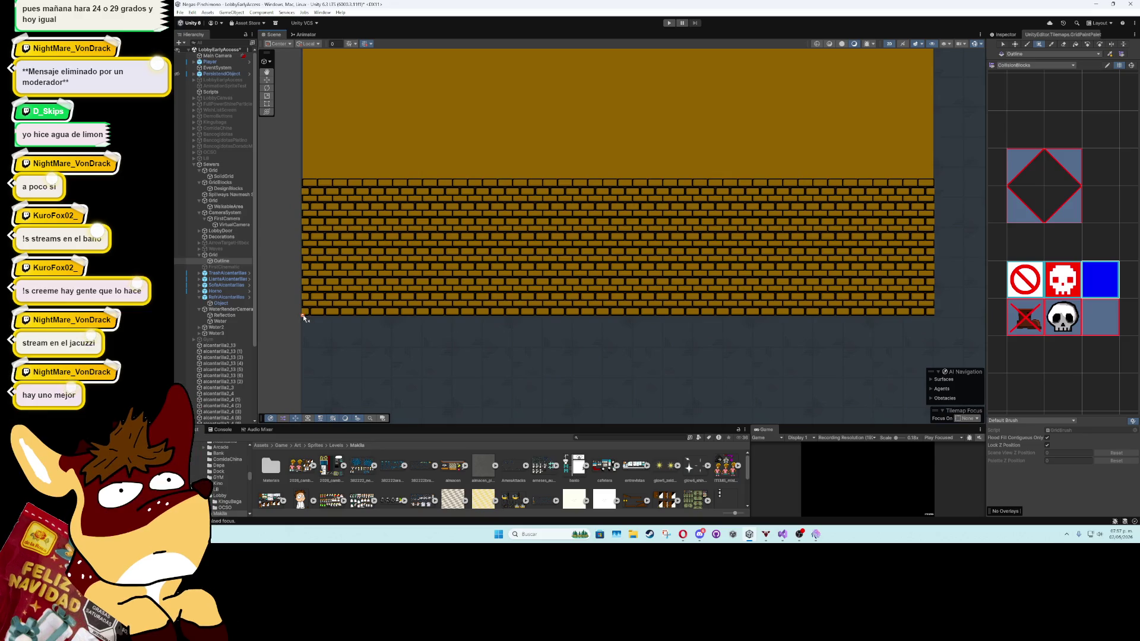
Trace collision tiles up the wall's left edge
scroll(309, 317, "right", 5)
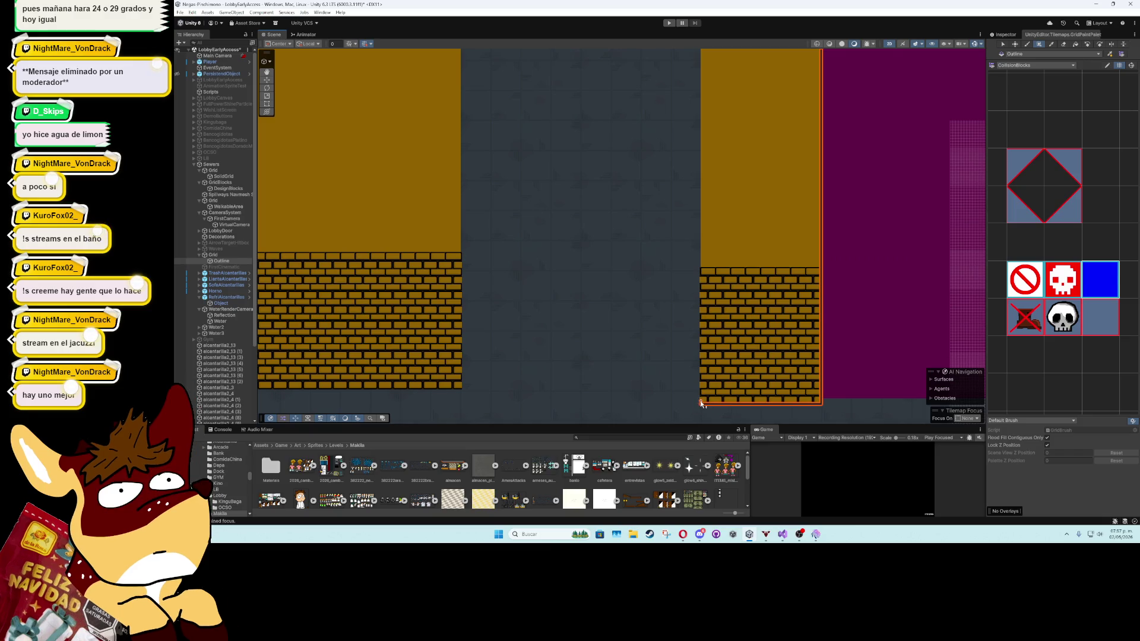
scroll(701, 404, "up", 4)
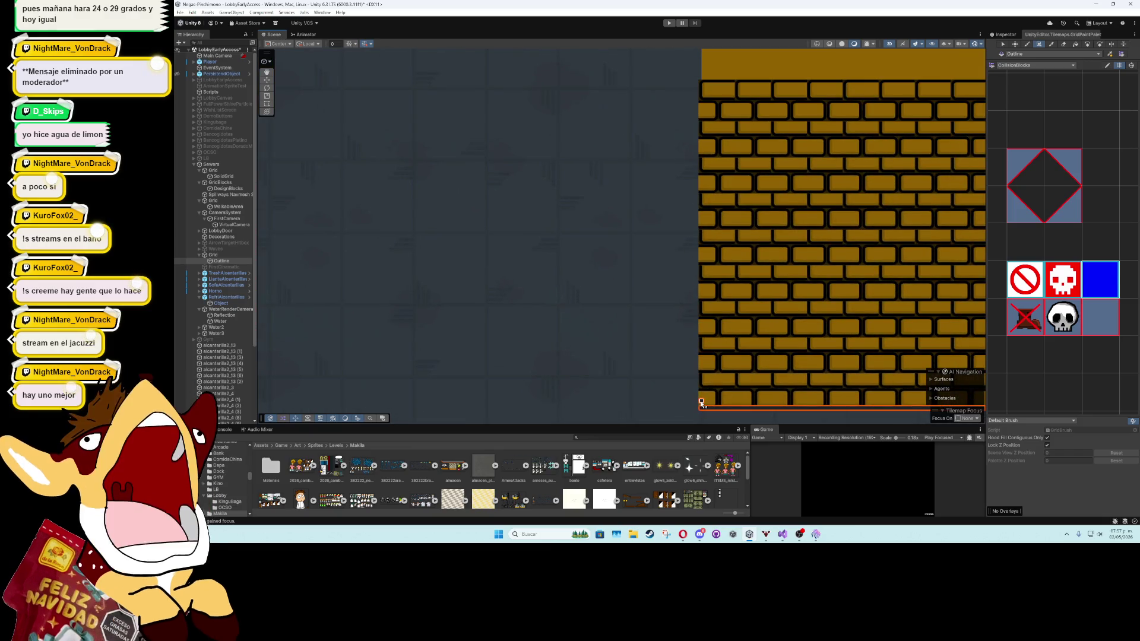
scroll(701, 403, "up", 1)
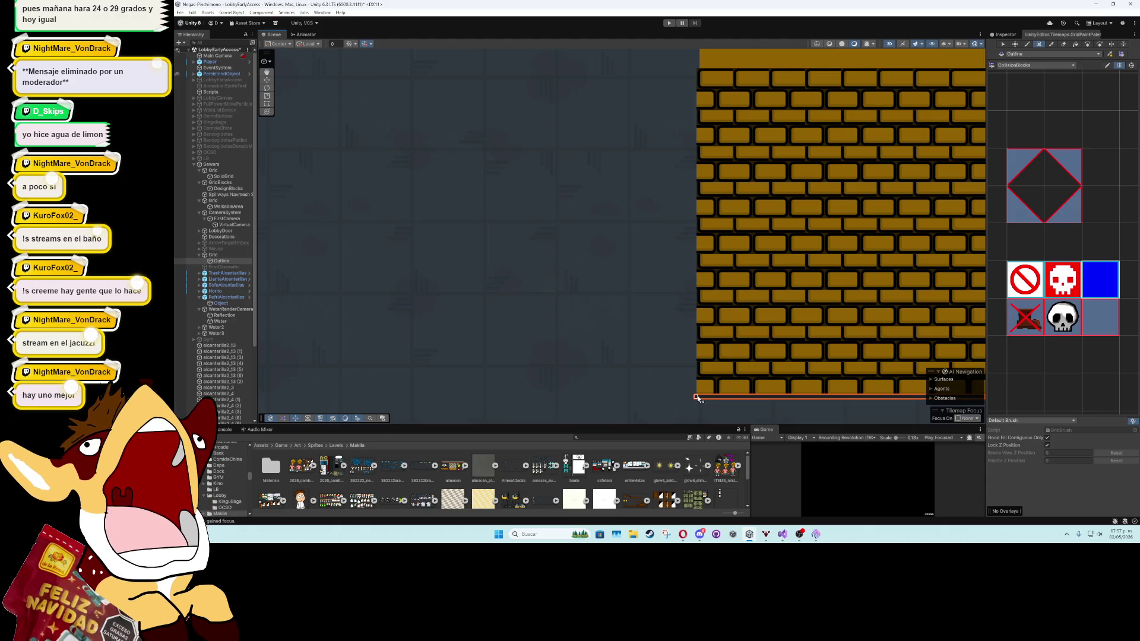
mouse_move(699, 398)
left_mouse_down()
mouse_move(699, 68)
mouse_move(684, 297)
mouse_move(686, 57)
mouse_move(664, 377)
mouse_move(666, 104)
left_mouse_up()
scroll(686, 316, "down", 4)
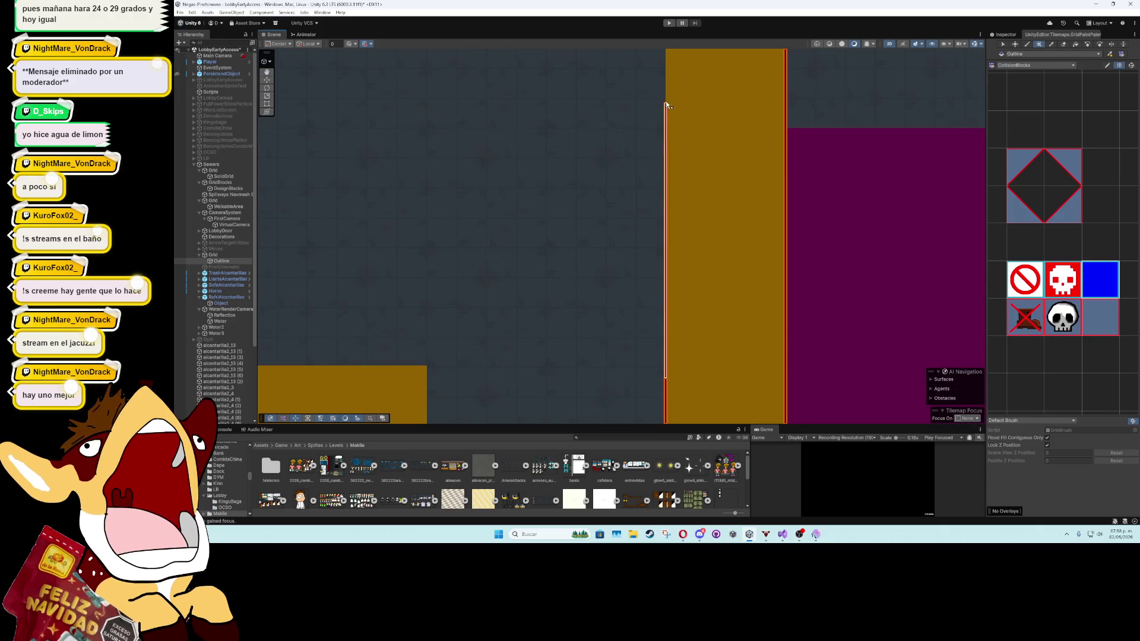
left_click_drag(666, 64, 666, 64)
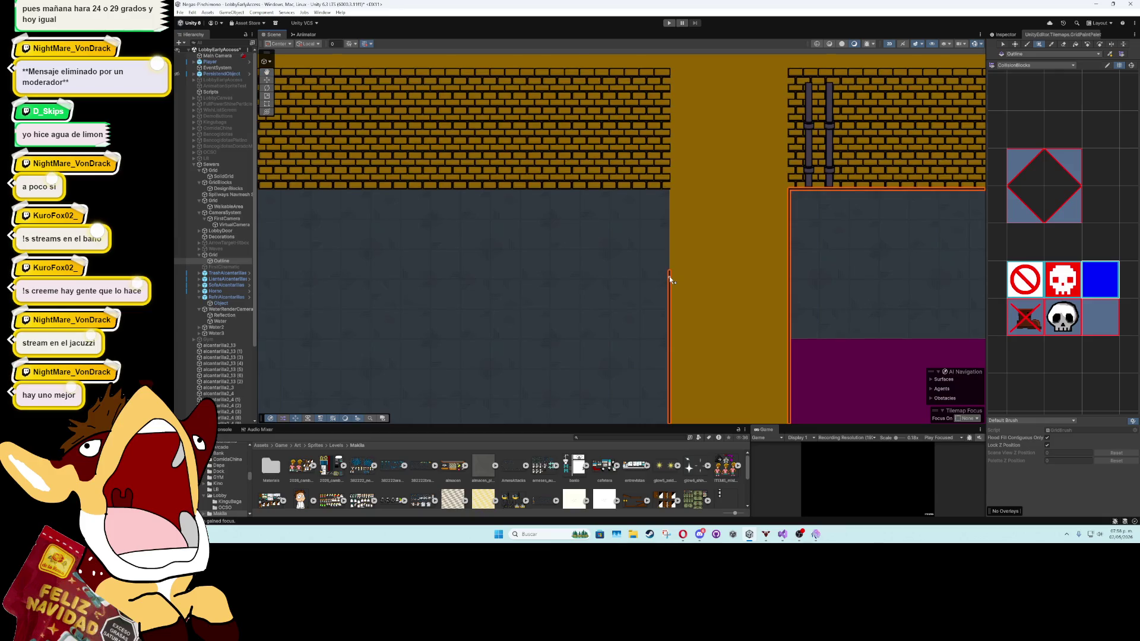
Add collision strips along the orange column's edge and the orange area's right edge
left_click_drag(668, 270, 669, 155)
mouse_move(552, 270)
left_mouse_down()
mouse_move(707, 199)
mouse_move(753, 212)
mouse_move(679, 300)
mouse_move(697, 260)
mouse_move(791, 170)
mouse_move(689, 304)
mouse_move(708, 273)
mouse_move(457, 364)
left_mouse_up()
scroll(513, 324, "up", 2)
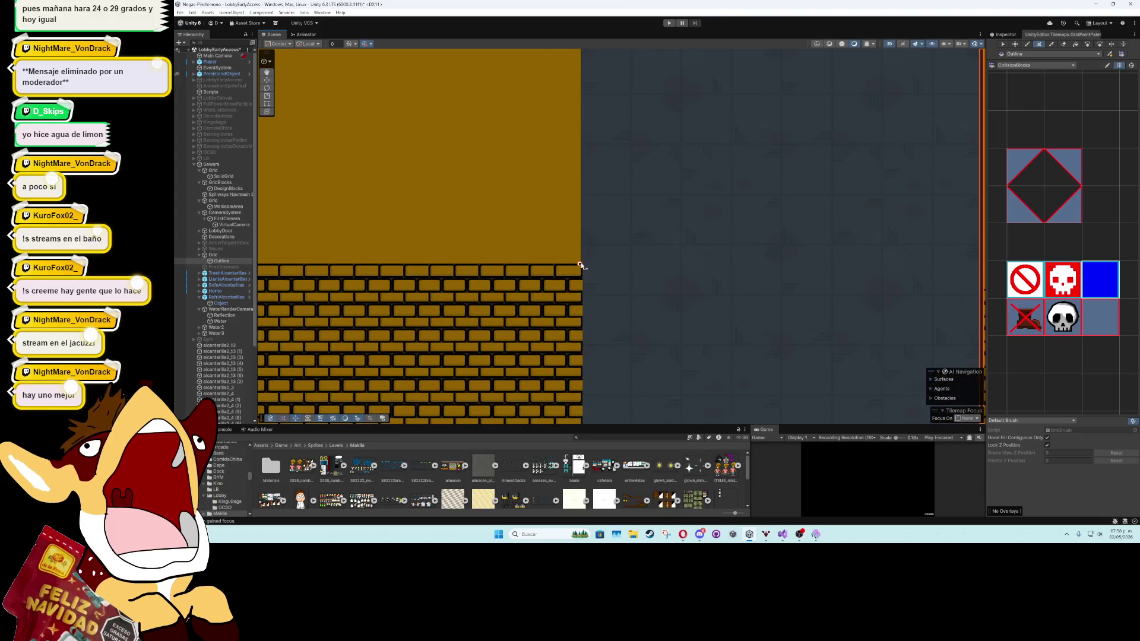
left_click_drag(580, 265, 581, 79)
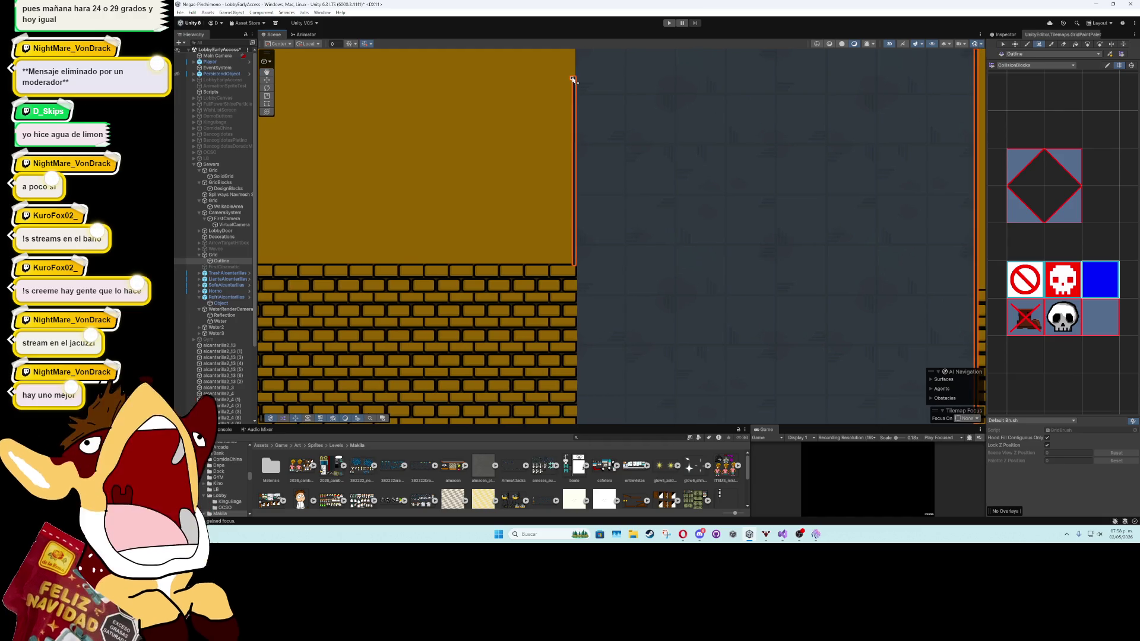
mouse_move(581, 80)
left_mouse_down()
mouse_move(571, 218)
mouse_move(573, 35)
left_mouse_up()
scroll(577, 159, "up", 3)
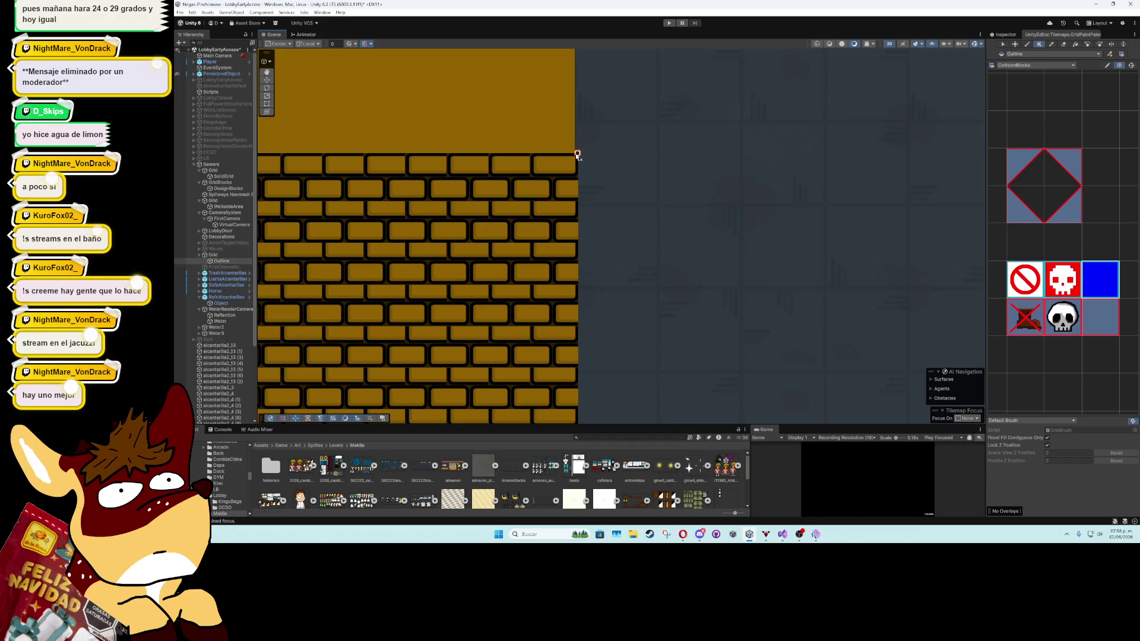
scroll(581, 202, "up", 5)
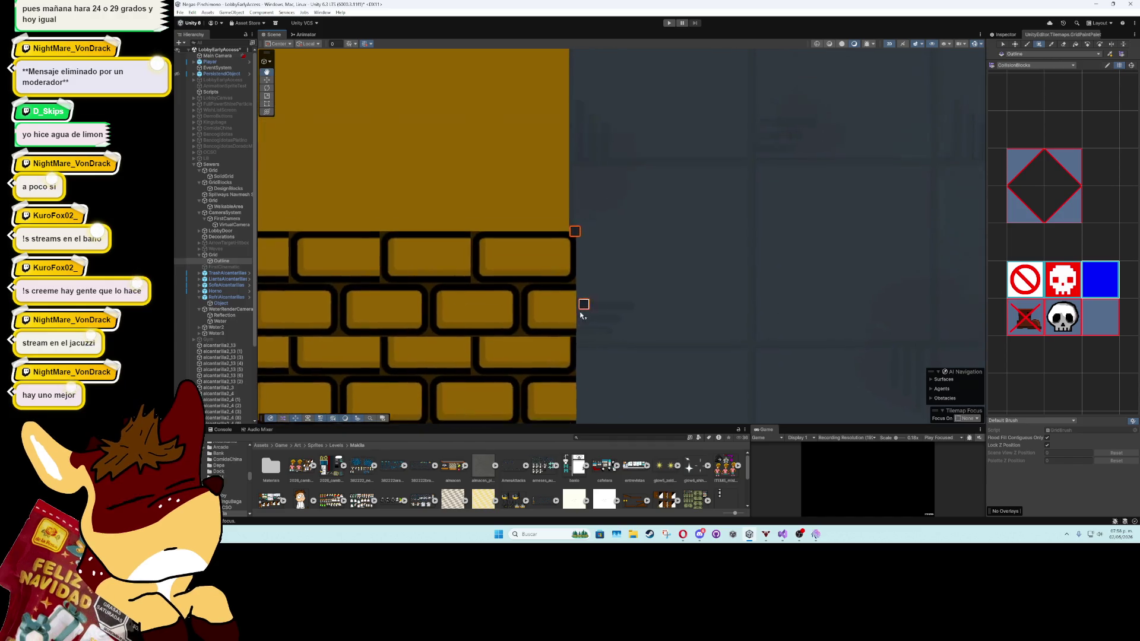
left_click_drag(567, 240, 574, 100)
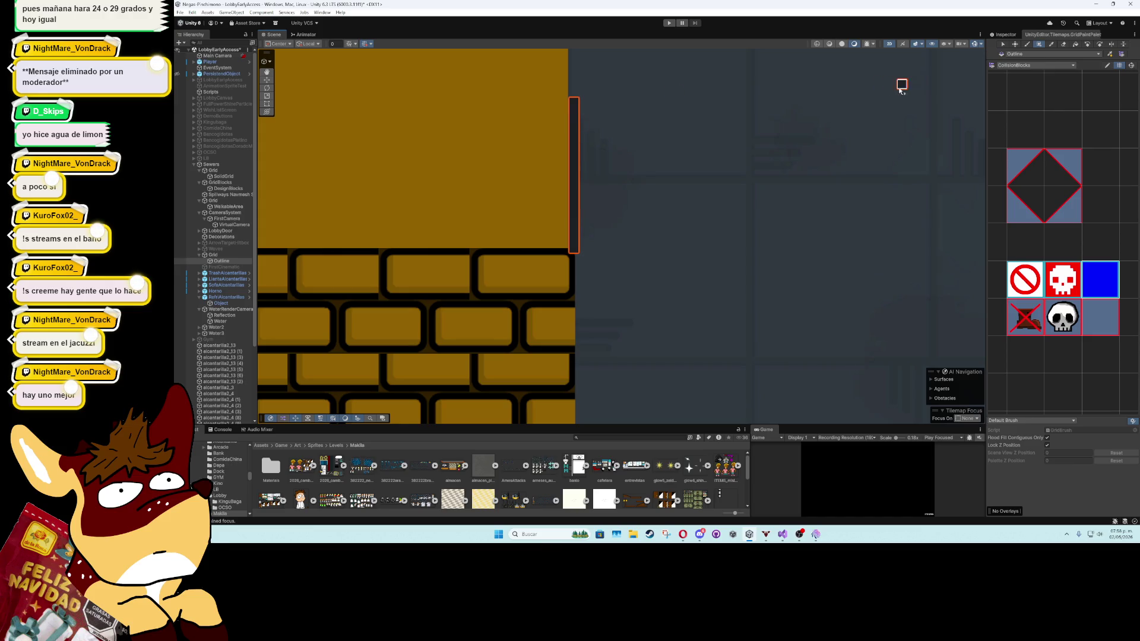
Re-target the Outline tilemap and extend collision tiles up the brick wall's right edge
key("w")
left_click(674, 164)
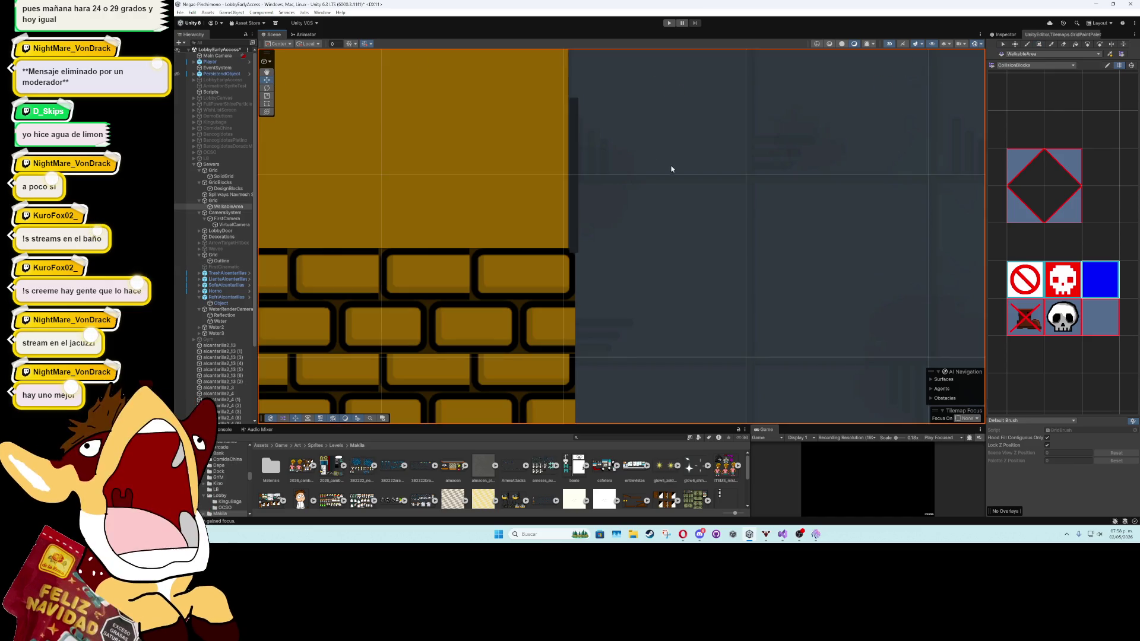
left_click(578, 213)
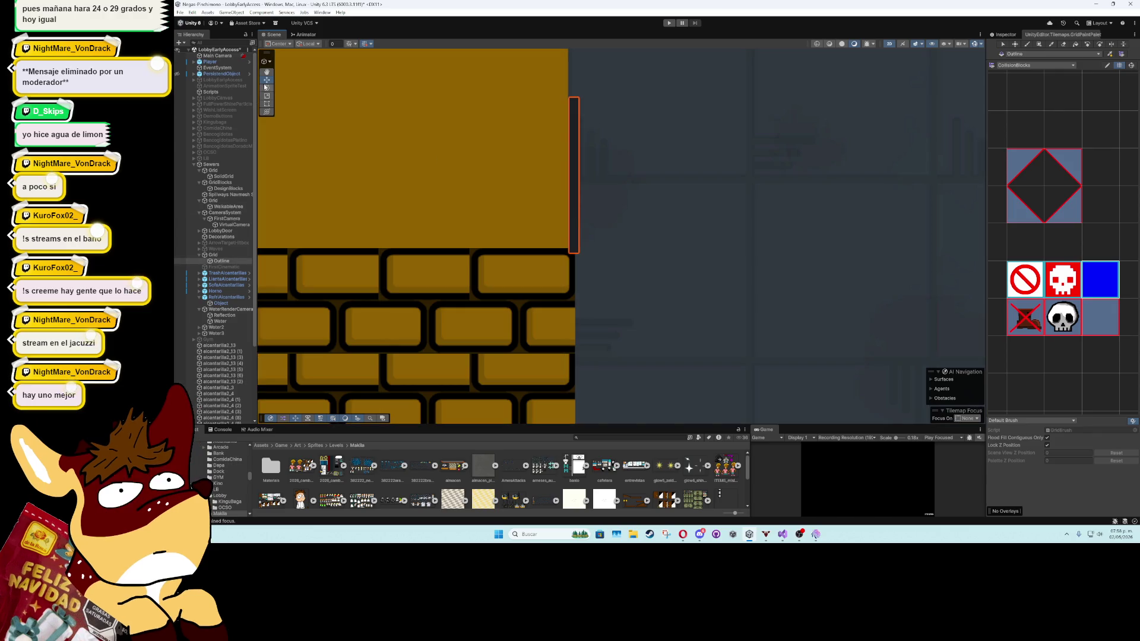
scroll(492, 258, "down", 5)
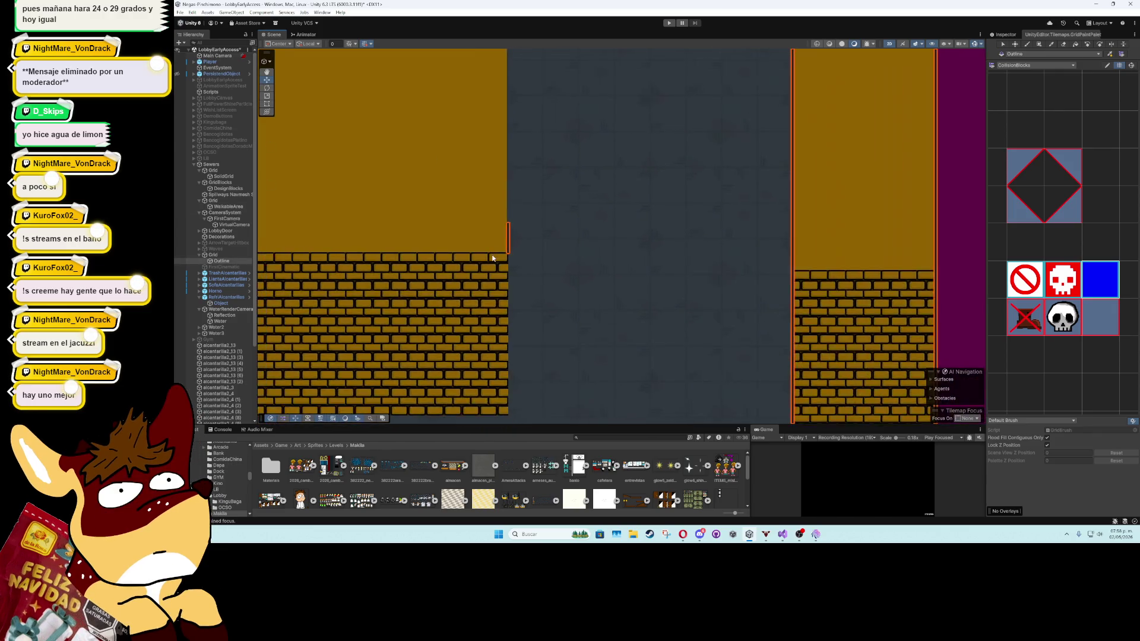
scroll(492, 258, "down", 1)
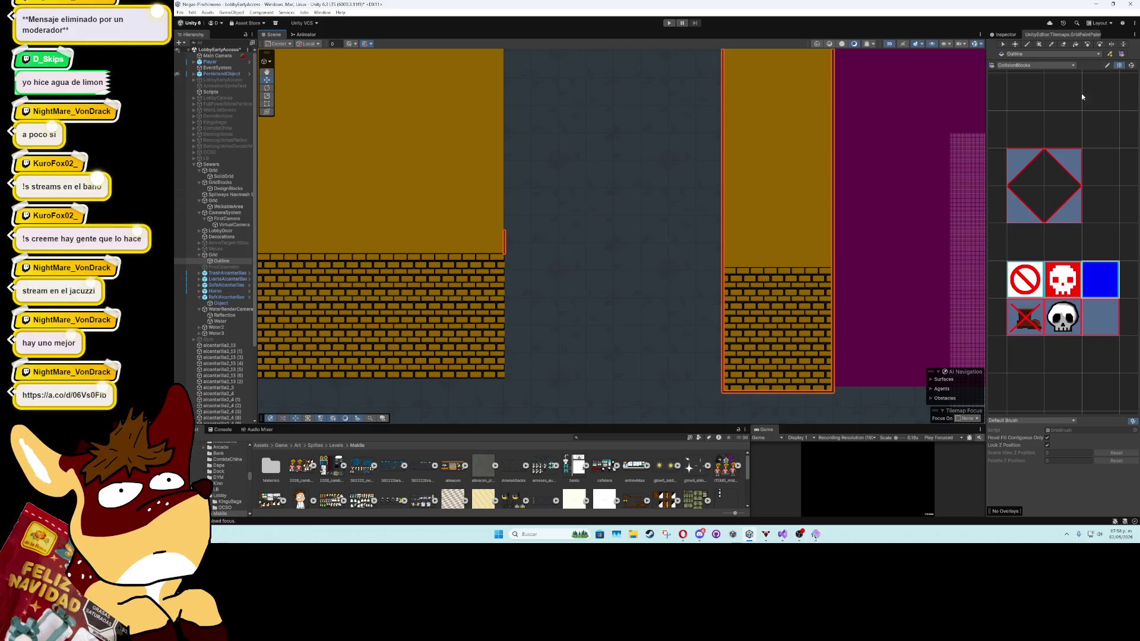
scroll(493, 318, "up", 1)
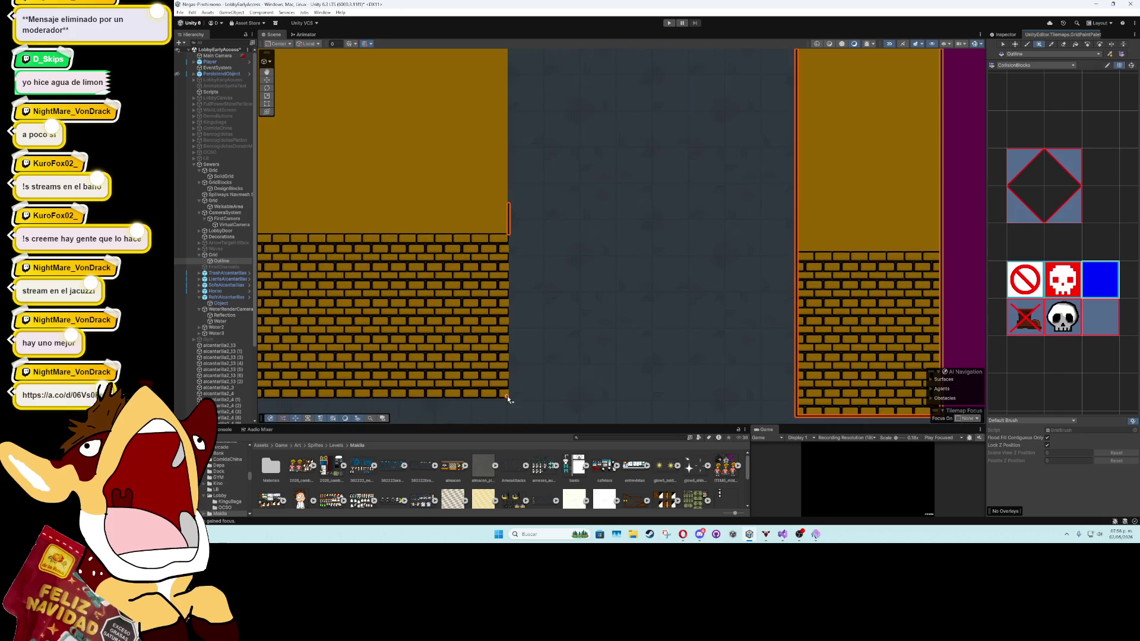
left_click_drag(509, 399, 508, 110)
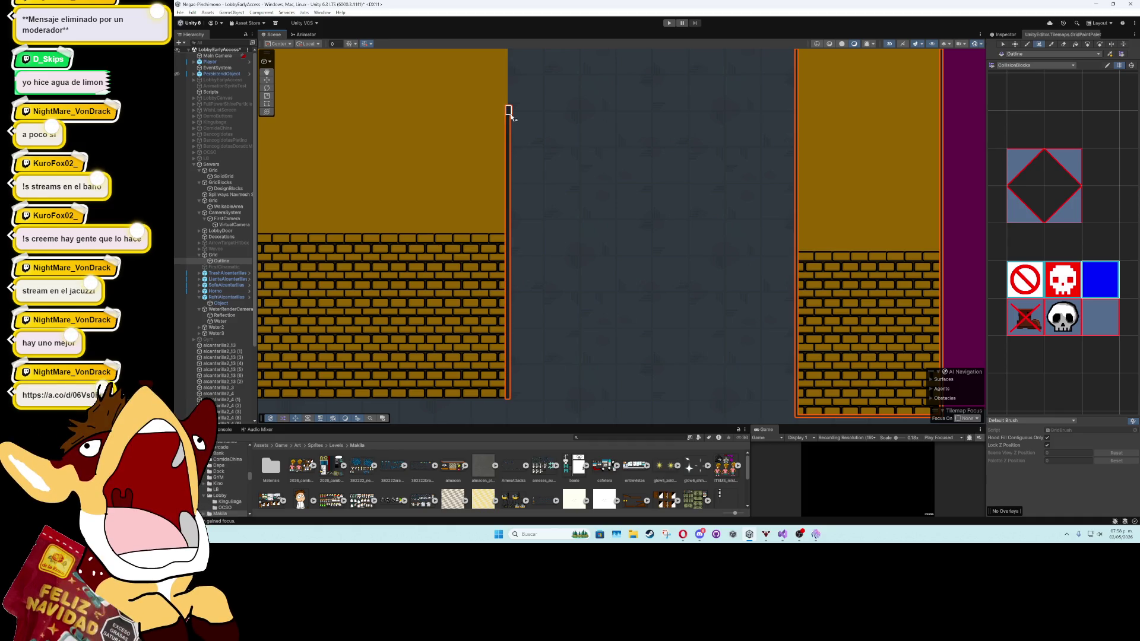
key("Up")
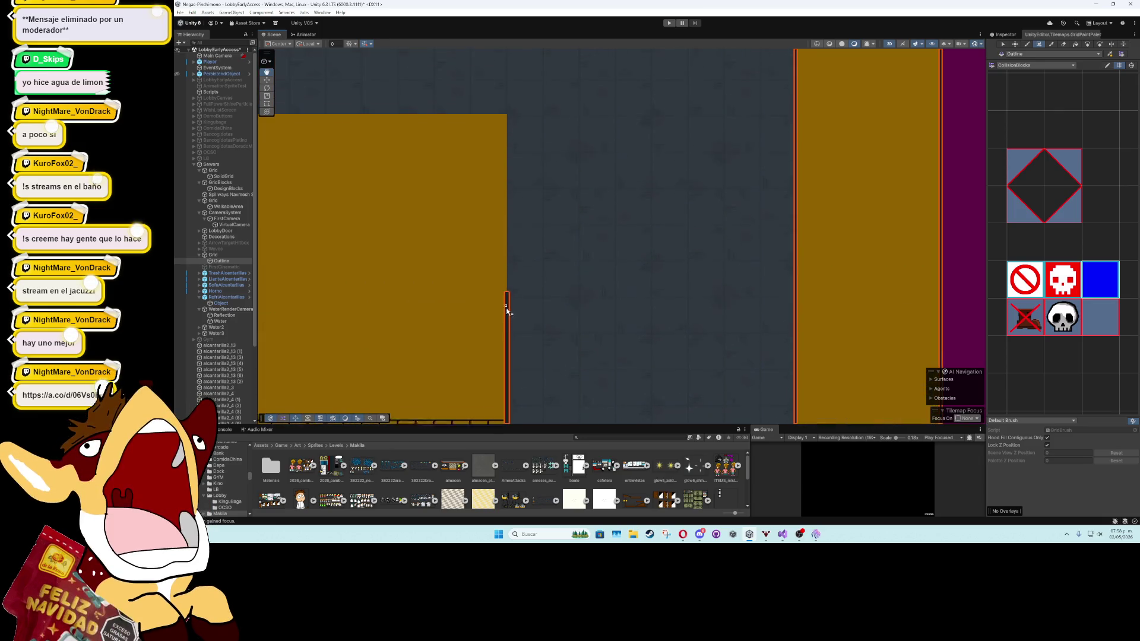
Continue the collision tiles up to the wall top and along its top edge
mouse_move(509, 176)
left_mouse_down()
mouse_move(506, 139)
mouse_move(627, 189)
left_mouse_up()
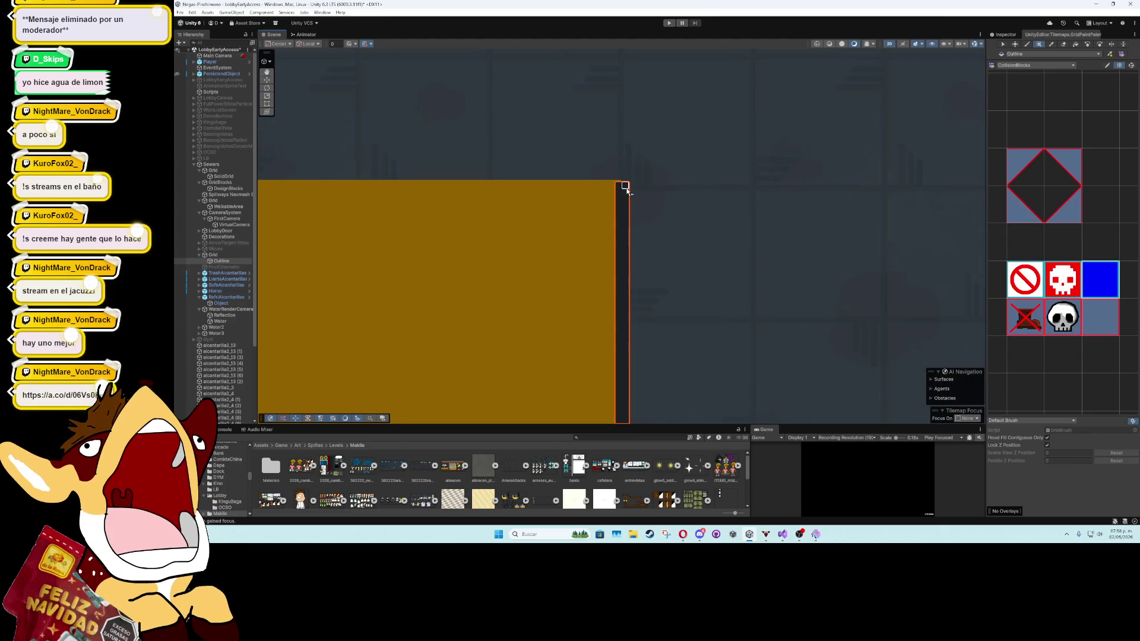
mouse_move(626, 180)
left_mouse_down()
mouse_move(276, 178)
mouse_move(829, 243)
left_mouse_up()
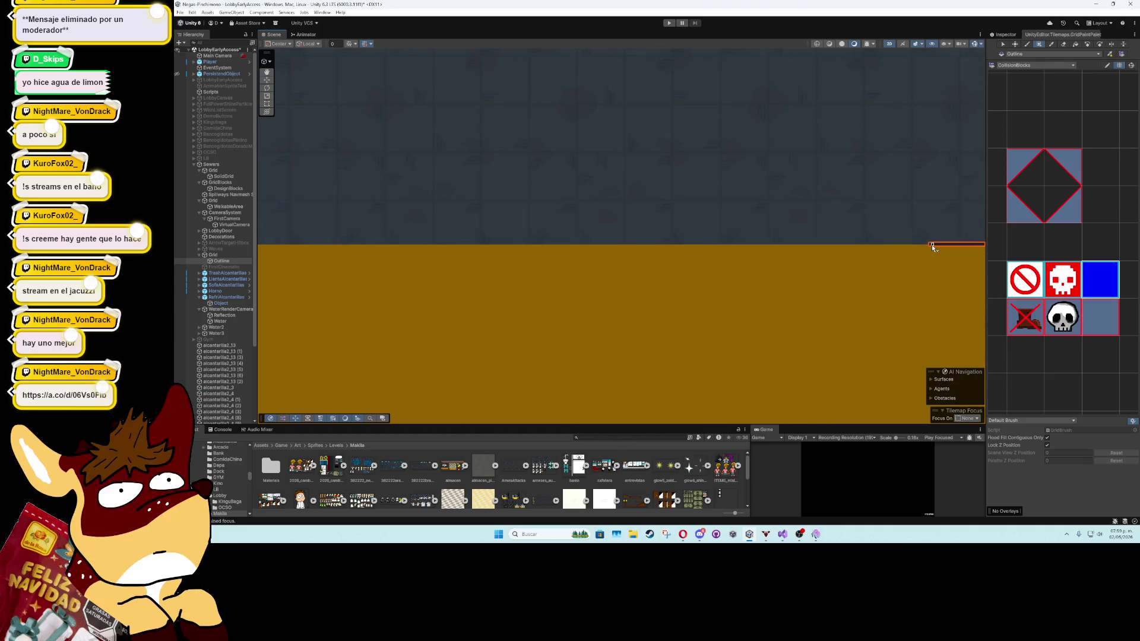
left_click_drag(931, 245, 392, 248)
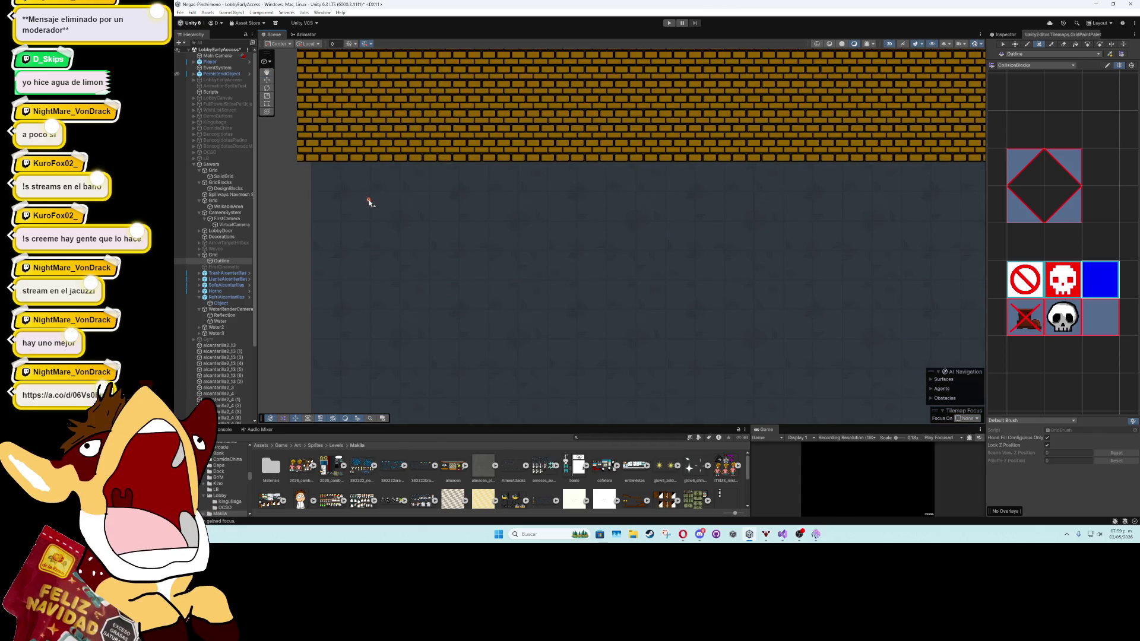
Paint Outline collision tiles up the right brick column's left edge
scroll(570, 247, "up", 2)
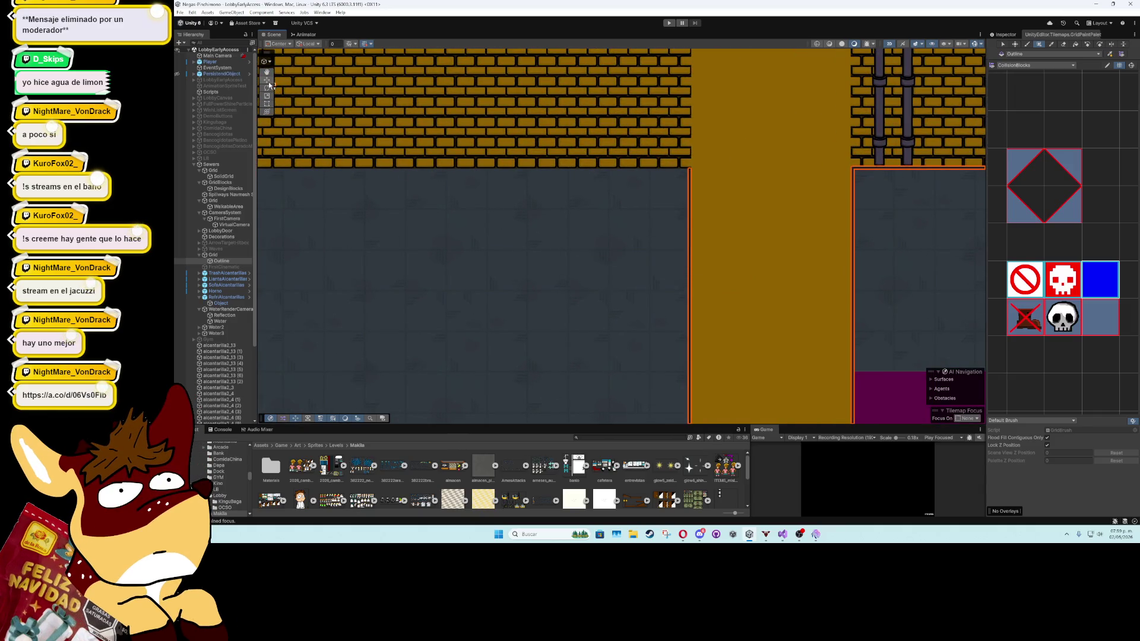
left_click(346, 206)
scroll(368, 301, "down", 5)
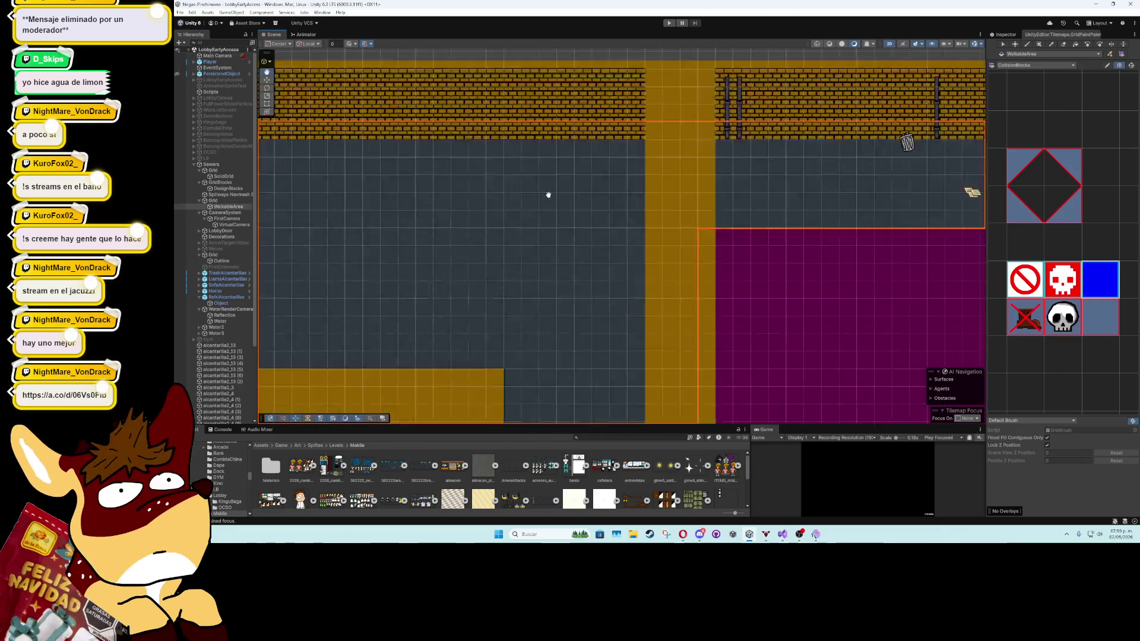
key("f")
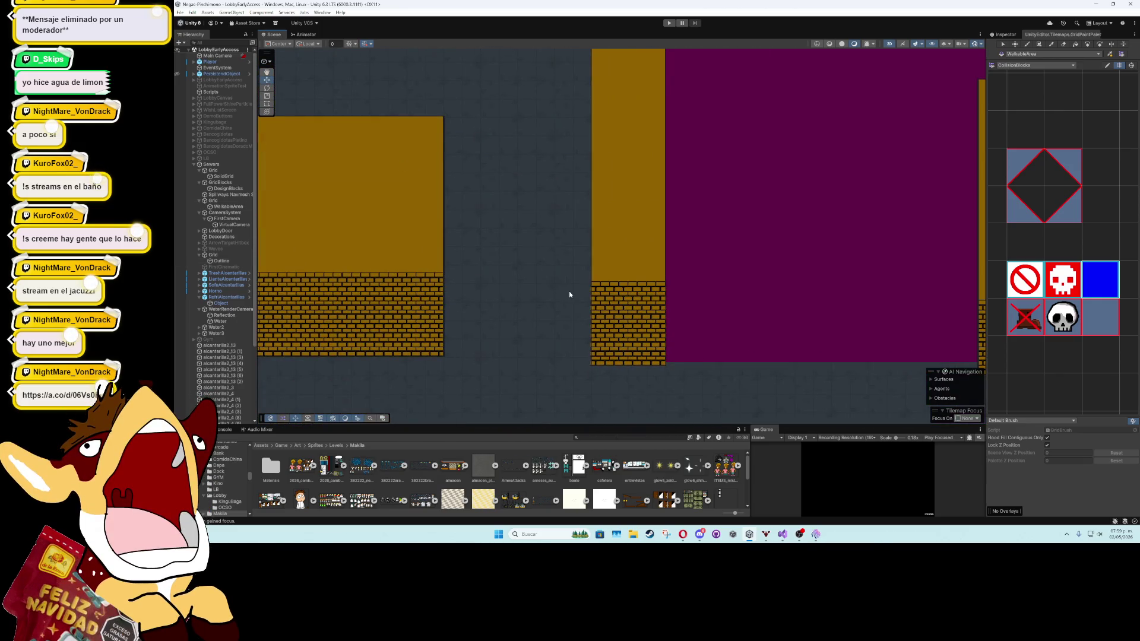
scroll(569, 294, "up", 1)
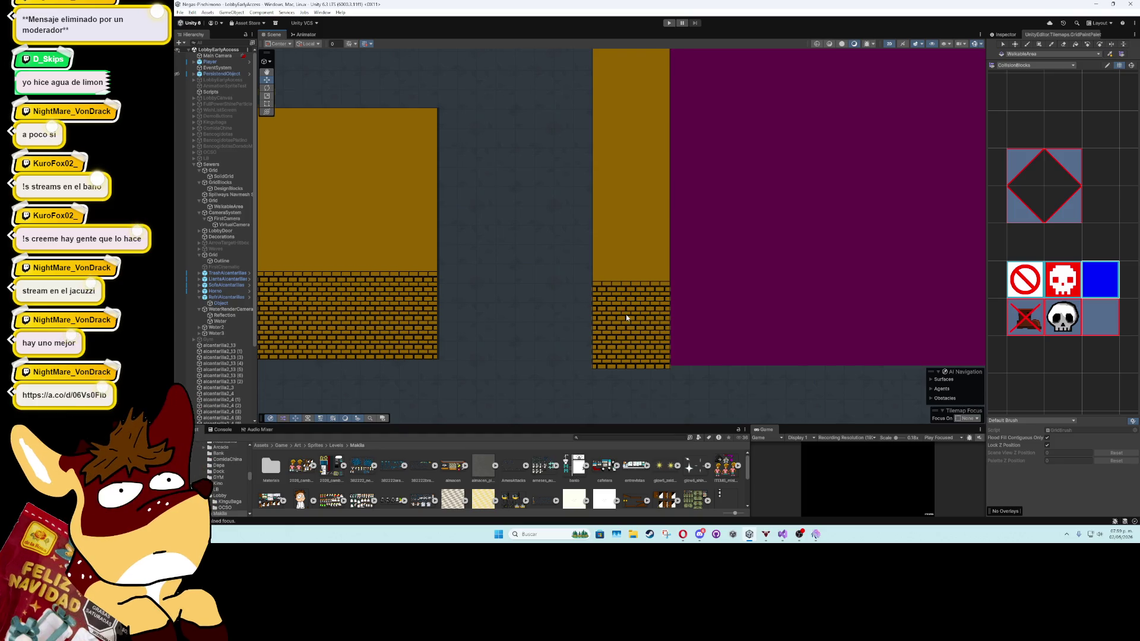
scroll(626, 317, "up", 3)
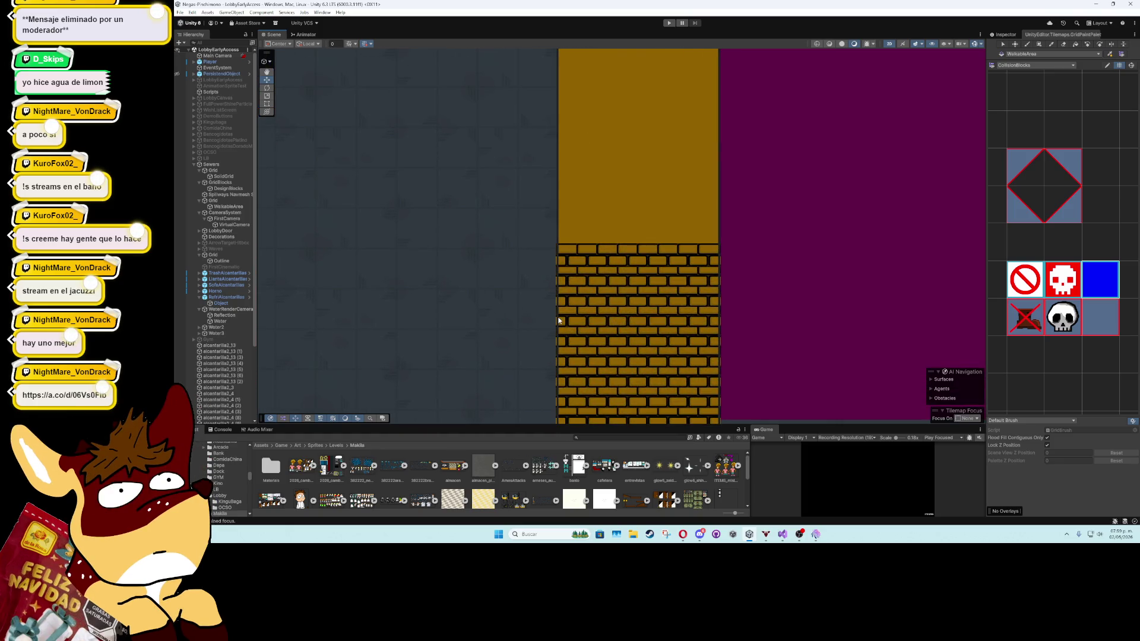
left_click(558, 321)
scroll(558, 321, "down", 2)
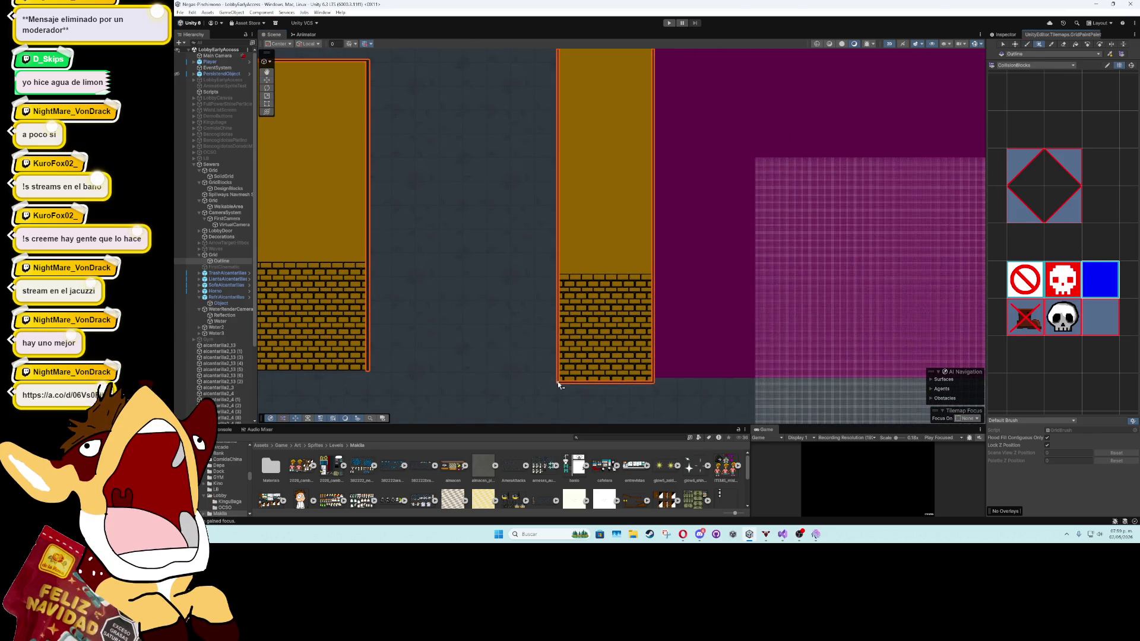
mouse_move(558, 385)
left_mouse_down()
mouse_move(556, 65)
mouse_move(589, 260)
mouse_move(583, 379)
mouse_move(584, 72)
left_mouse_up()
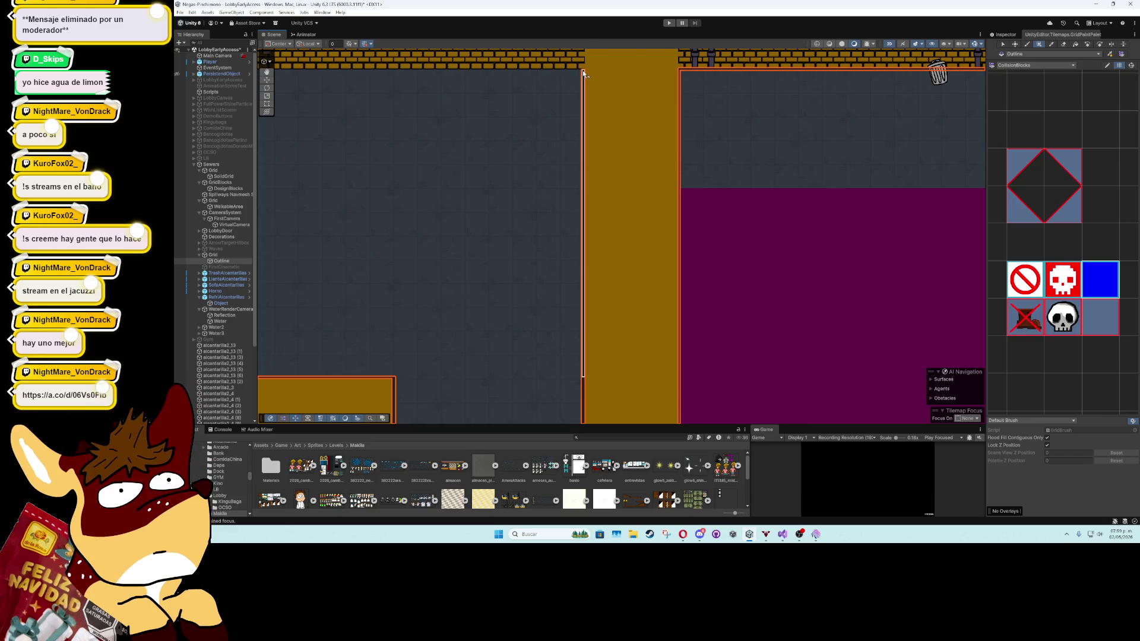
Stop painting with the Move tool and deselect the Outline tilemap
scroll(600, 151, "down", 3)
left_click_drag(594, 137, 699, 385)
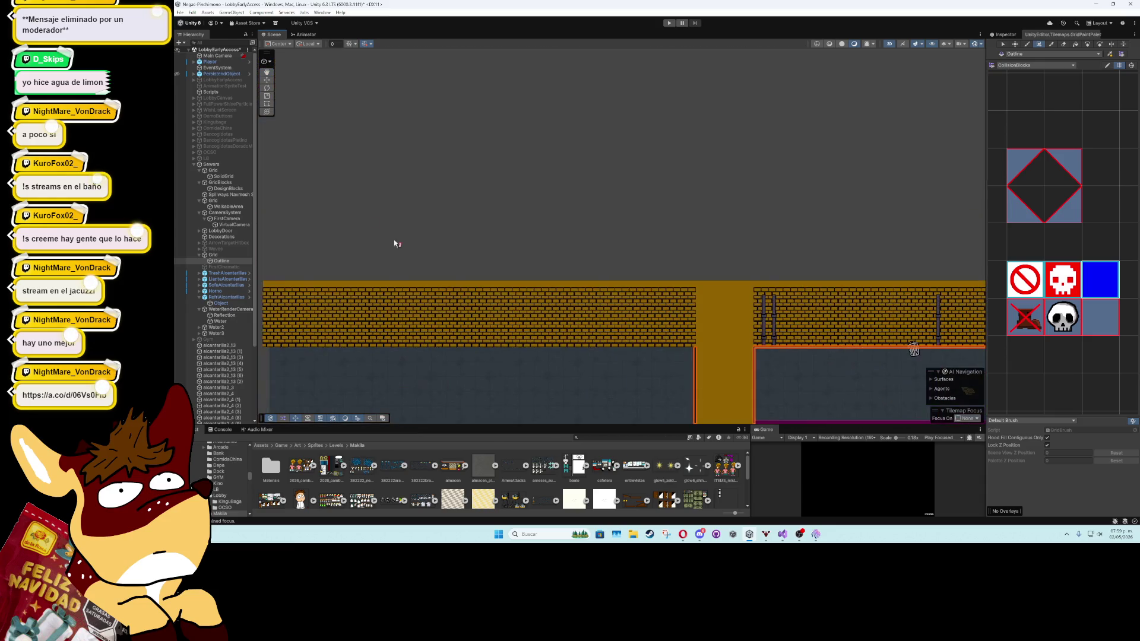
left_click(267, 81)
left_click(597, 217)
mouse_move(763, 260)
left_mouse_down()
mouse_move(737, 333)
mouse_move(689, 304)
mouse_move(580, 316)
mouse_move(673, 269)
left_mouse_up()
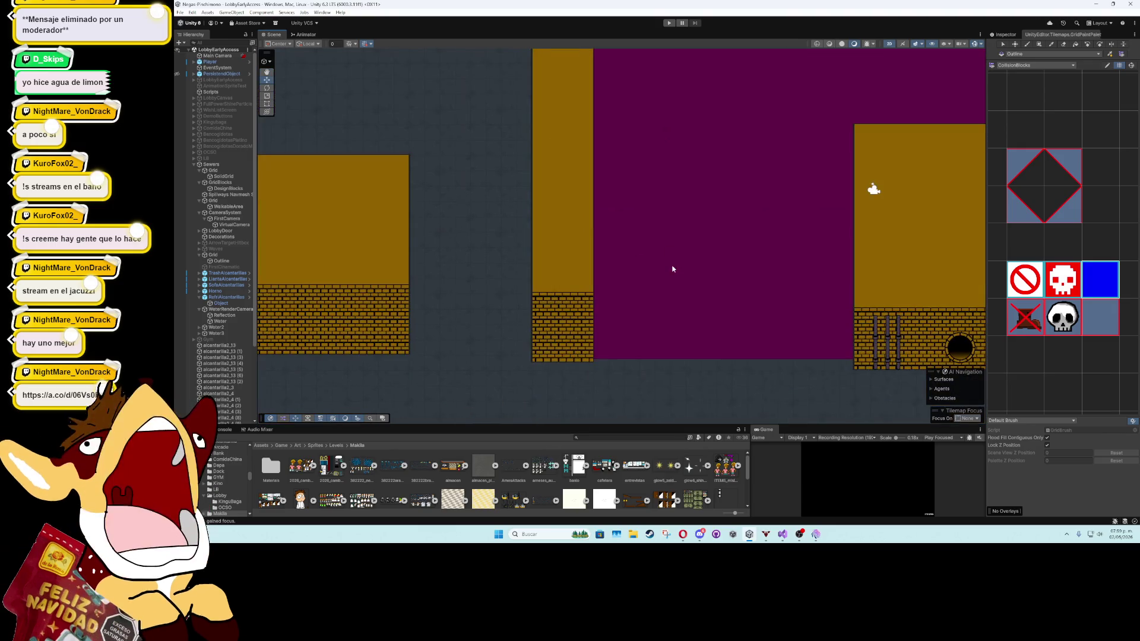
Select the DesignBlocks brick tilemap and show its properties in the Inspector
scroll(676, 305, "up", 5)
left_click_drag(604, 353, 659, 240)
scroll(600, 296, "up", 2)
scroll(521, 310, "up", 3)
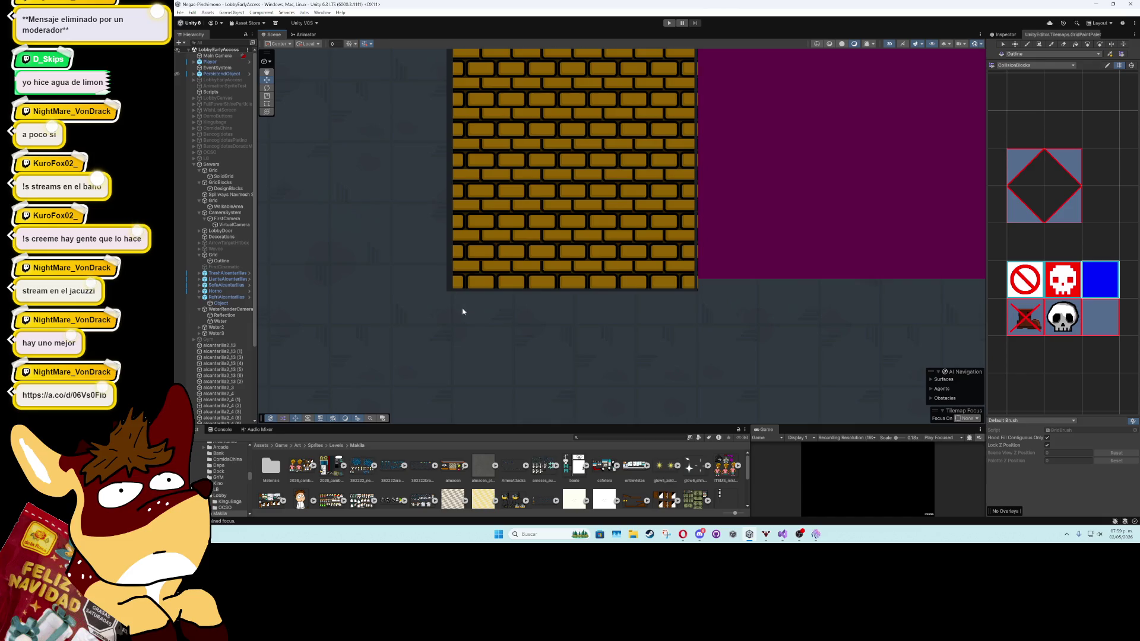
scroll(475, 309, "down", 2)
scroll(659, 275, "down", 1)
left_click_drag(659, 274, 662, 282)
left_click(600, 241)
left_click(1007, 34)
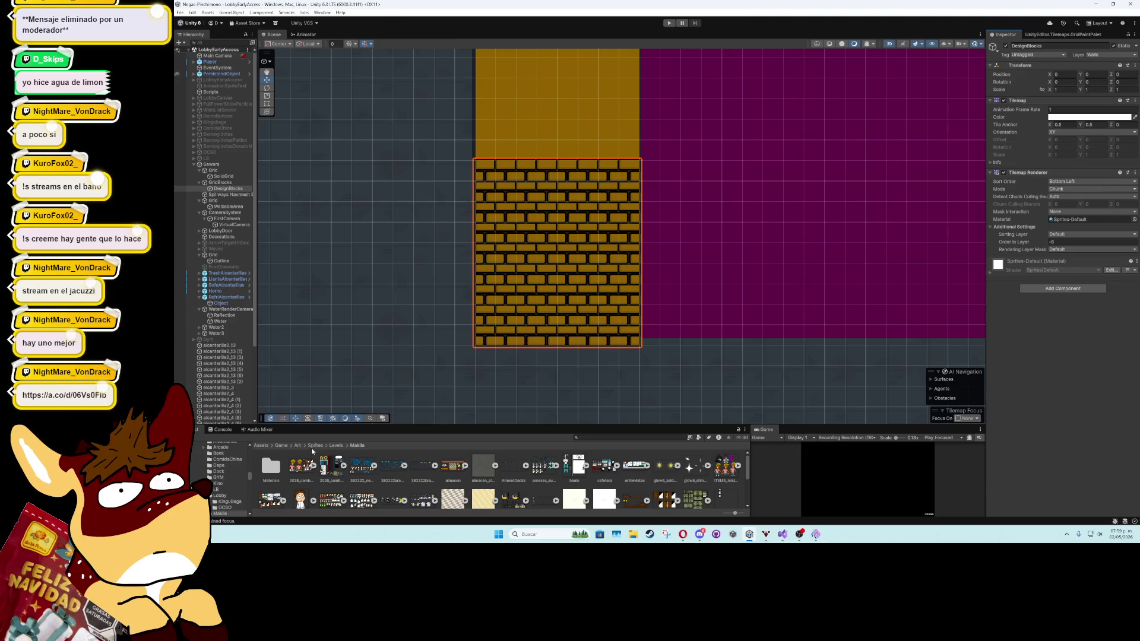
Set tile_paredALC in Levels > Alcantarilla to 220 Pixels Per Unit and apply
left_click(337, 445)
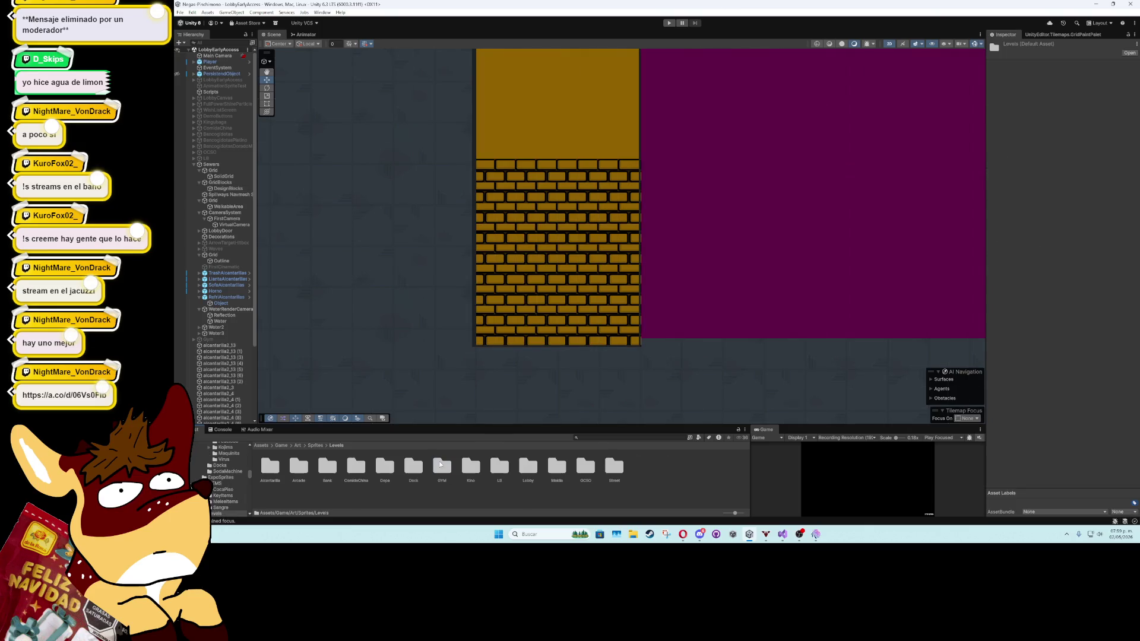
double_click(270, 466)
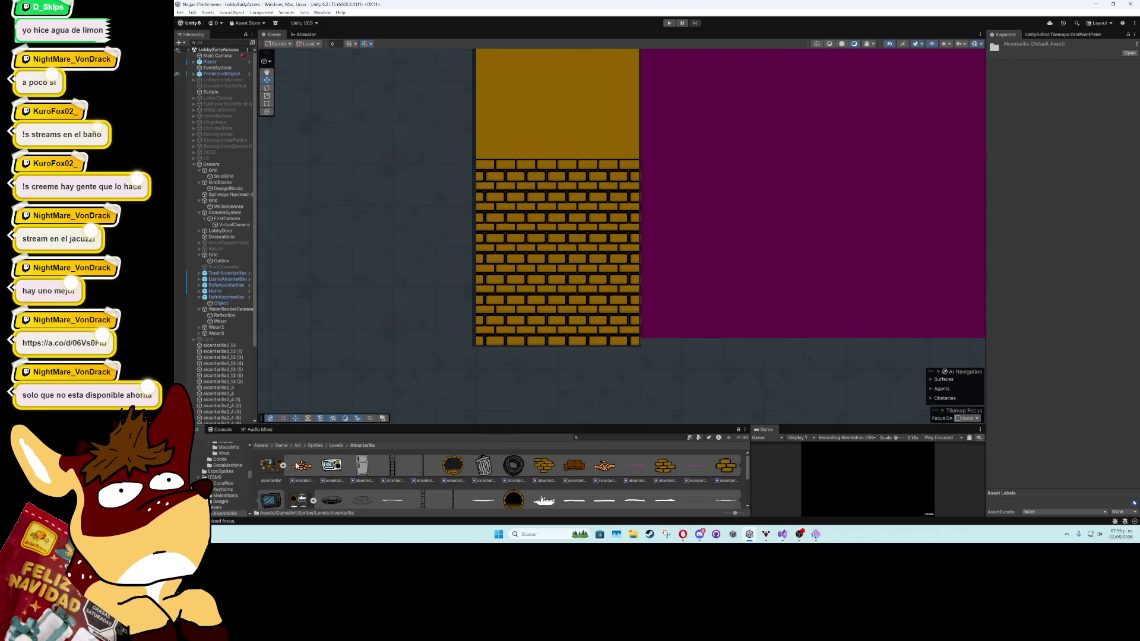
left_click(283, 465)
left_click(462, 500)
left_click(1071, 94)
type("220")
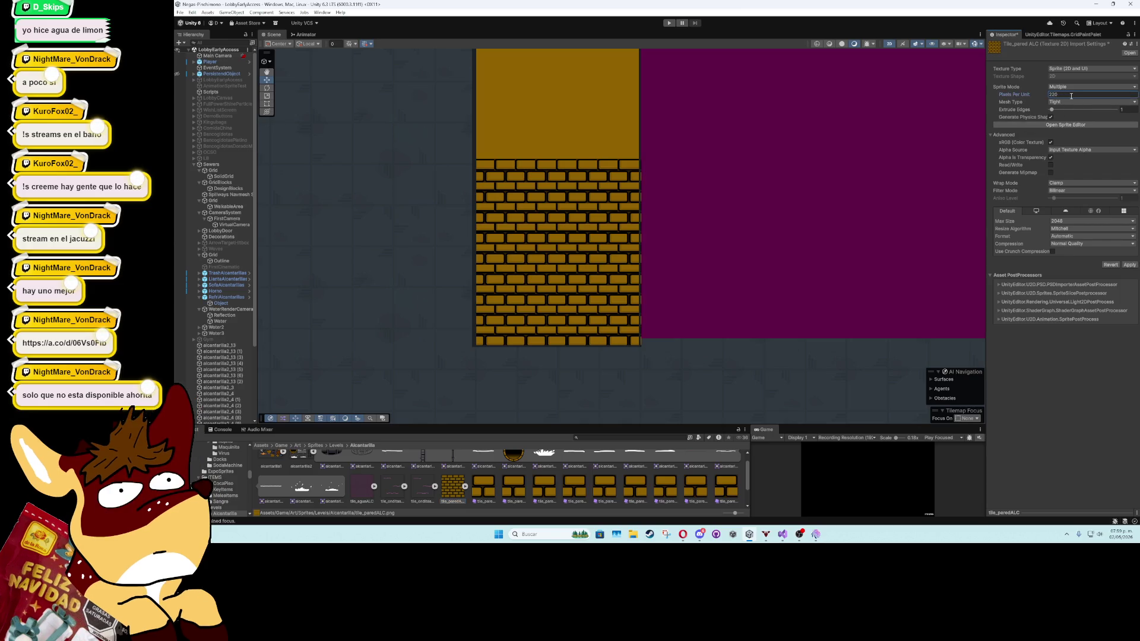
left_click(1129, 265)
Pan and scroll the Scene to inspect the wall with the round pipe
scroll(641, 279, "up", 6)
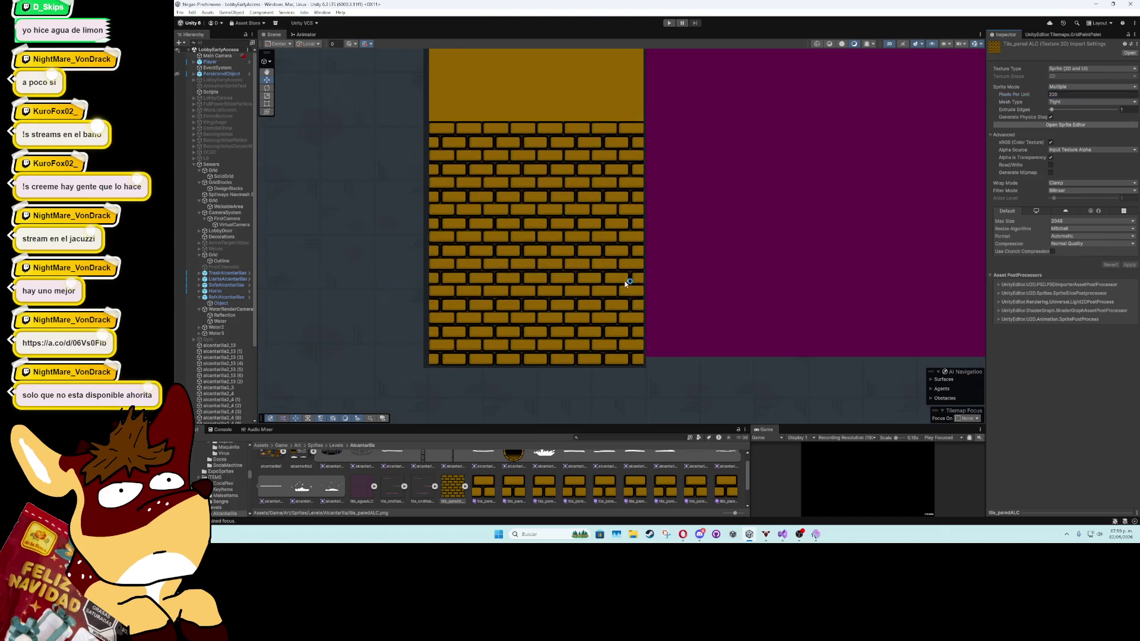
scroll(657, 273, "down", 10)
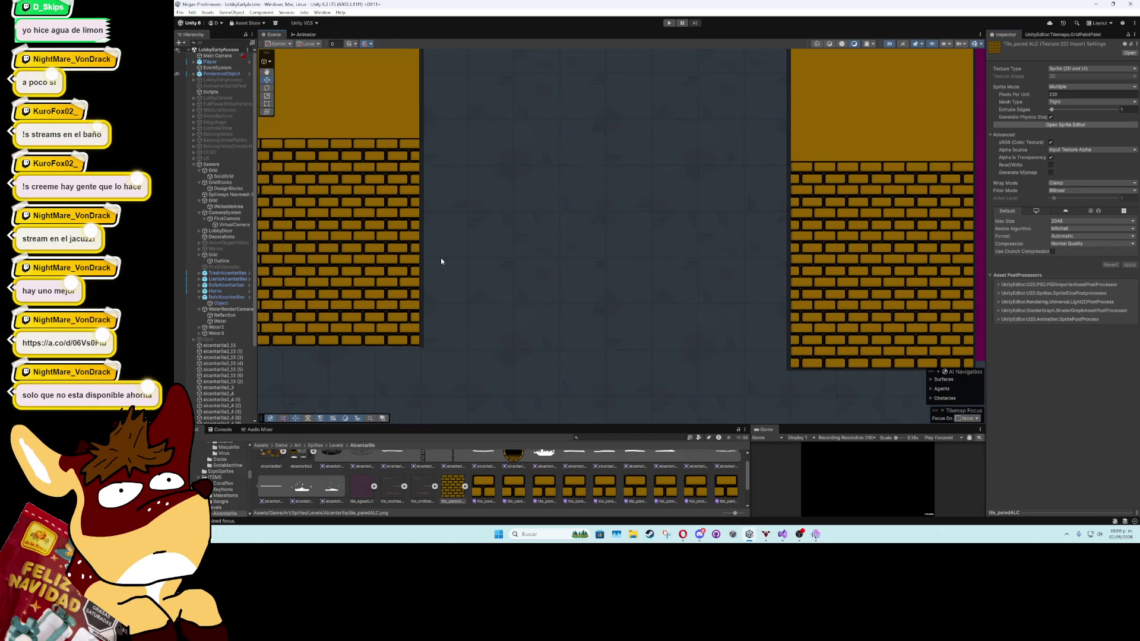
scroll(441, 259, "down", 2)
scroll(440, 258, "down", 4)
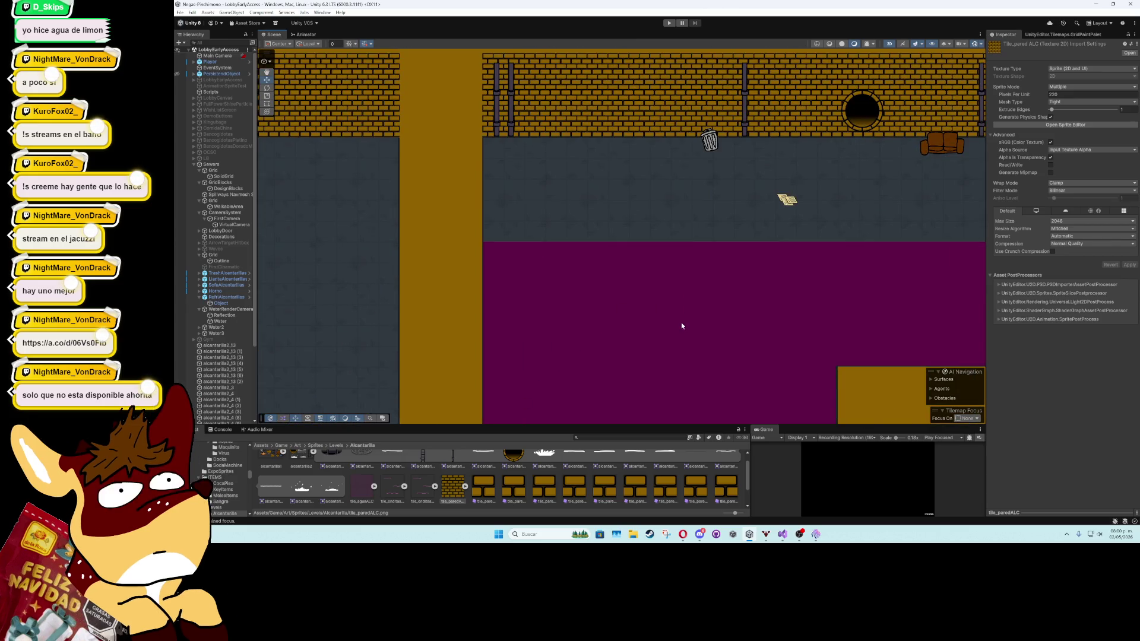
scroll(681, 322, "down", 3)
scroll(531, 258, "up", 3)
scroll(535, 273, "right", 5)
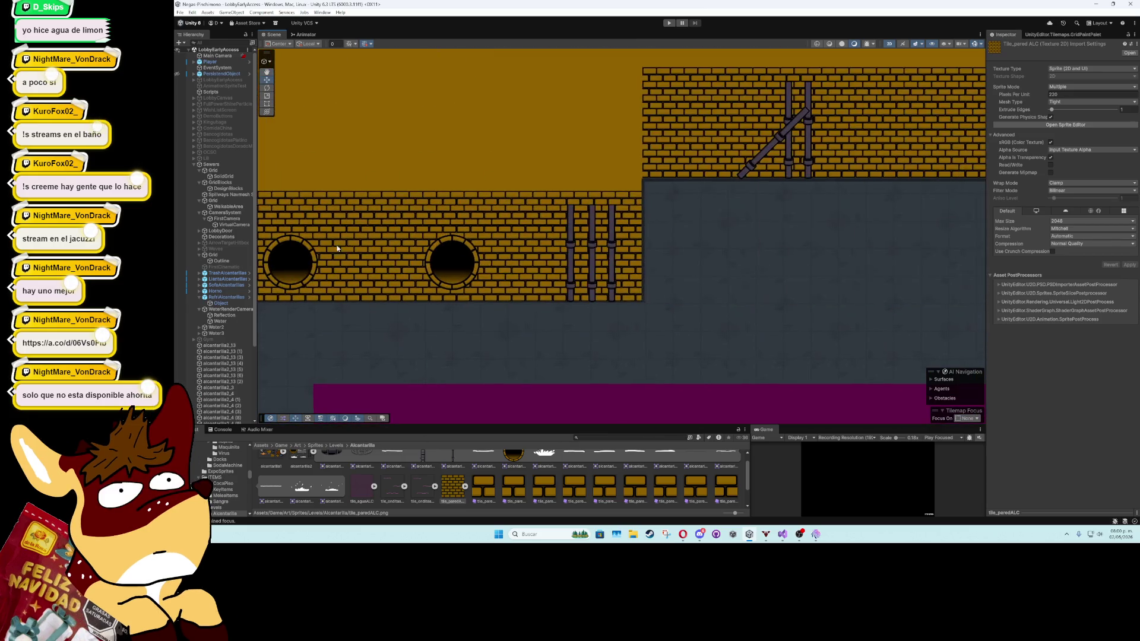
scroll(740, 256, "down", 2)
scroll(427, 237, "right", 3)
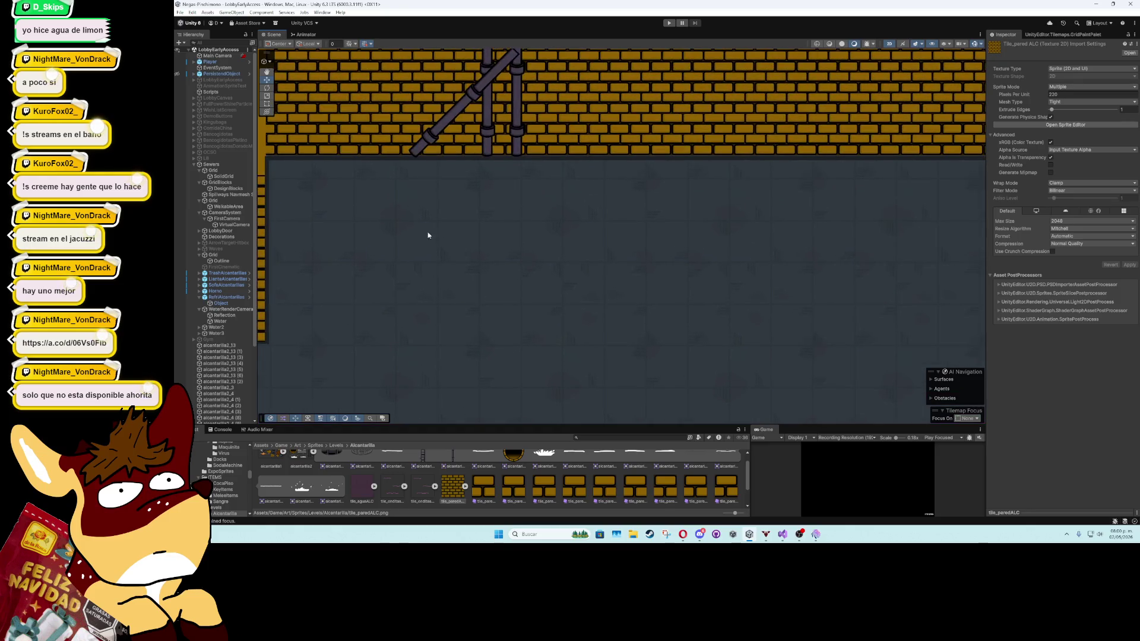
scroll(674, 293, "up", 3)
scroll(650, 296, "down", 2)
mouse_move(827, 313)
left_mouse_down()
mouse_move(273, 293)
mouse_move(282, 296)
left_mouse_up()
scroll(356, 305, "down", 1)
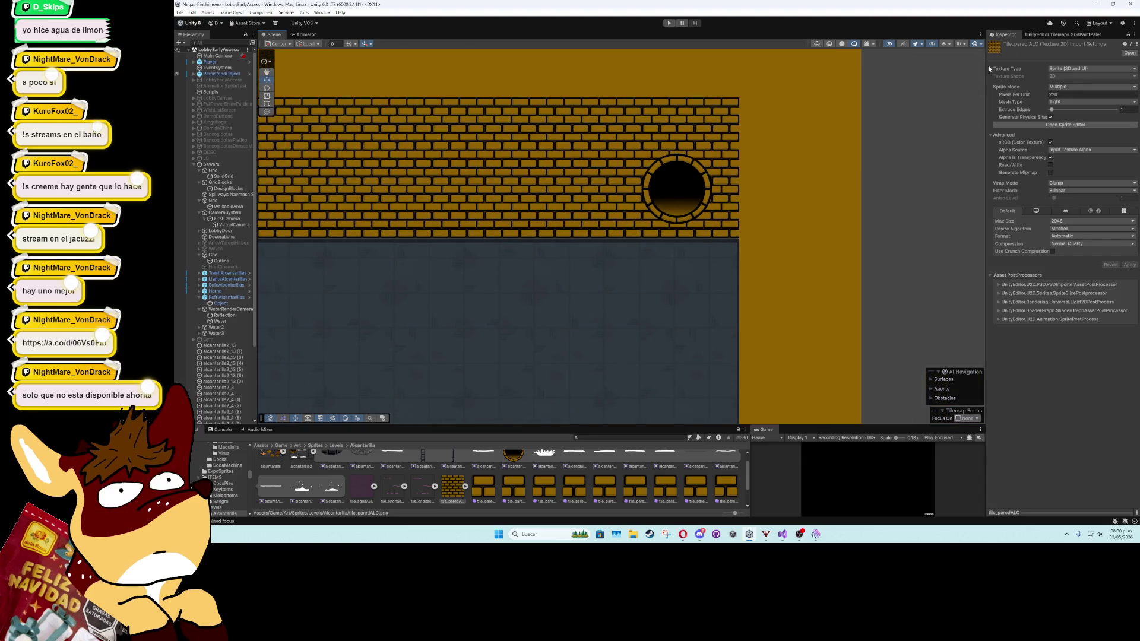
Erase the Outline collision tiles along the wall's bottom edge
left_click(1040, 34)
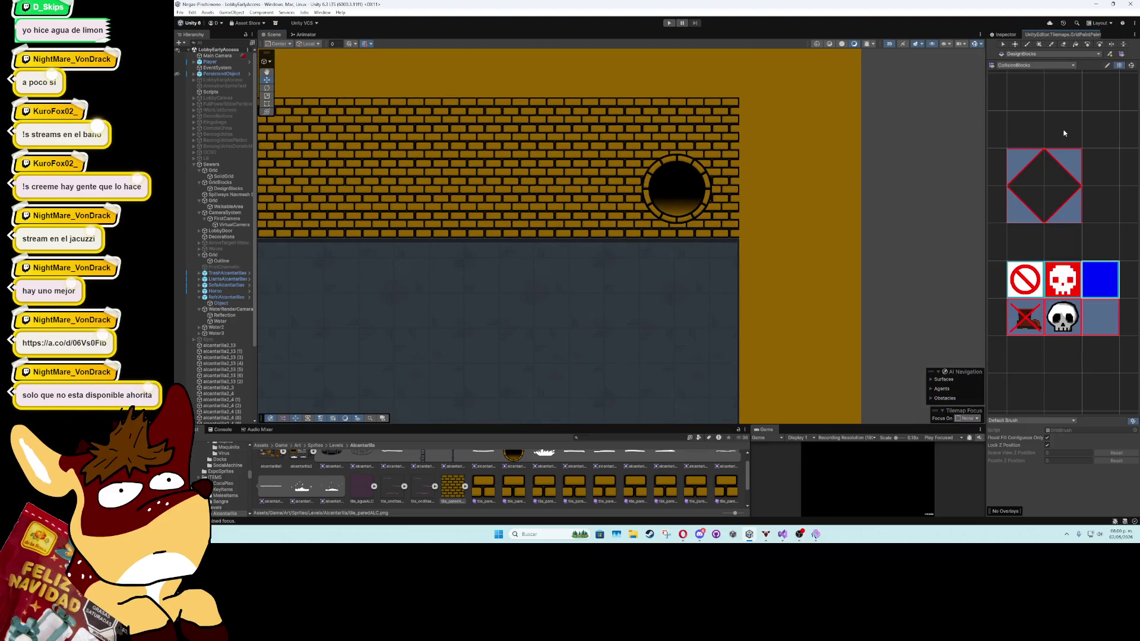
scroll(1073, 263, "down", 3)
key("b")
left_click(1064, 44)
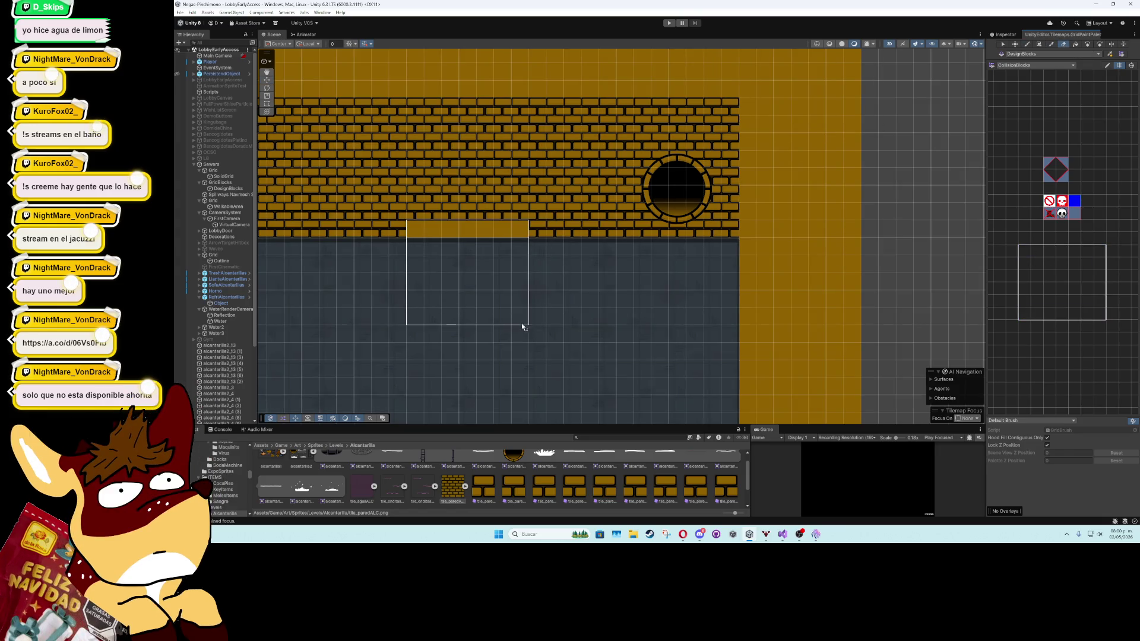
key("Left")
key("Left")
key("Left")
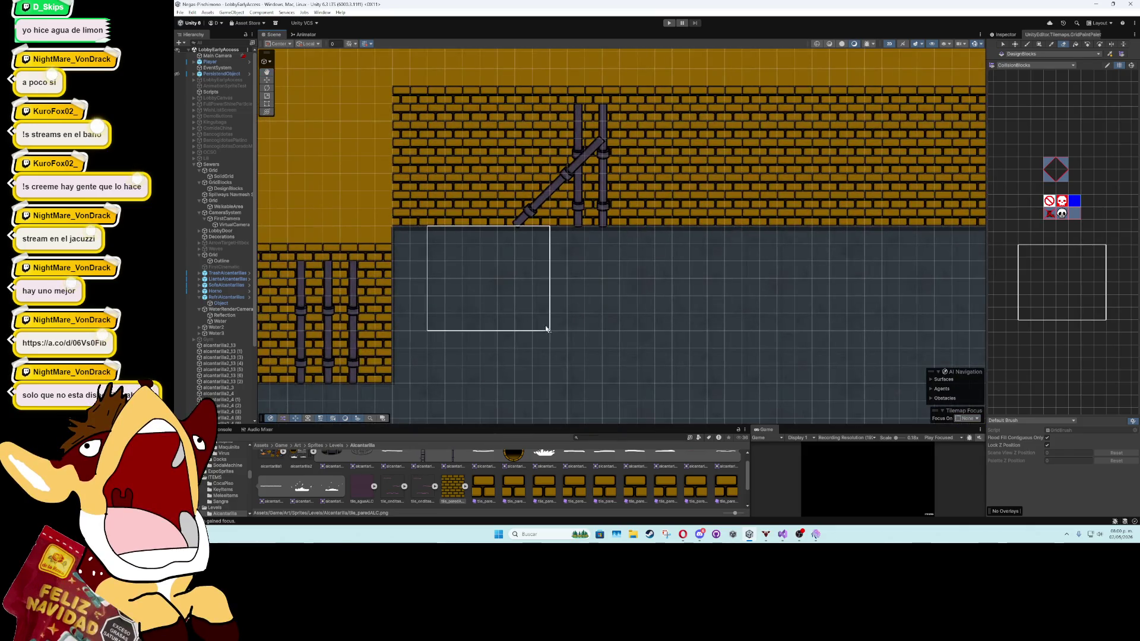
key("w")
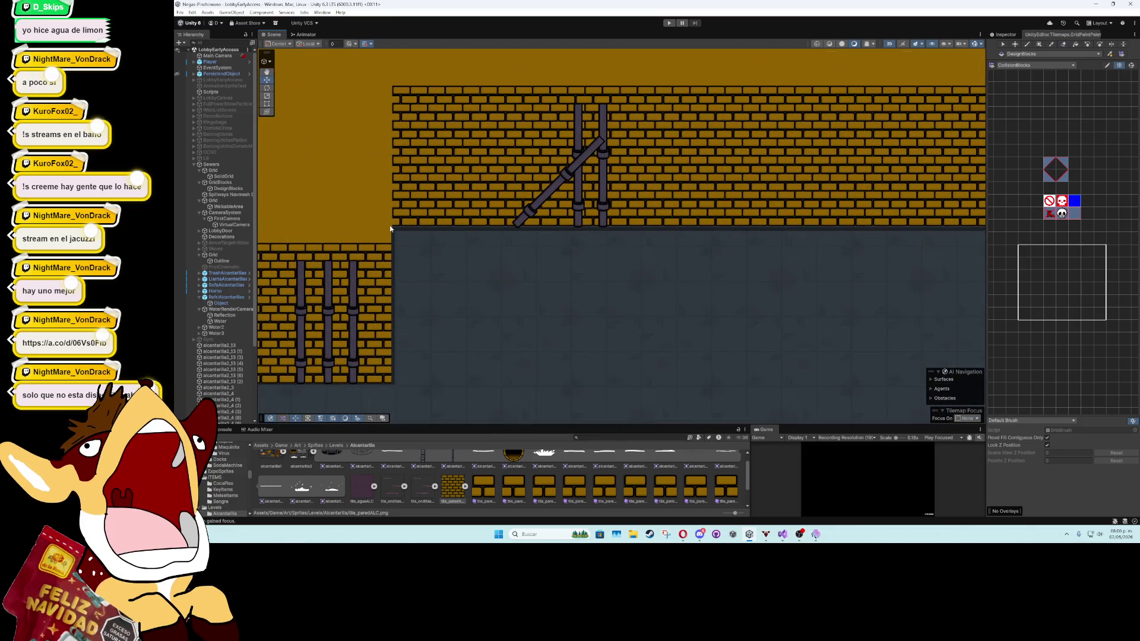
left_click(395, 236)
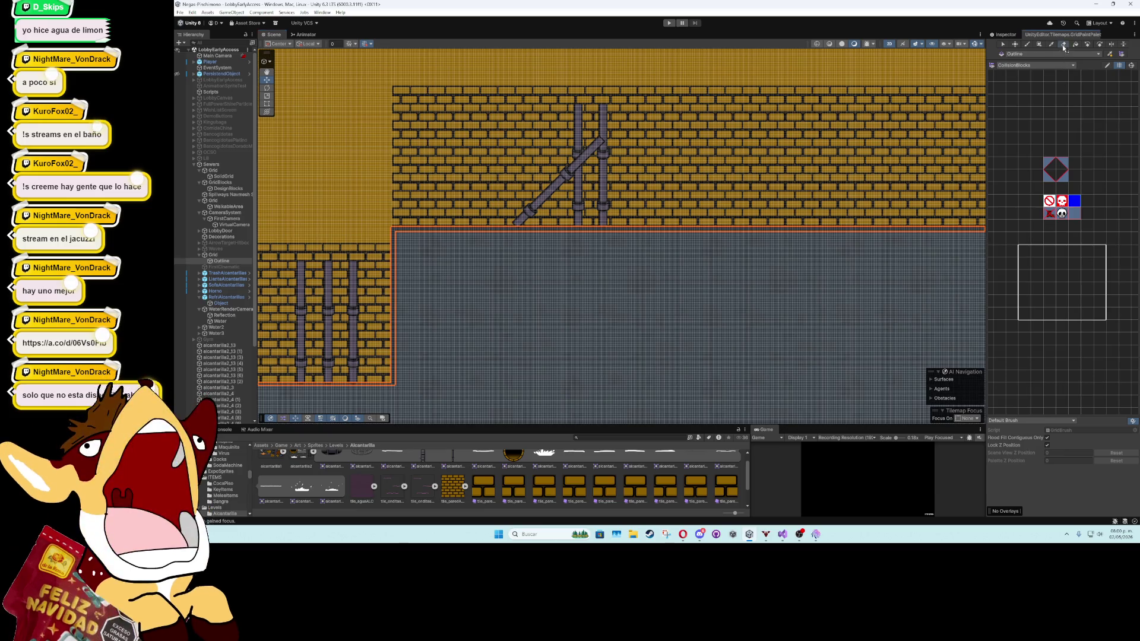
mouse_move(407, 236)
left_mouse_down()
mouse_move(882, 237)
mouse_move(265, 235)
mouse_move(634, 238)
left_mouse_up()
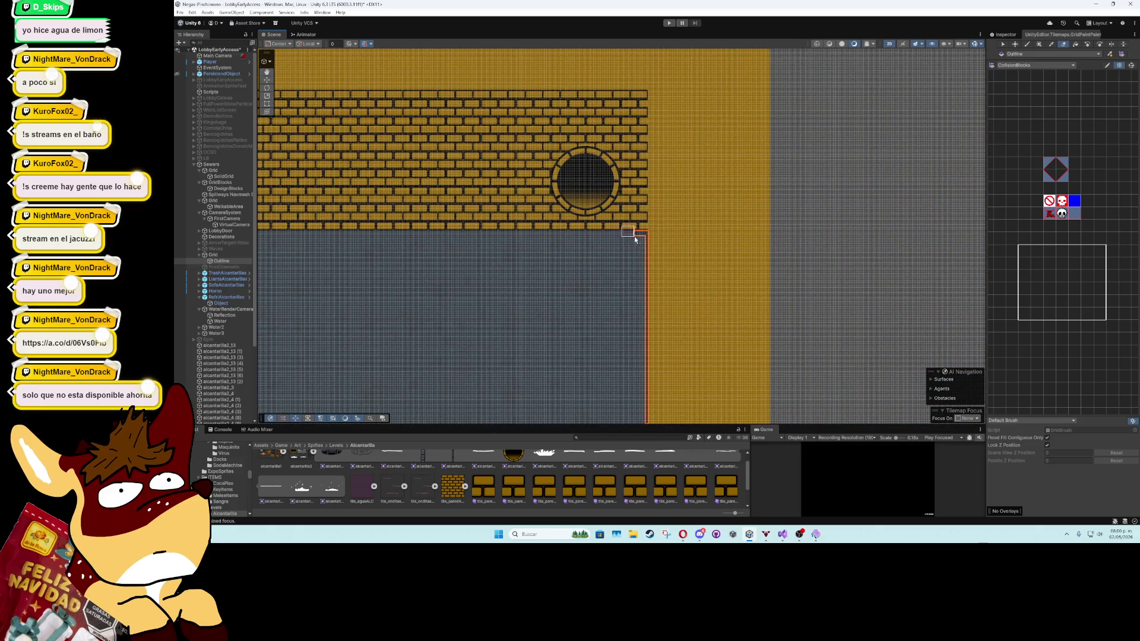
Repaint an Outline collision strip along the wall's bottom edge
key("b")
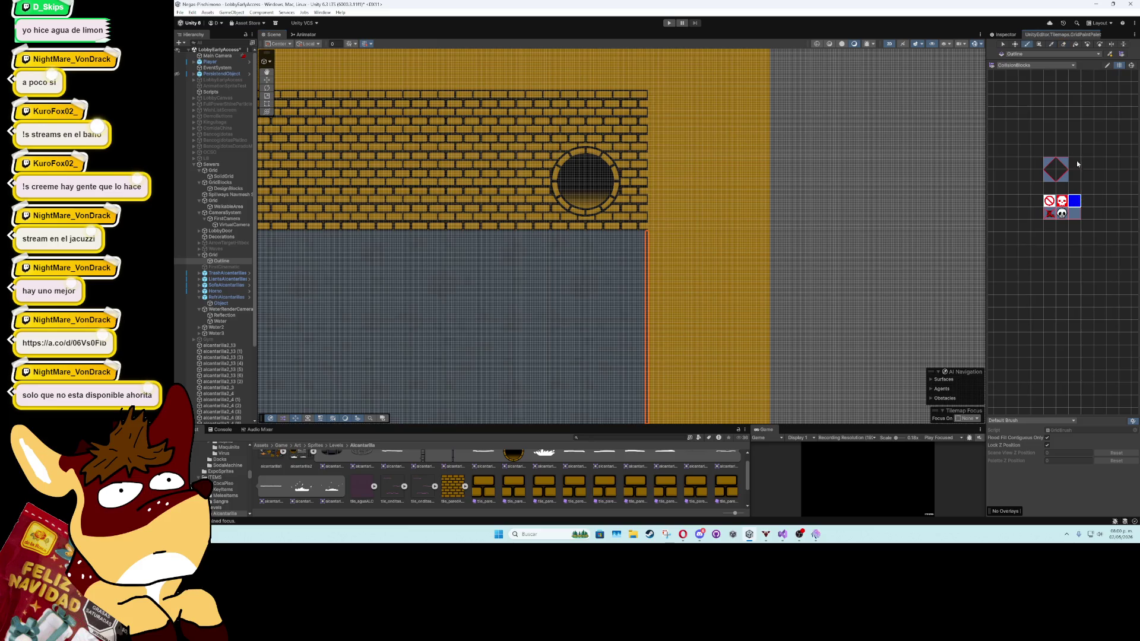
scroll(474, 255, "up", 3)
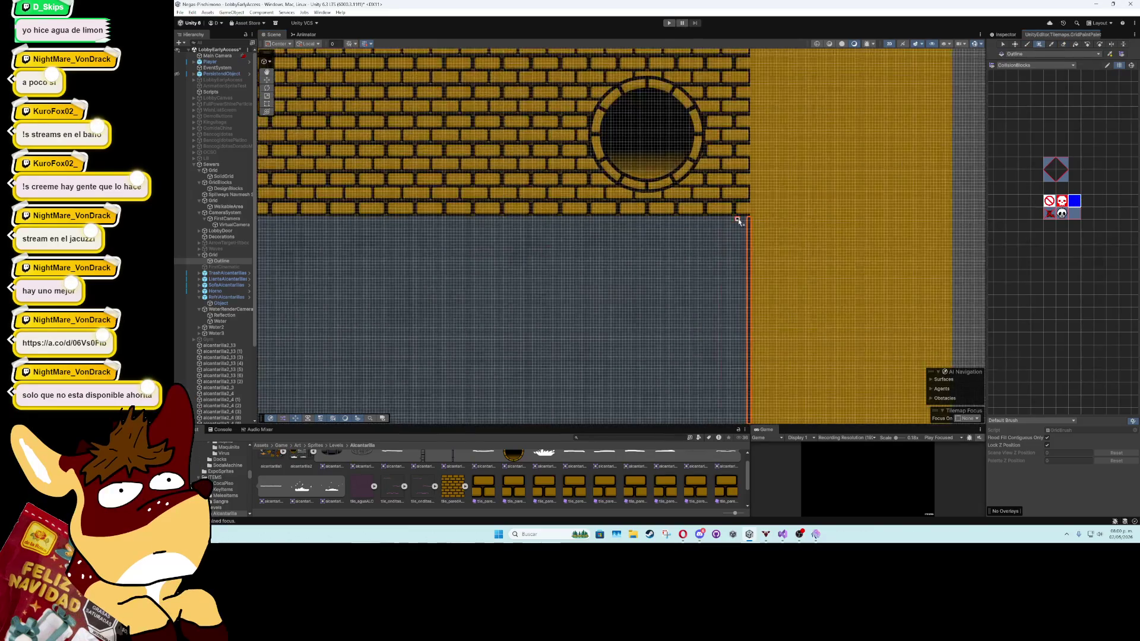
mouse_move(748, 219)
left_mouse_down()
mouse_move(334, 222)
mouse_move(960, 243)
mouse_move(306, 243)
mouse_move(797, 257)
mouse_move(451, 265)
left_mouse_up()
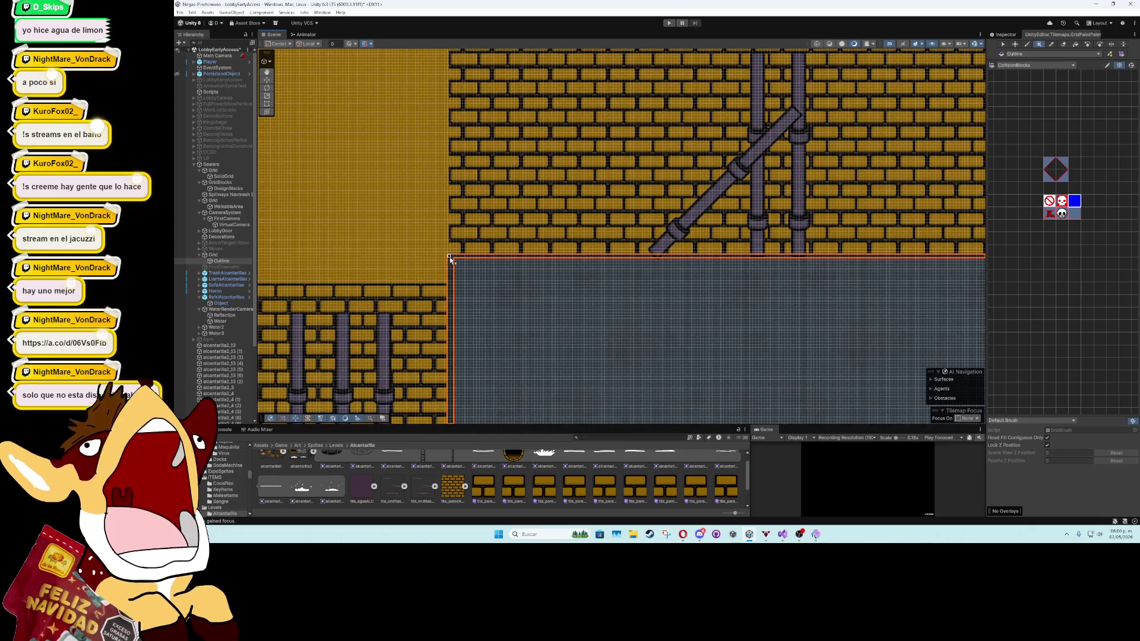
scroll(405, 355, "down", 2)
scroll(405, 355, "down", 1)
scroll(391, 291, "down", 3)
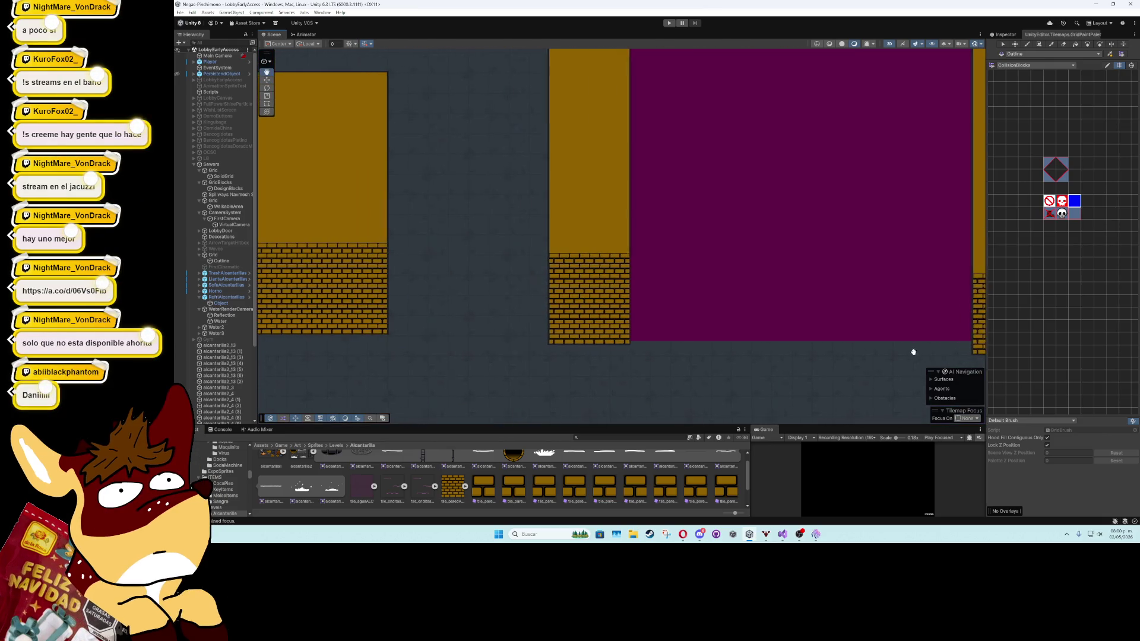
Switch to Opera and detach the Google Drive DOCUMENTS tab into its own window
scroll(665, 350, "up", 2)
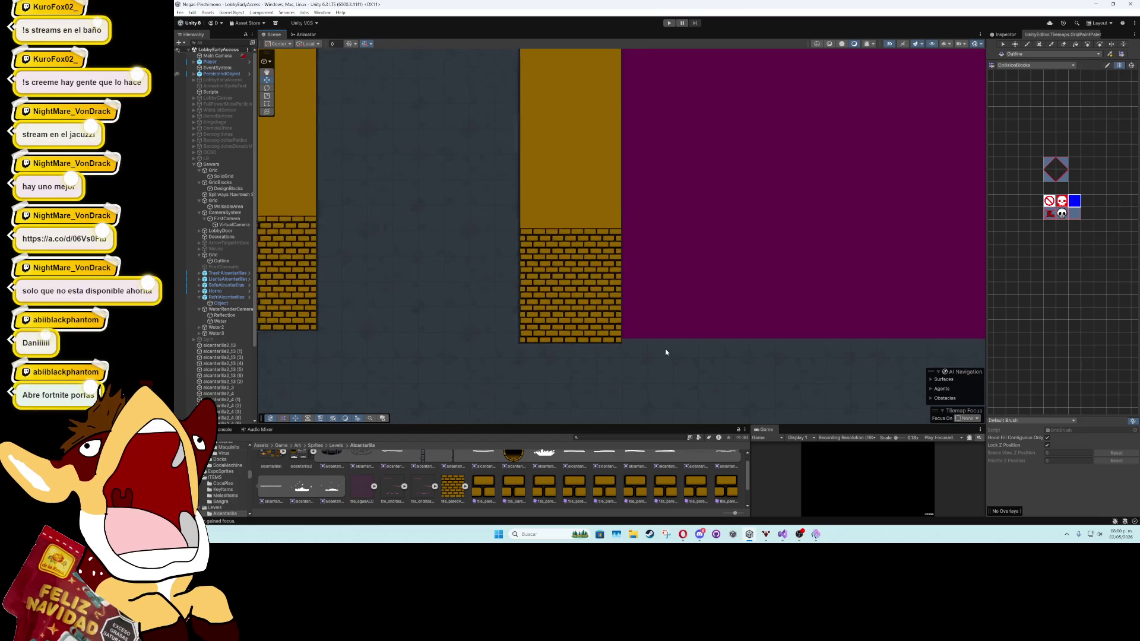
scroll(665, 352, "up", 2)
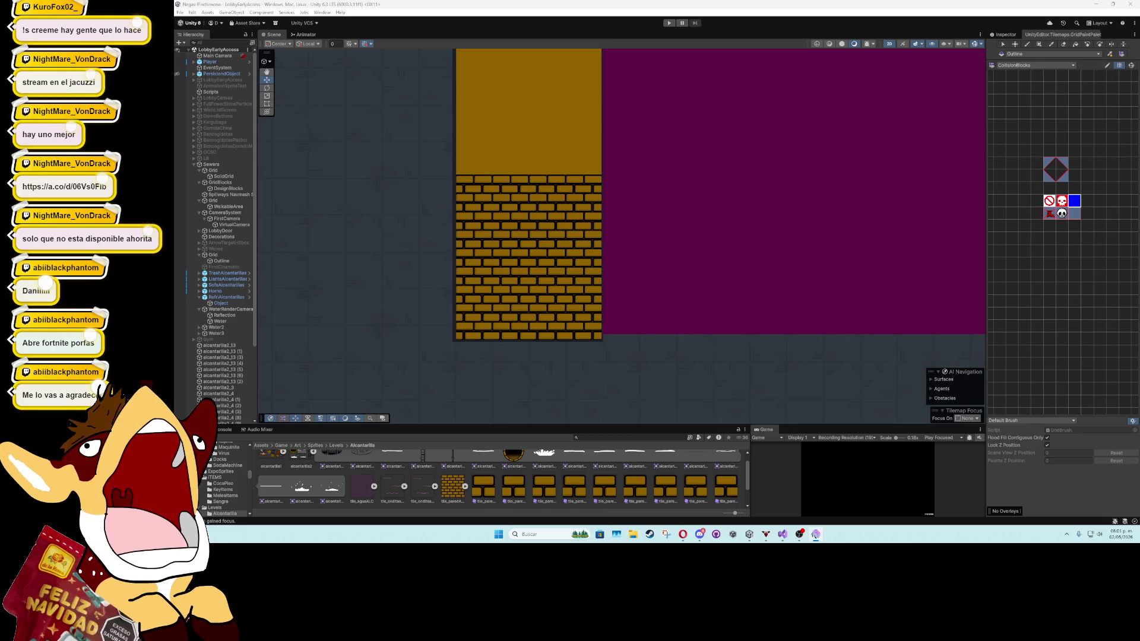
key("alt+Tab")
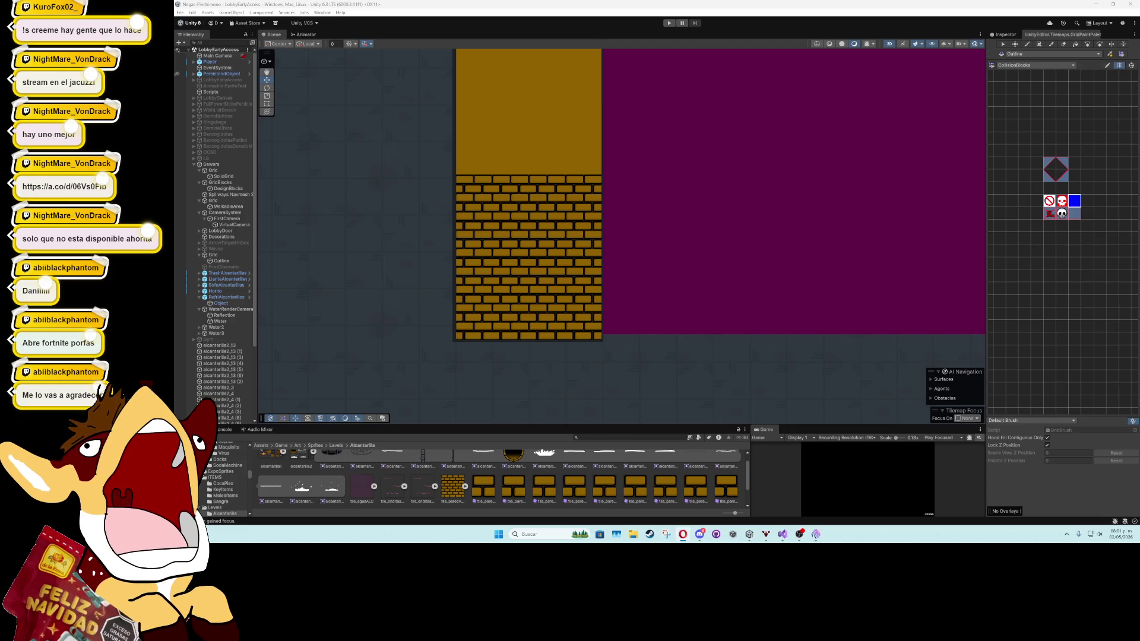
left_click_drag(374, 173, 693, 207)
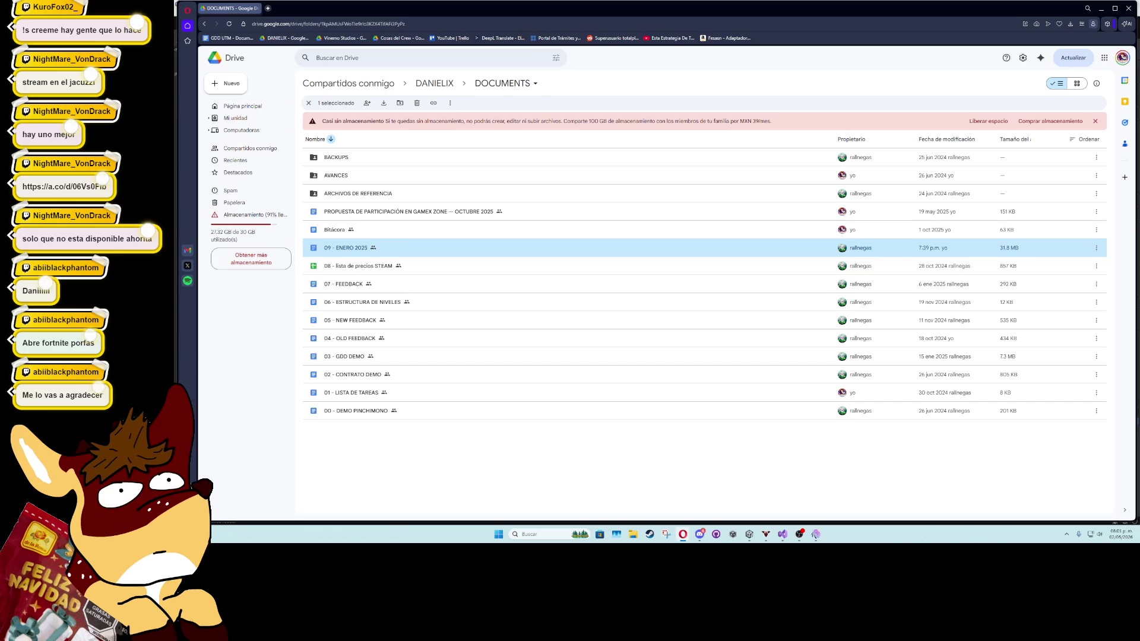
left_click(1115, 9)
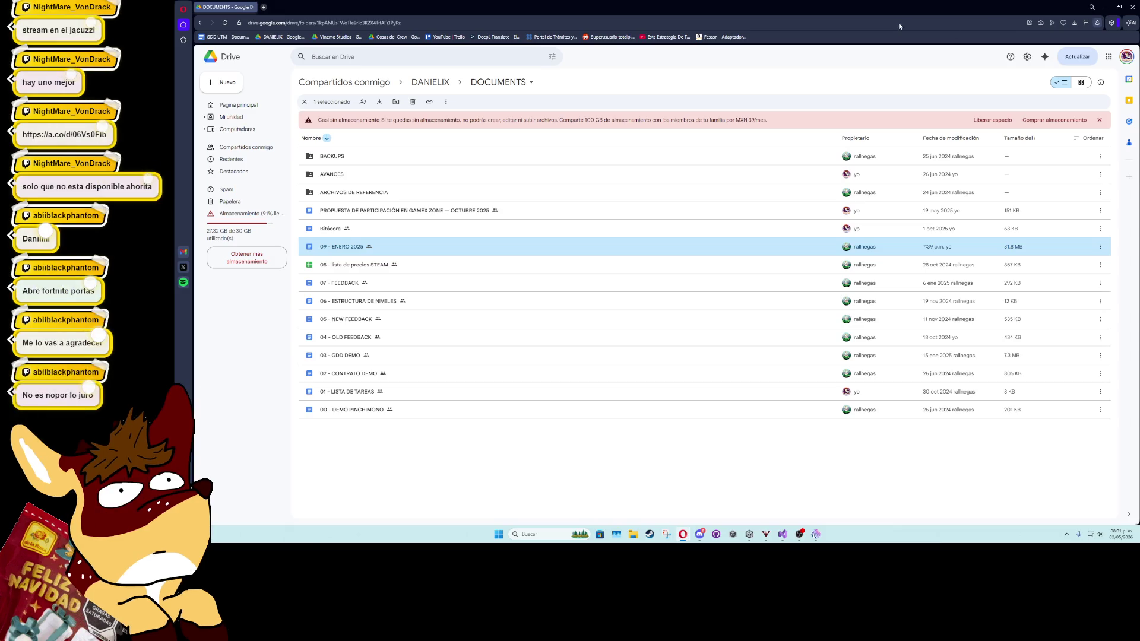
left_click(537, 23)
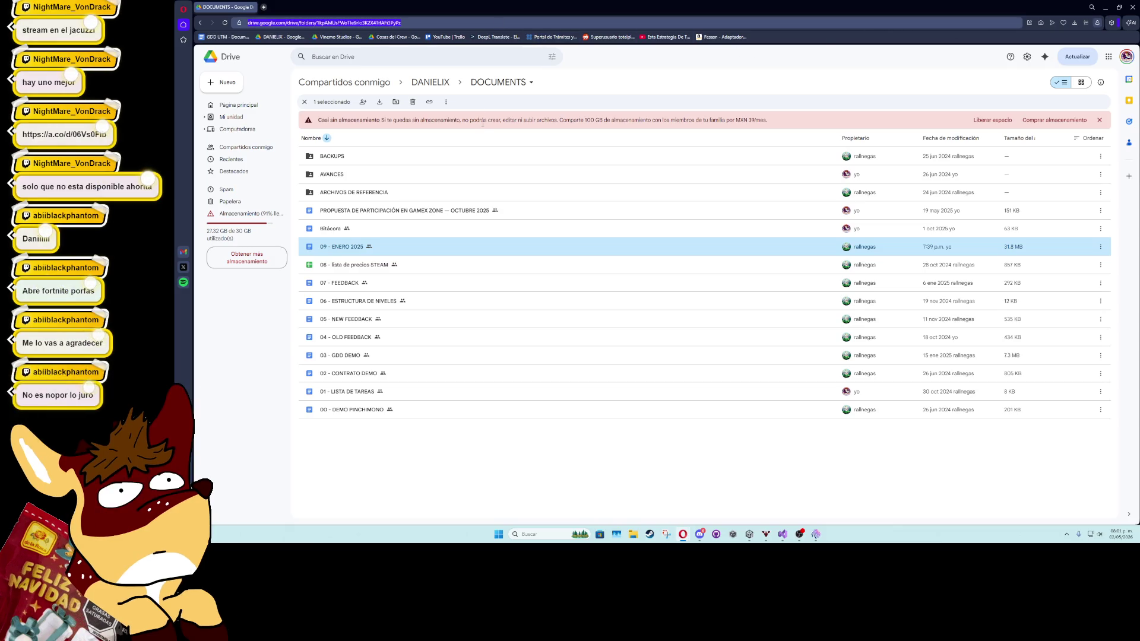
type("https:")
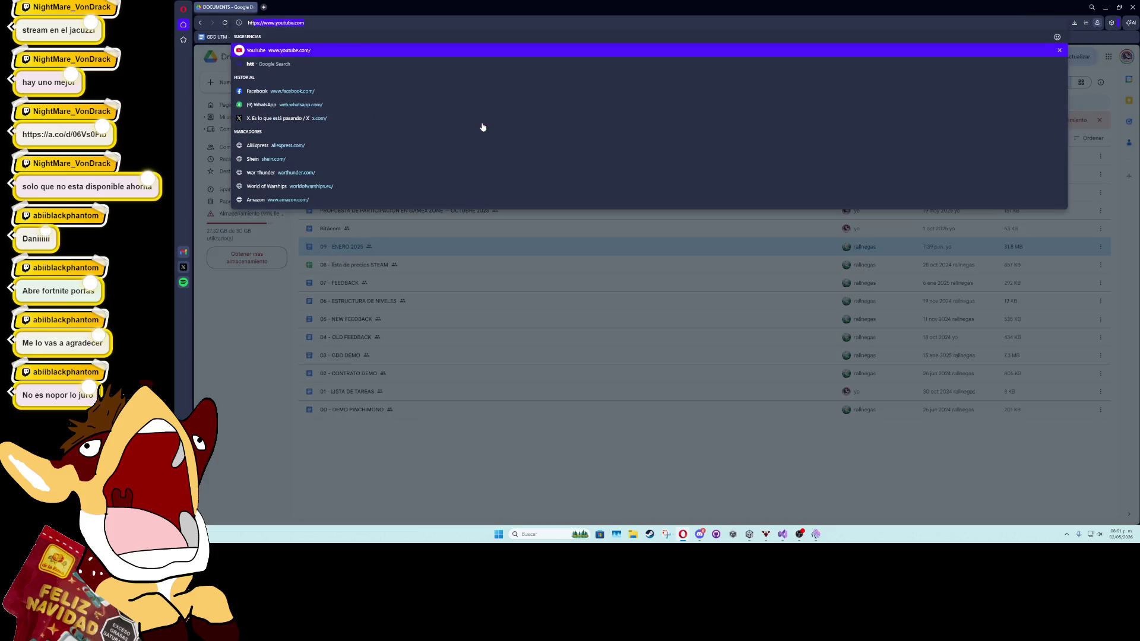
type("//")
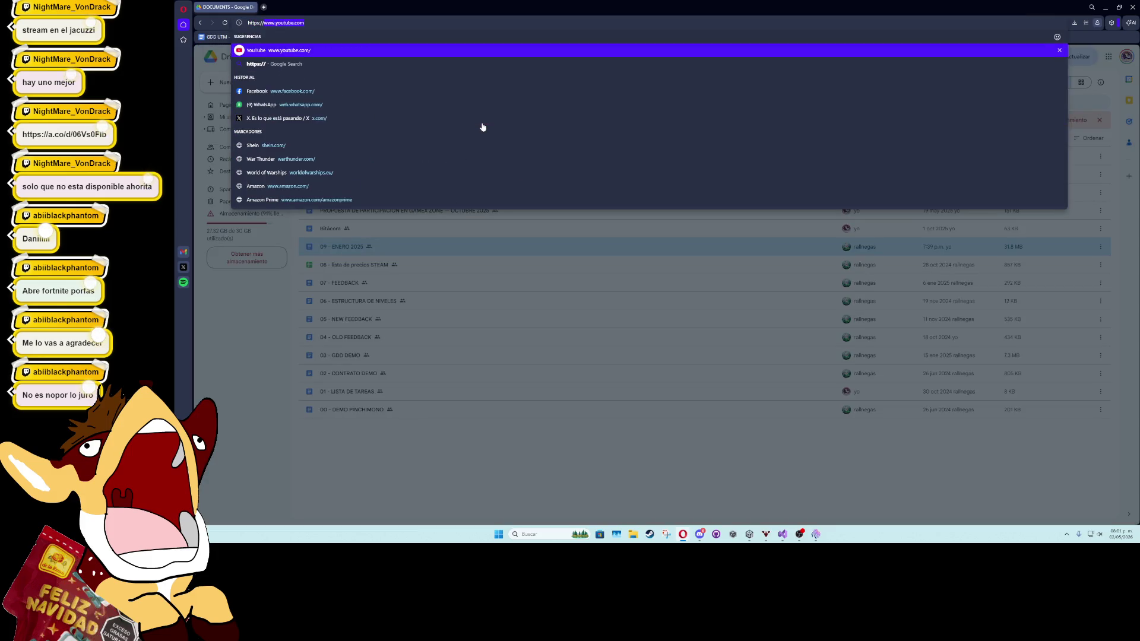
type("a.co/")
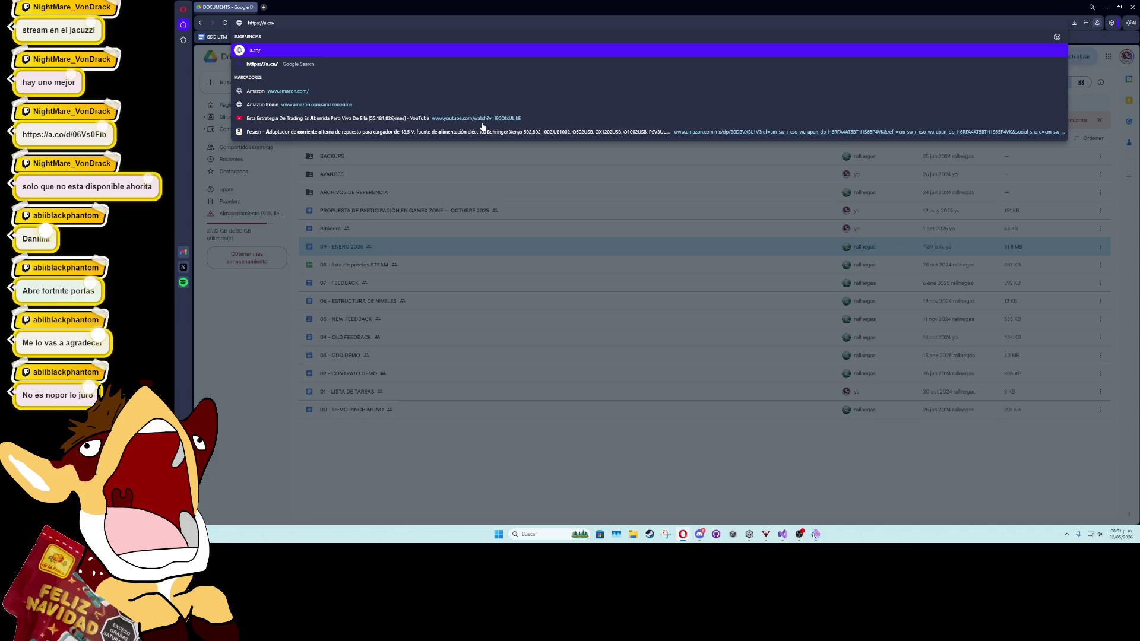
type("d")
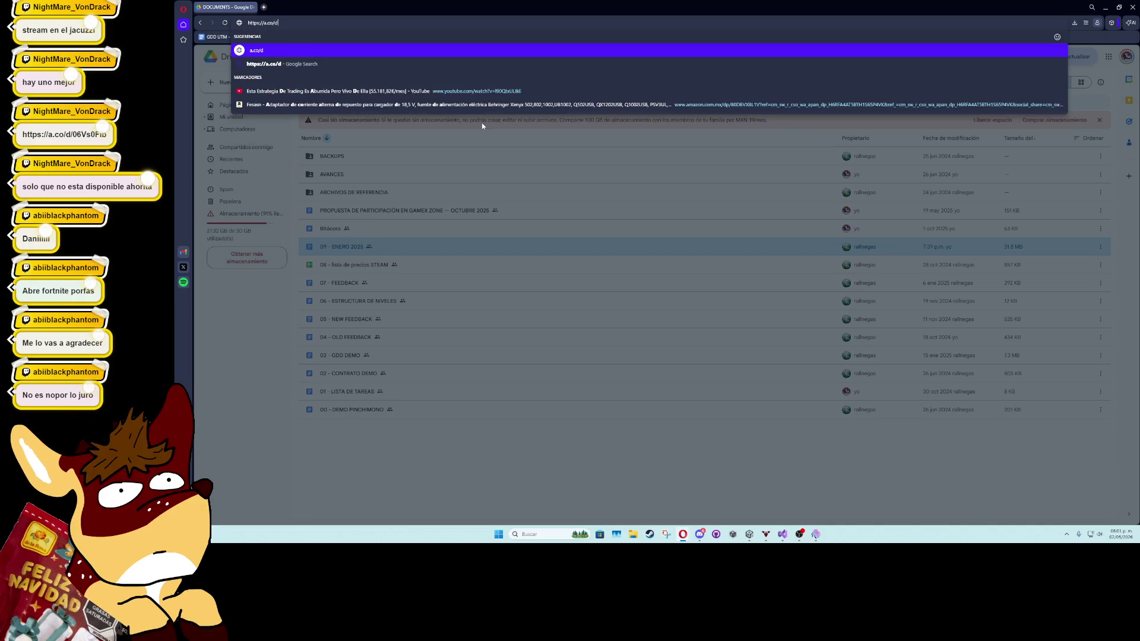
type("/06")
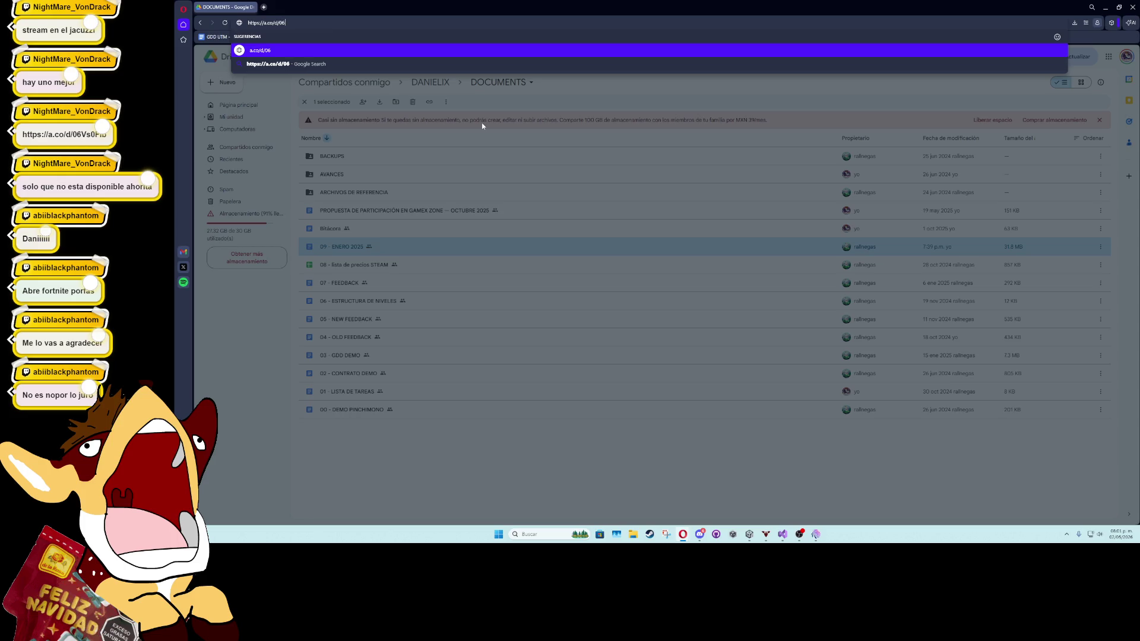
type("V")
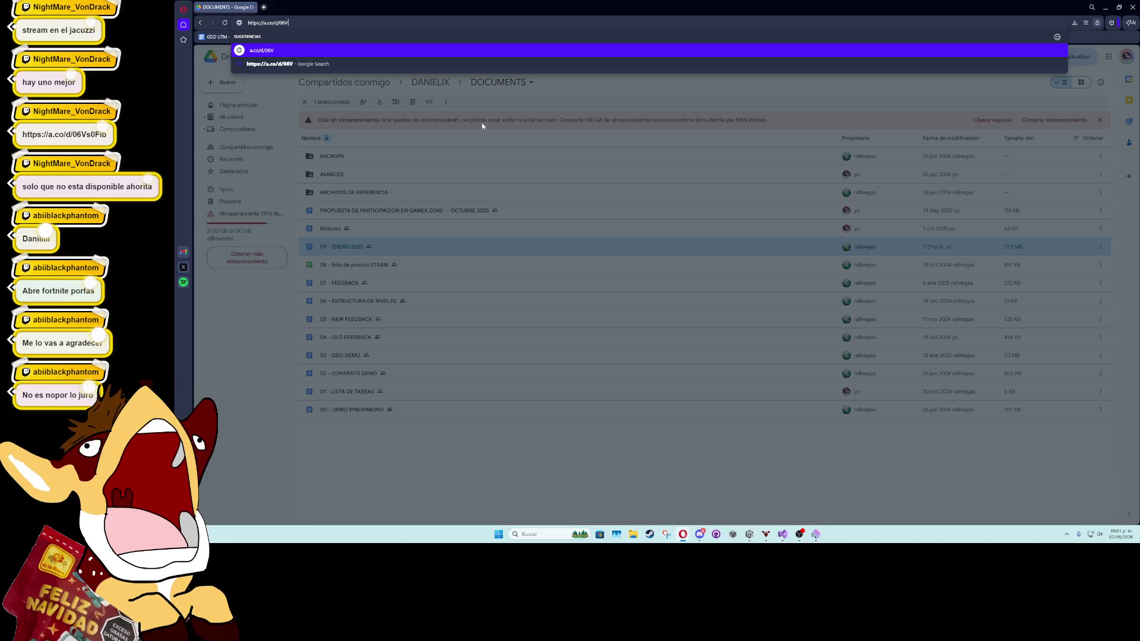
type("s0")
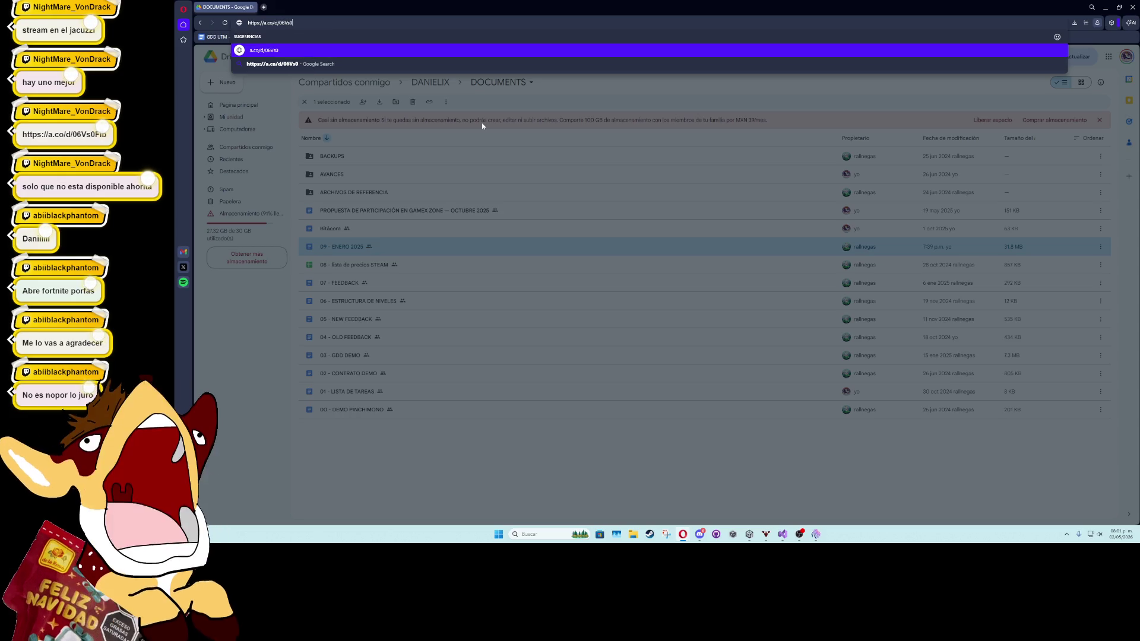
type("FLb")
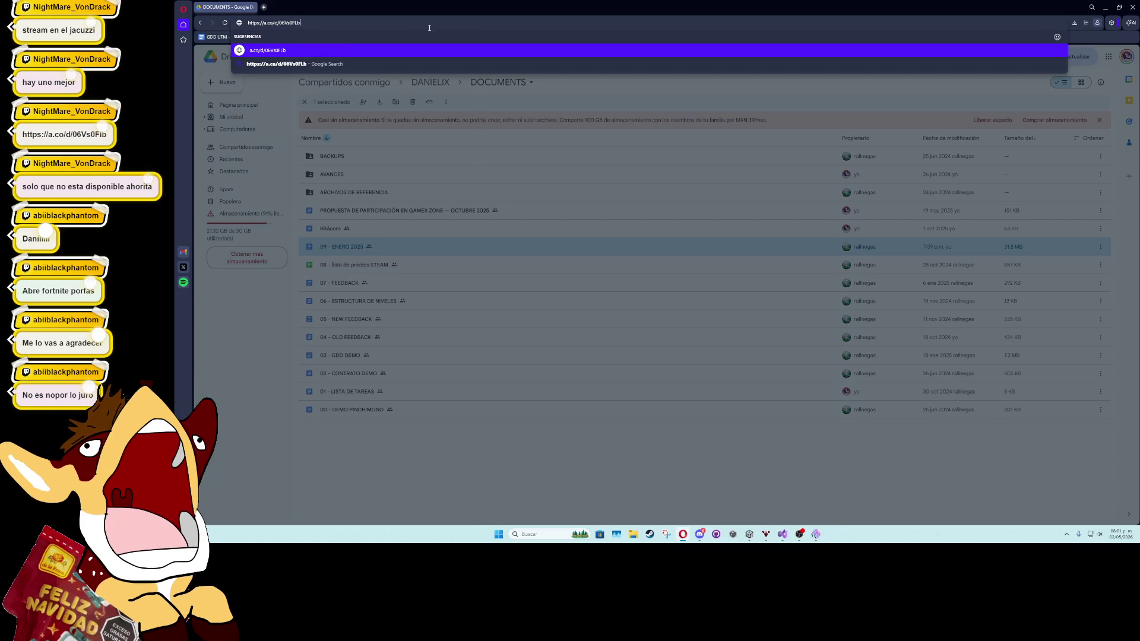
Remove the stray 'L' from the link and load the Loupedeck Live Amazon page
key("ctrl+a")
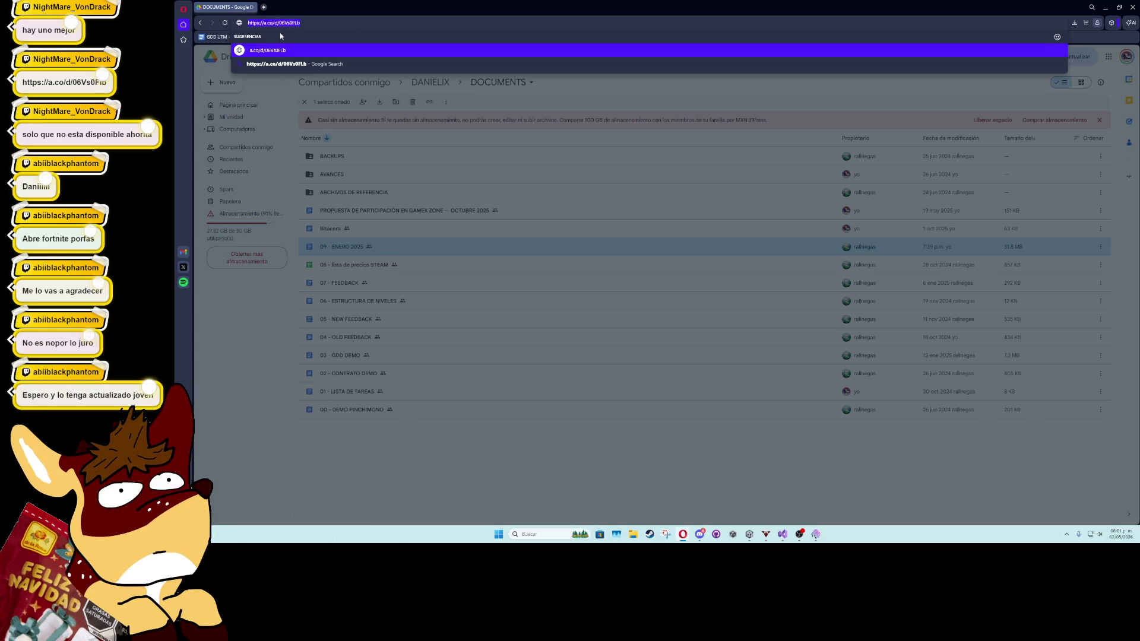
left_click(302, 22)
key("Return")
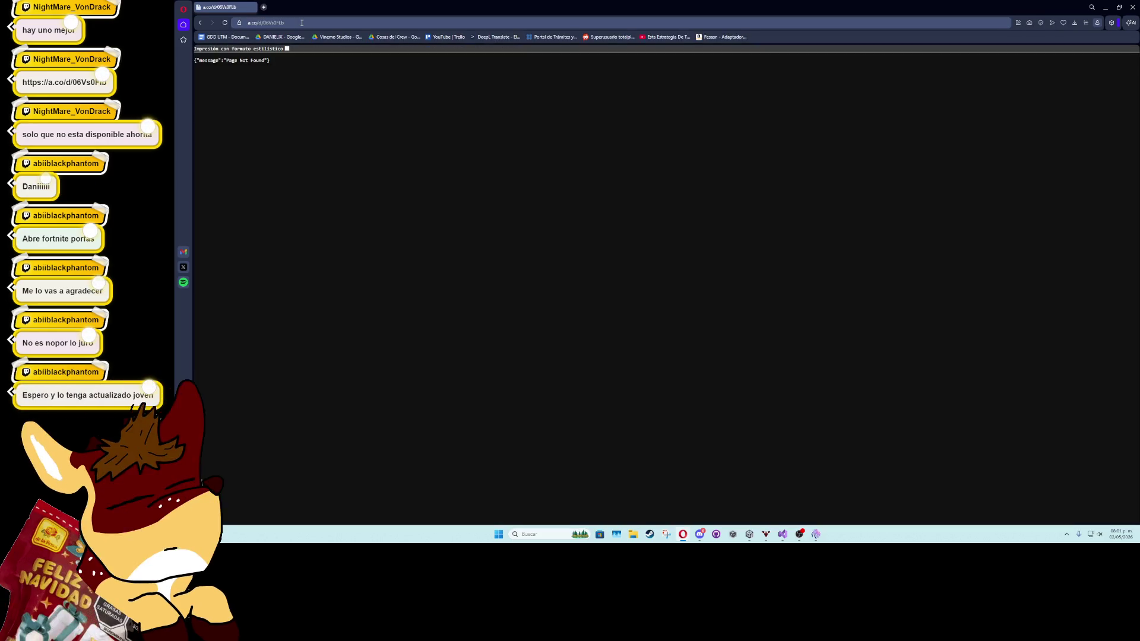
left_click(296, 23)
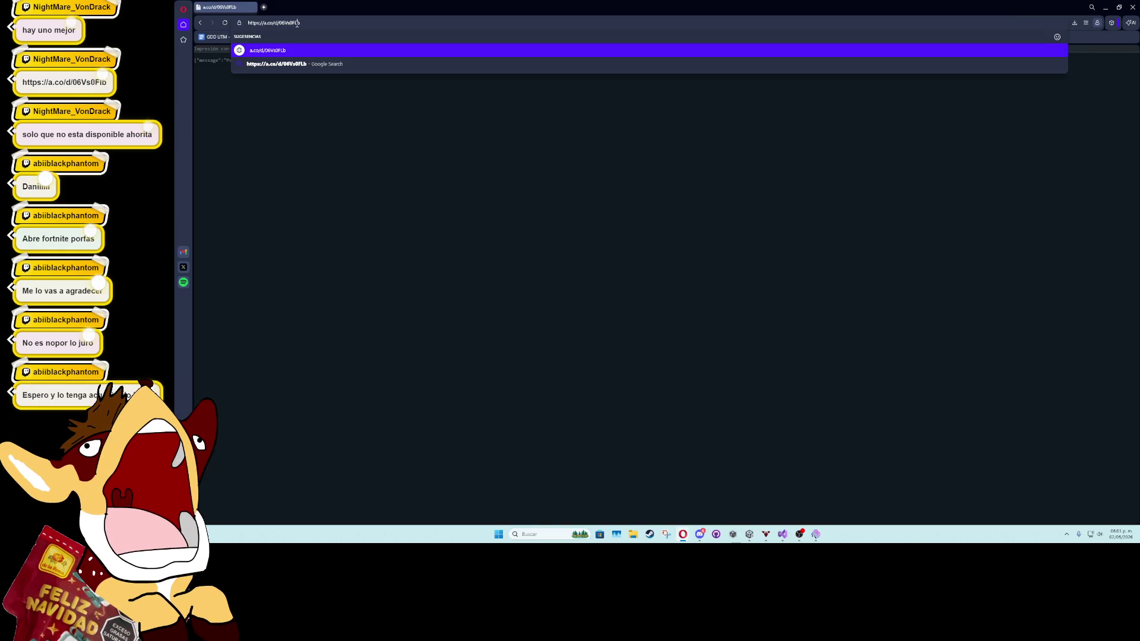
key("Return")
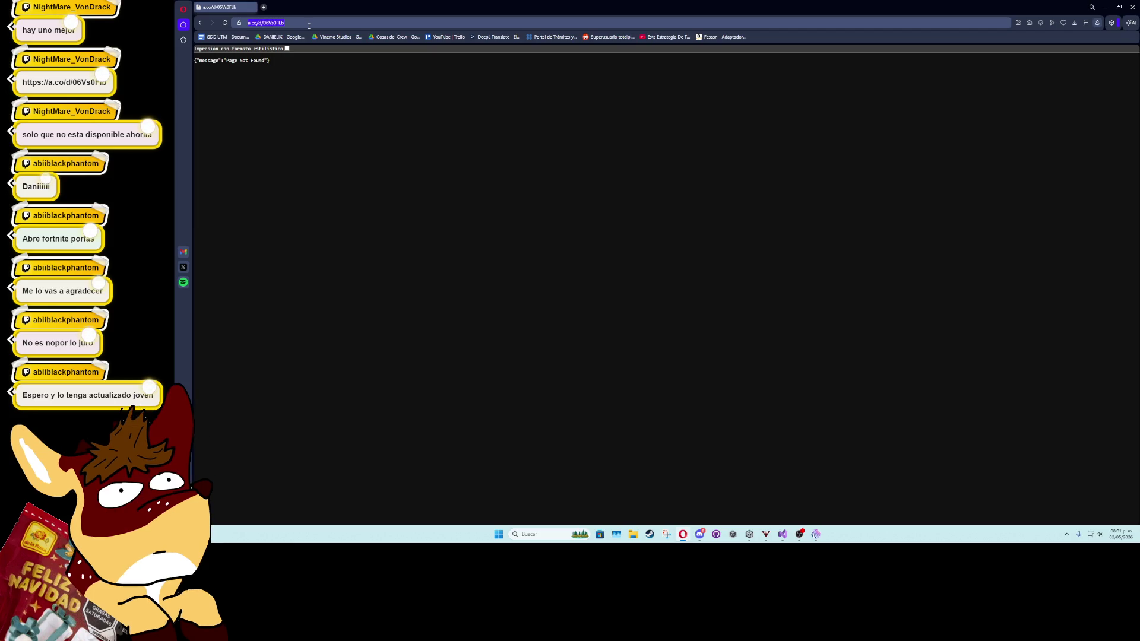
key("Left")
key("BackSpace")
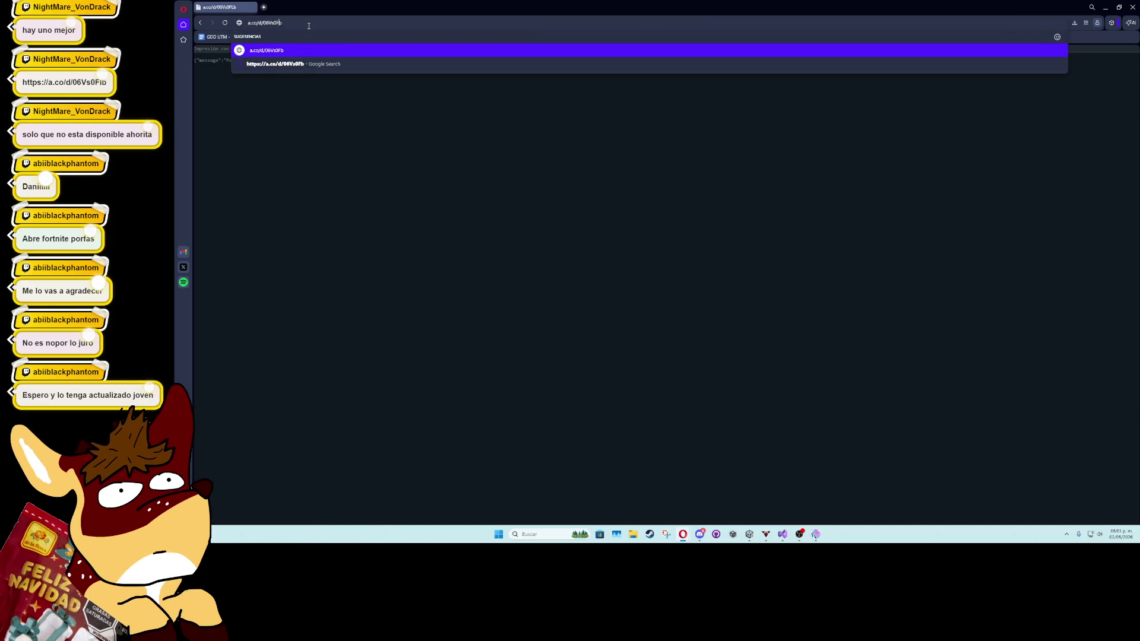
key("Return")
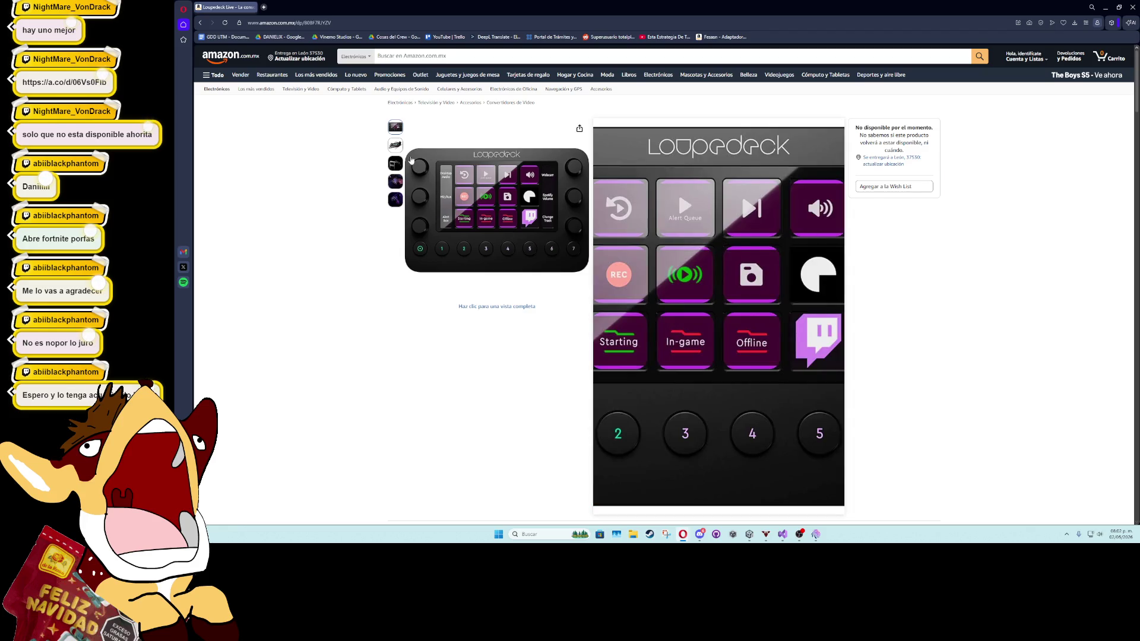
Browse the Loupedeck Live thumbnails and open the main photo in the full-screen viewer
mouse_move(396, 148)
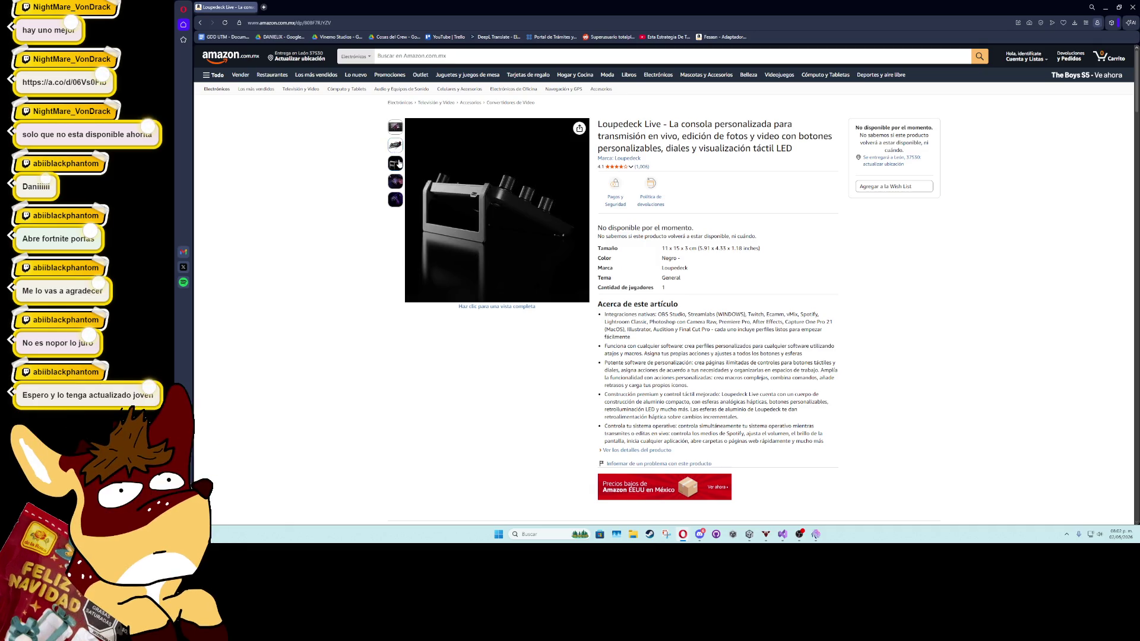
mouse_move(401, 188)
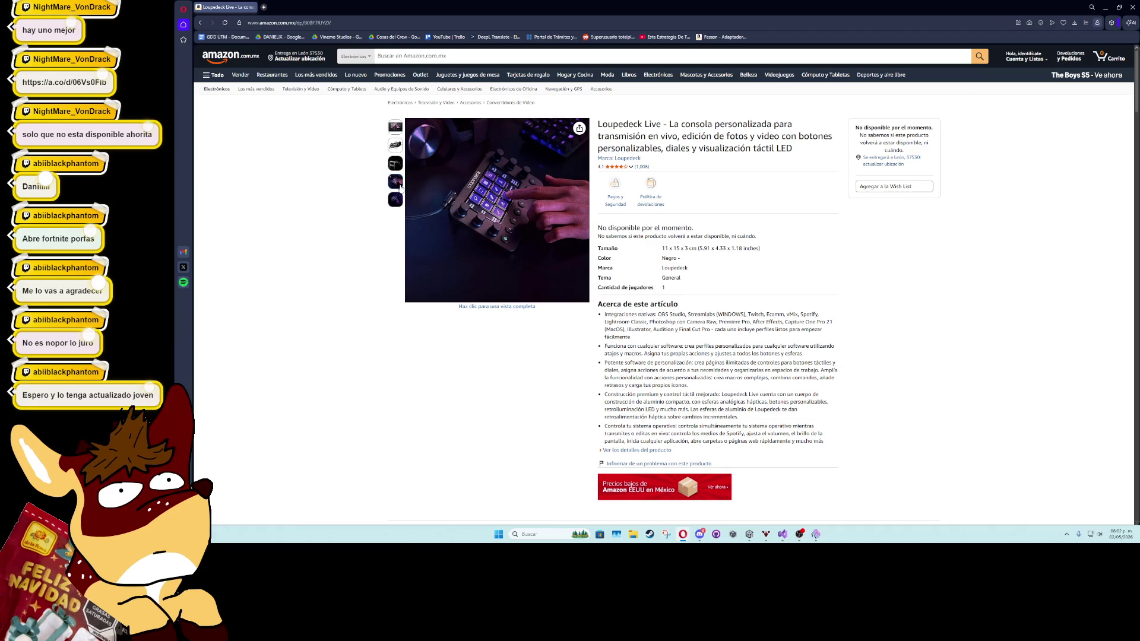
mouse_move(442, 190)
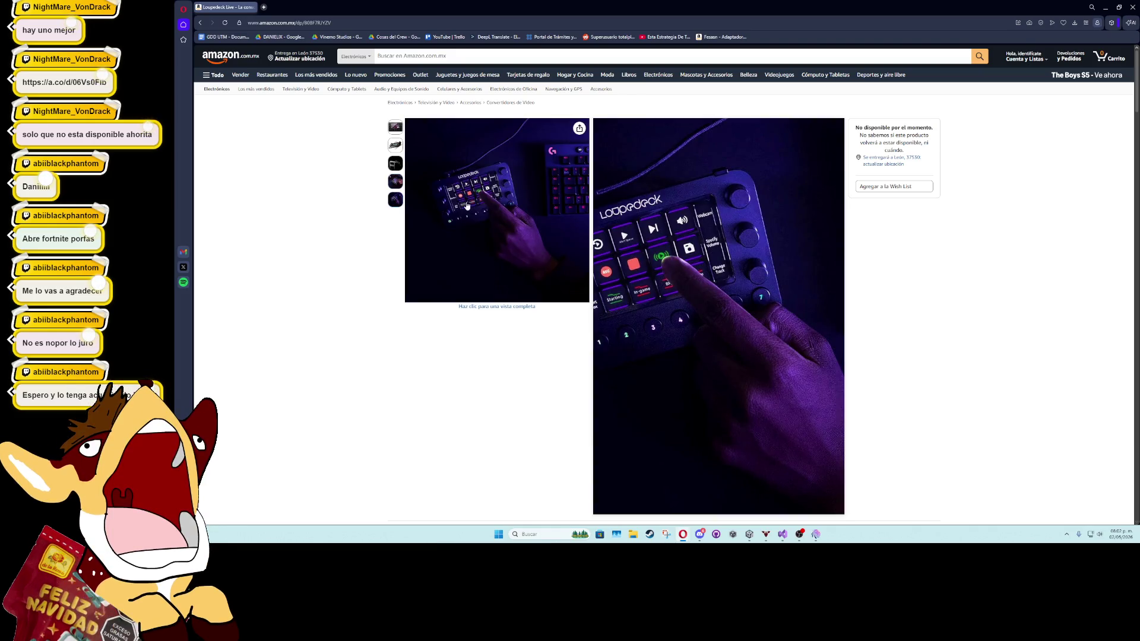
left_click(563, 193)
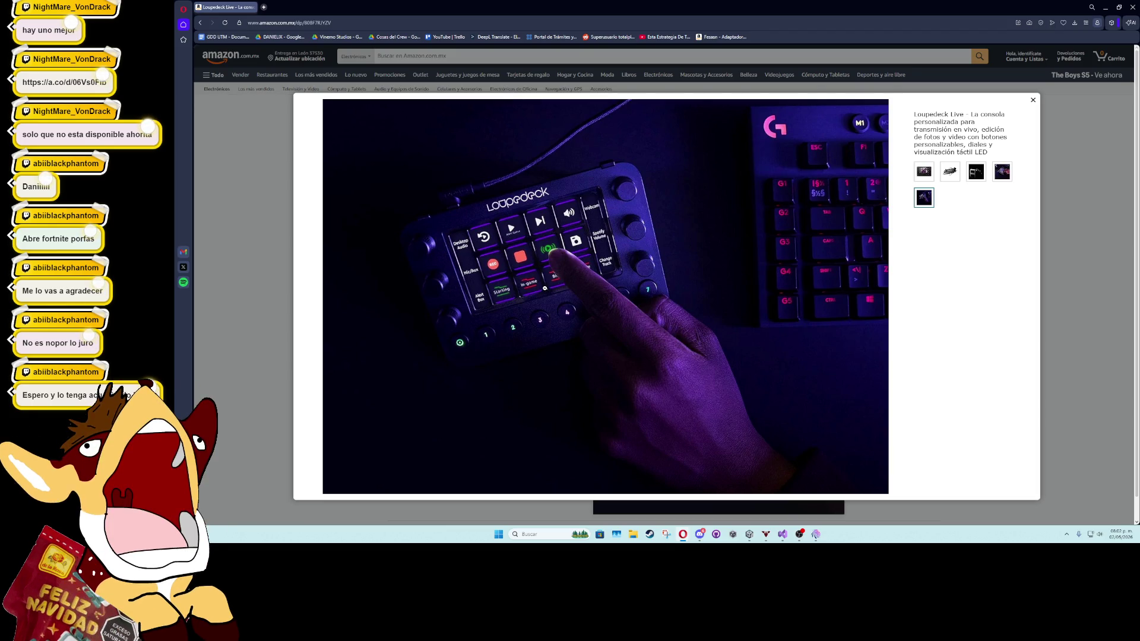
Launch the Epic Games Launcher from Windows search with 'epic'
key("super")
type("epic")
key("Return")
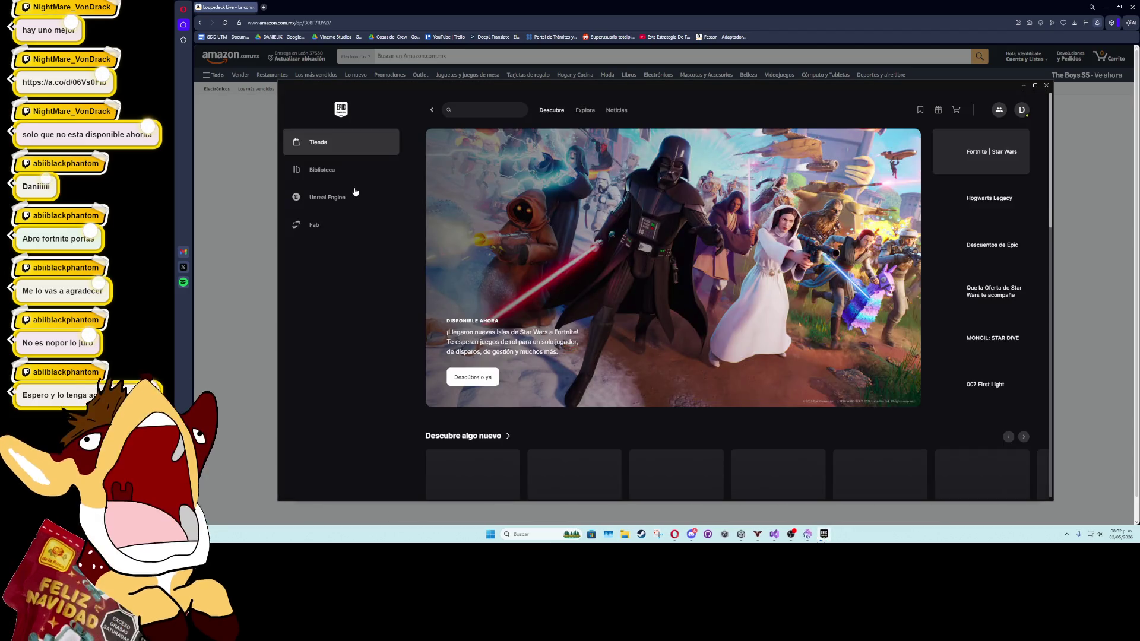
Start Fortnite from the Library's quick launch and view the Unreal Engine section
left_click(351, 173)
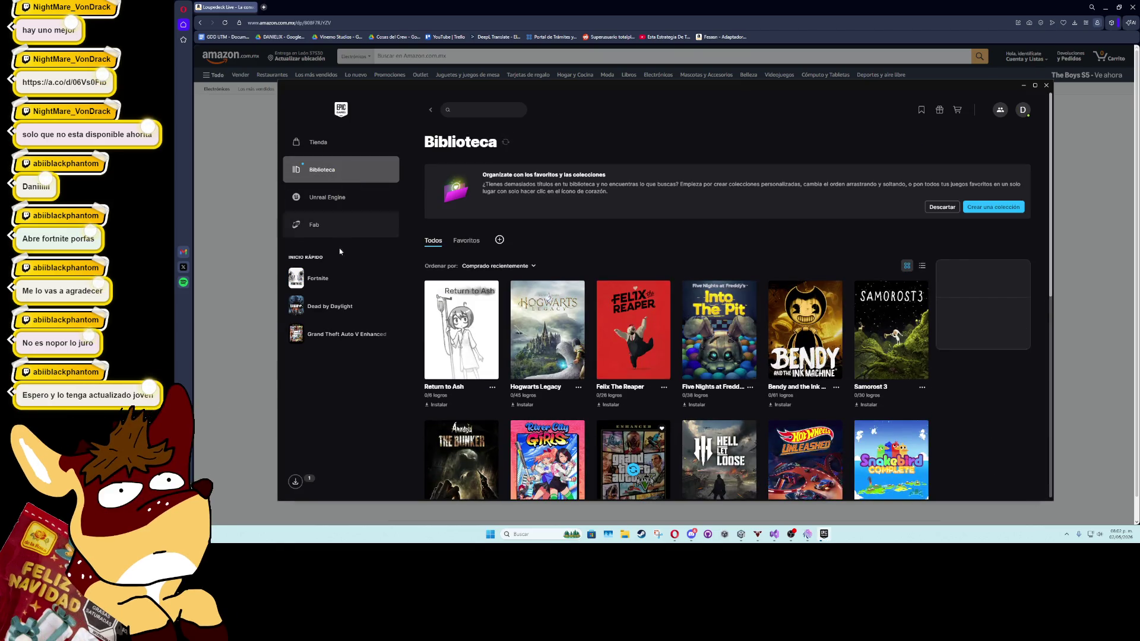
left_click(348, 276)
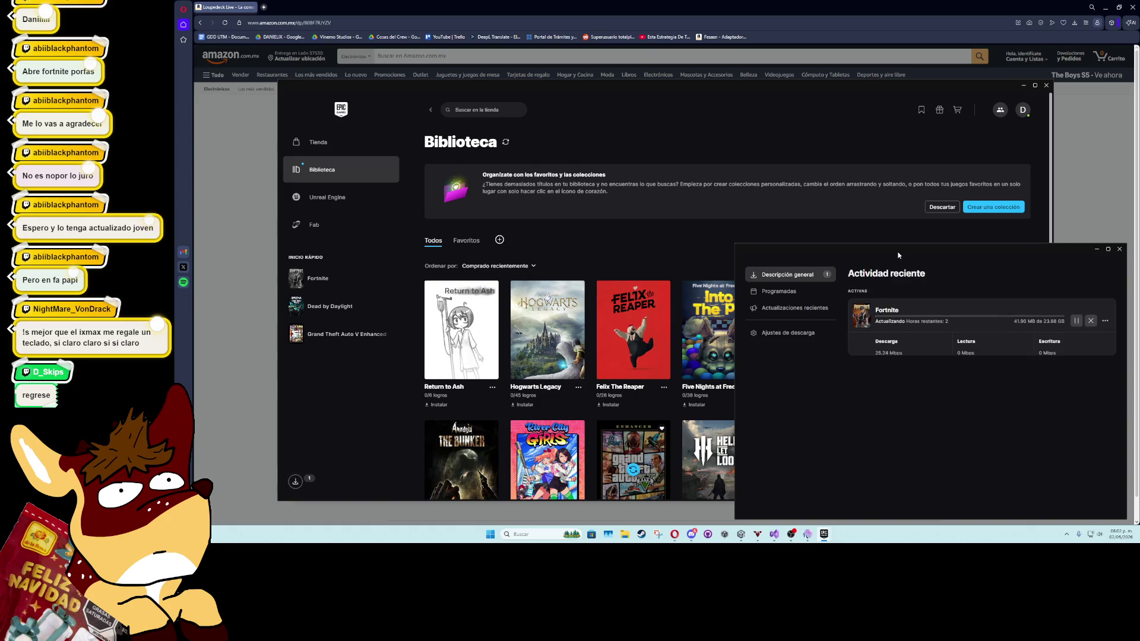
left_click_drag(898, 254, 647, 200)
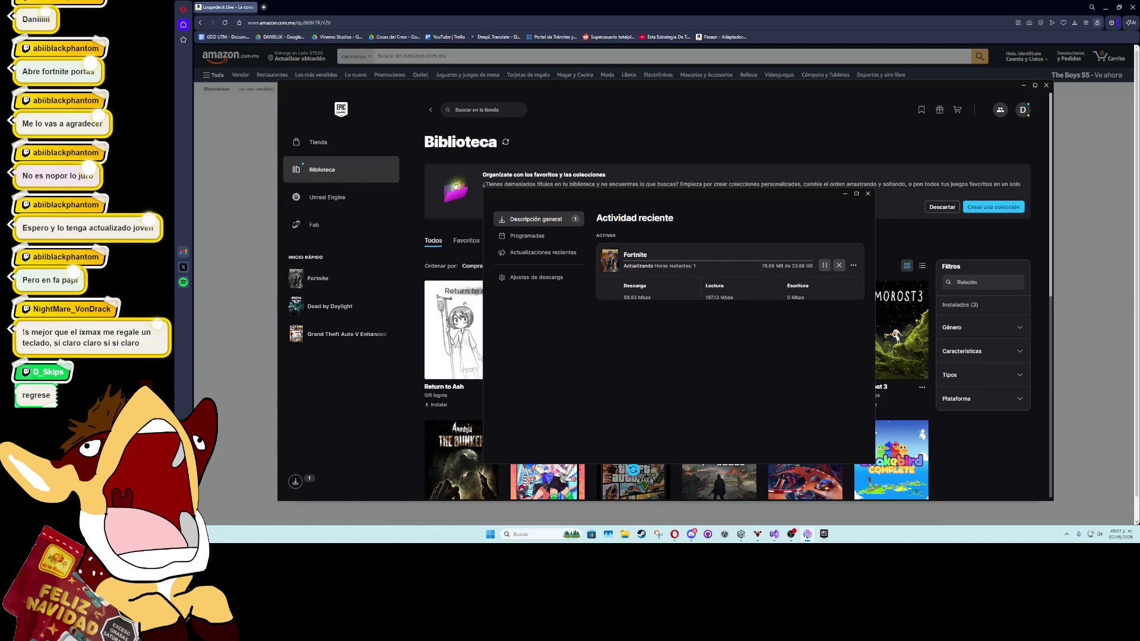
left_click(295, 197)
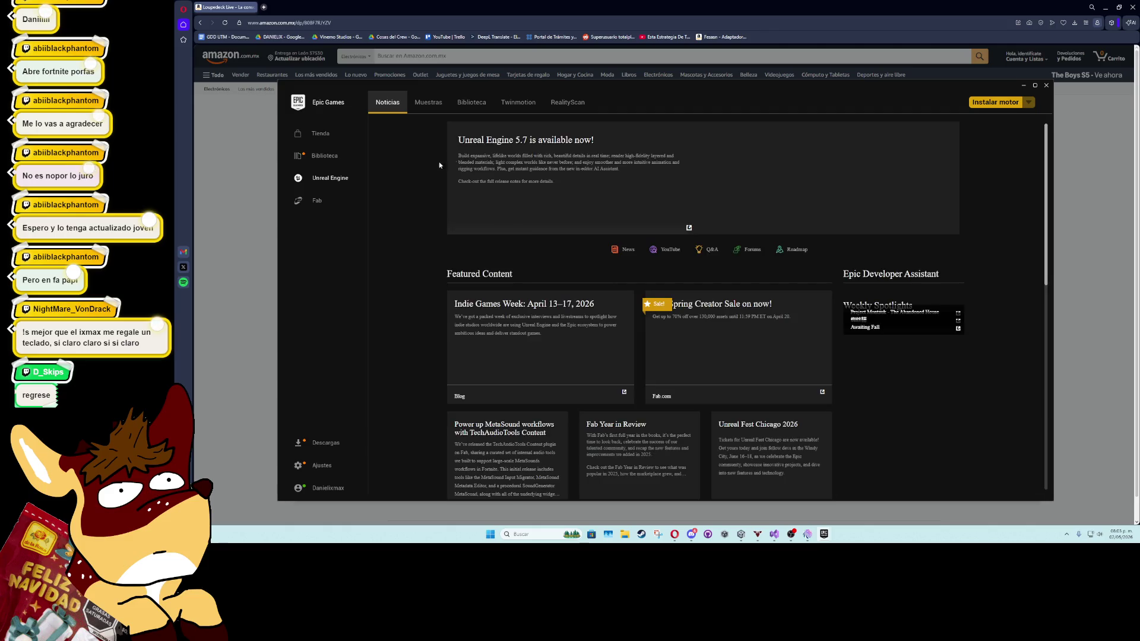
Close Amazon's image viewer and the Opera browser to return to Unity
key("super+Left")
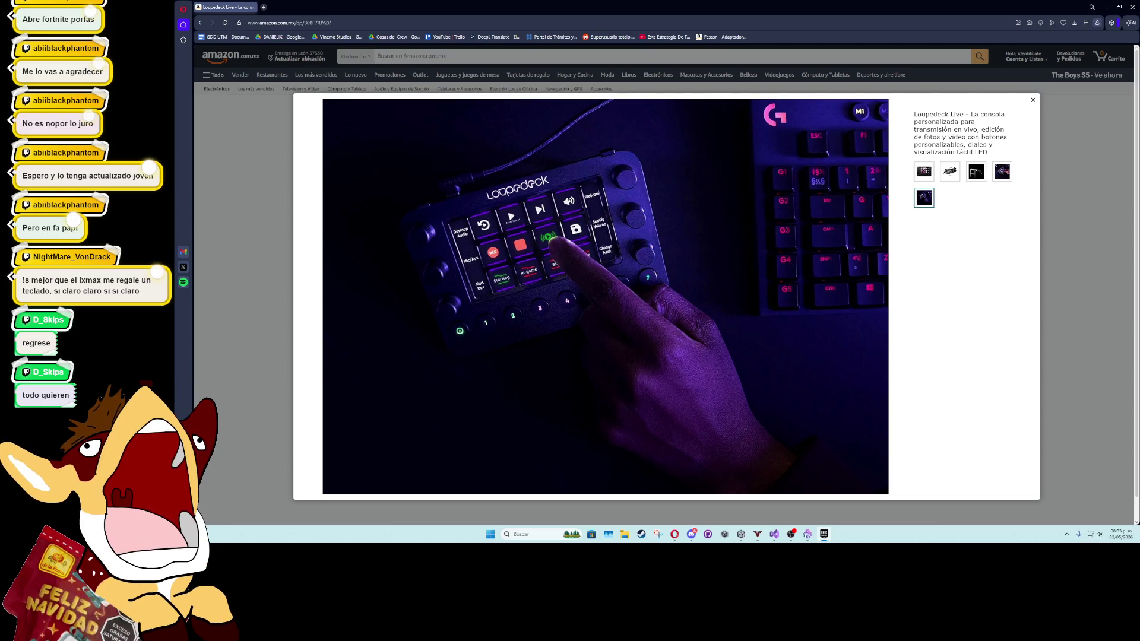
left_click(230, 165)
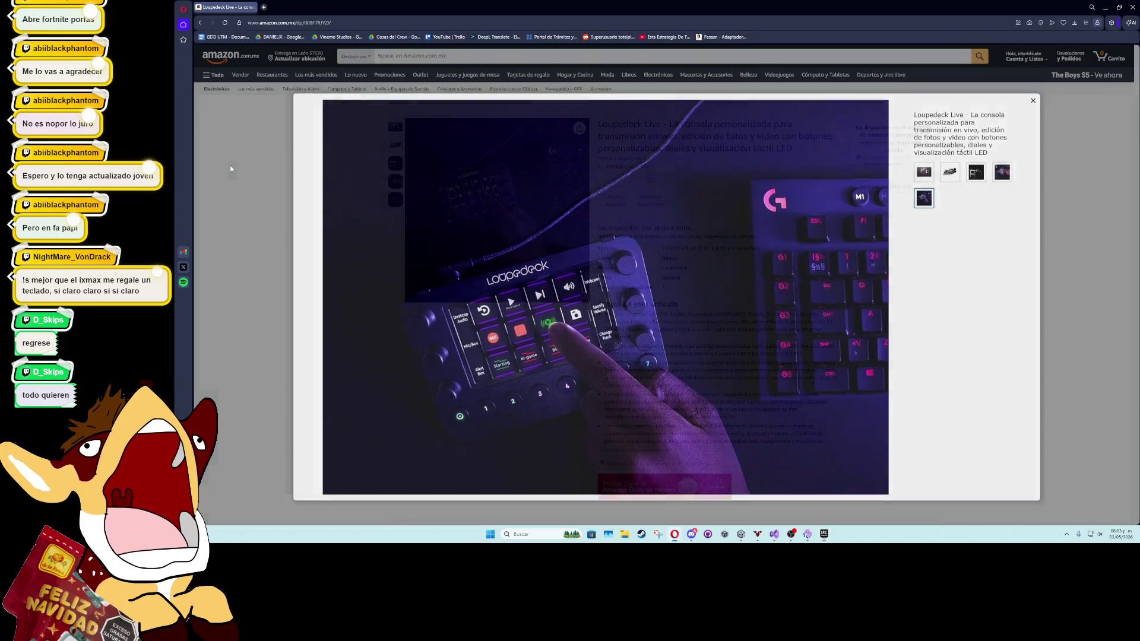
left_click(1134, 8)
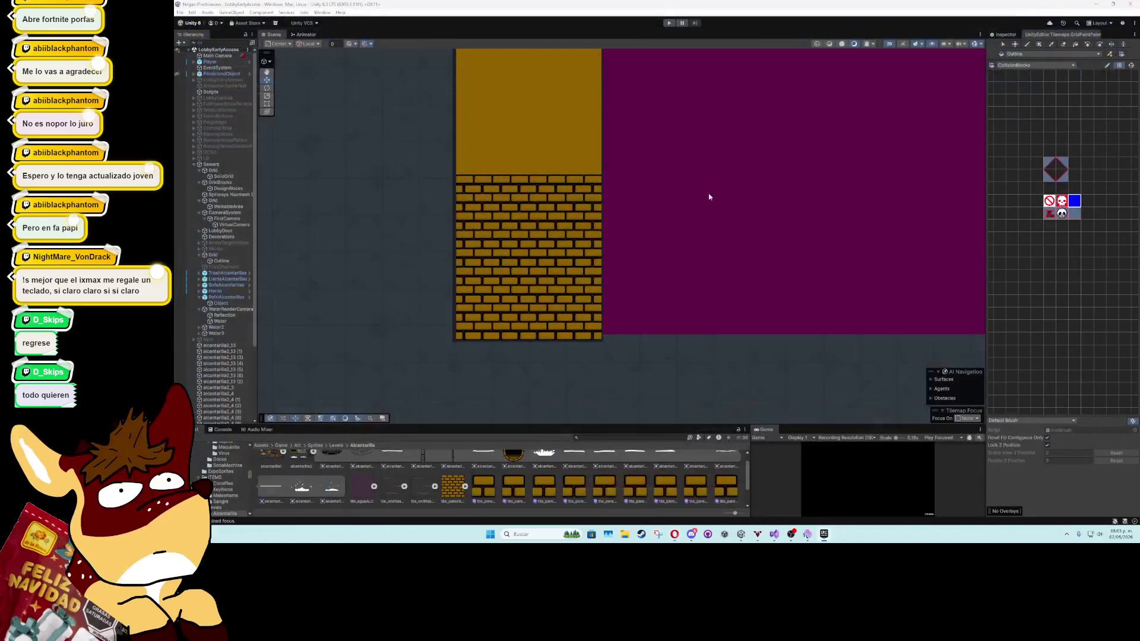
scroll(488, 357, "left", 5)
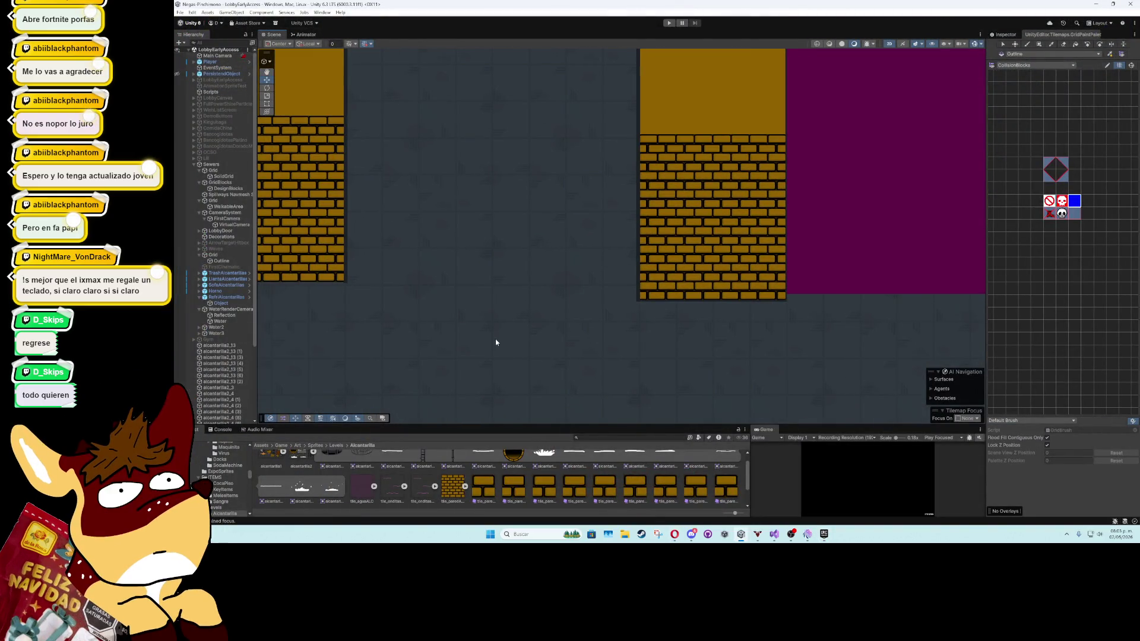
scroll(496, 343, "up", 10)
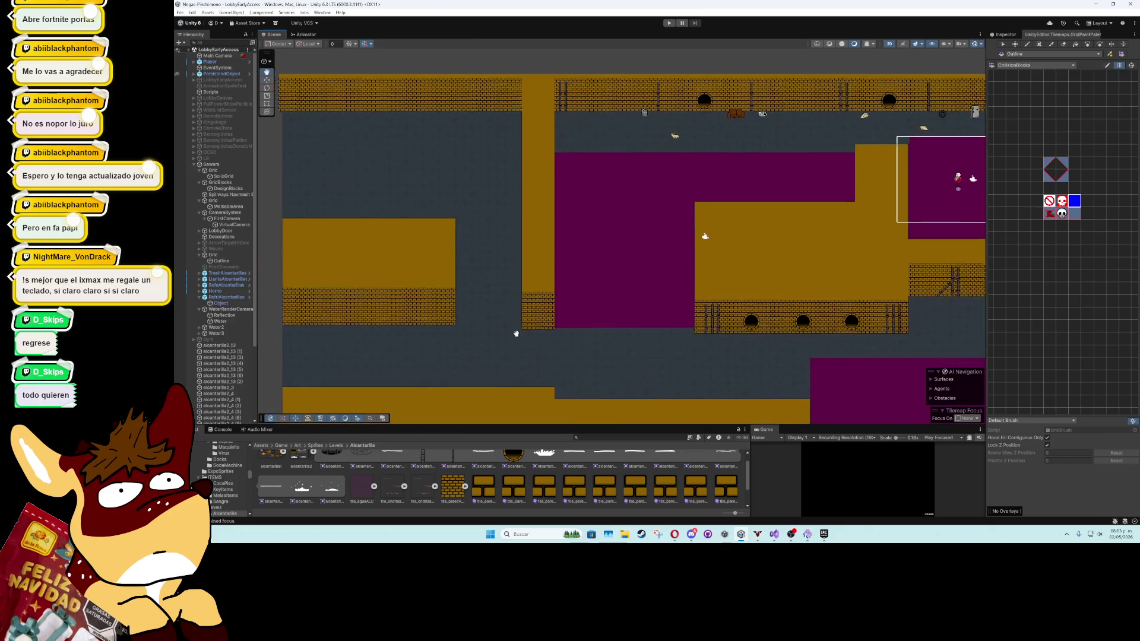
scroll(465, 301, "left", 3)
scroll(464, 301, "down", 2)
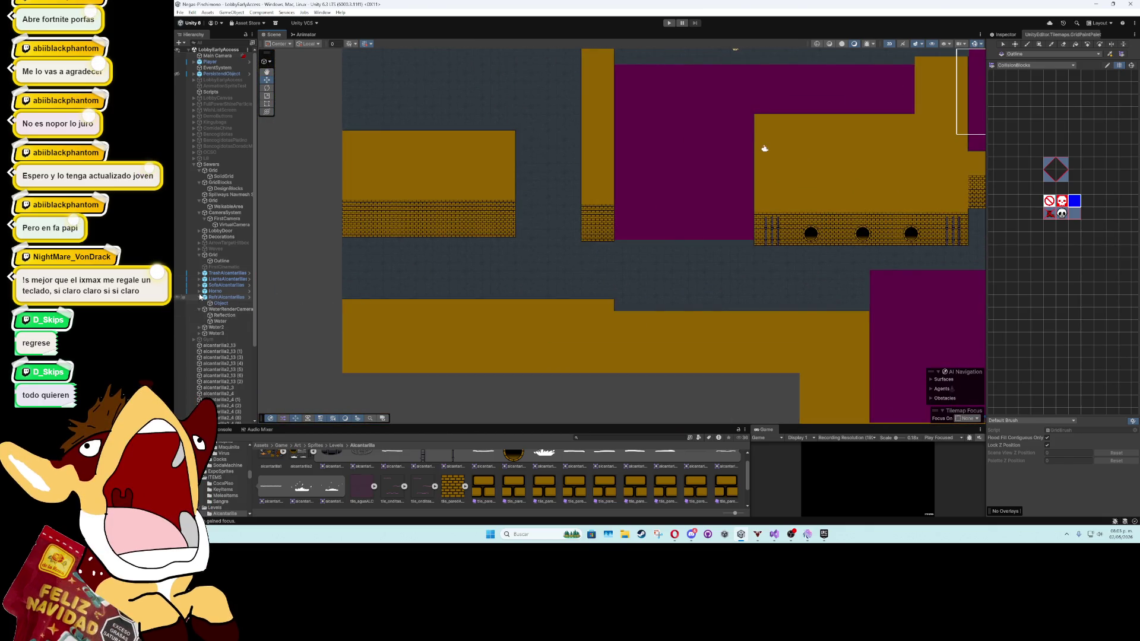
left_click(195, 164)
scroll(457, 266, "down", 3)
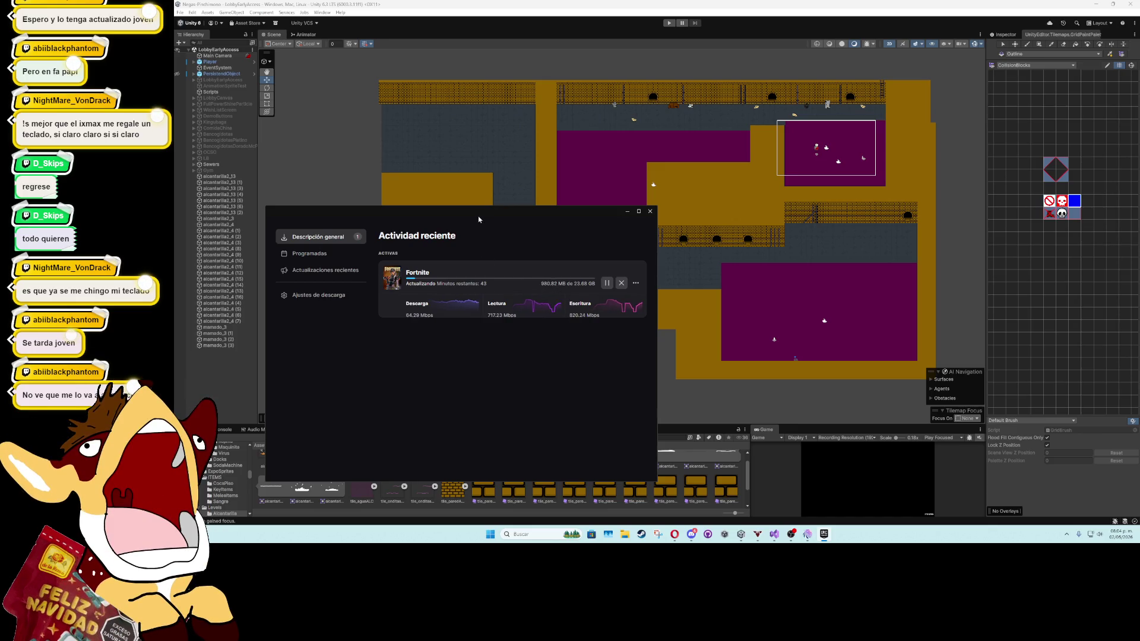
Close the 'Actividad reciente' download window showing the Fortnite update
left_click(650, 211)
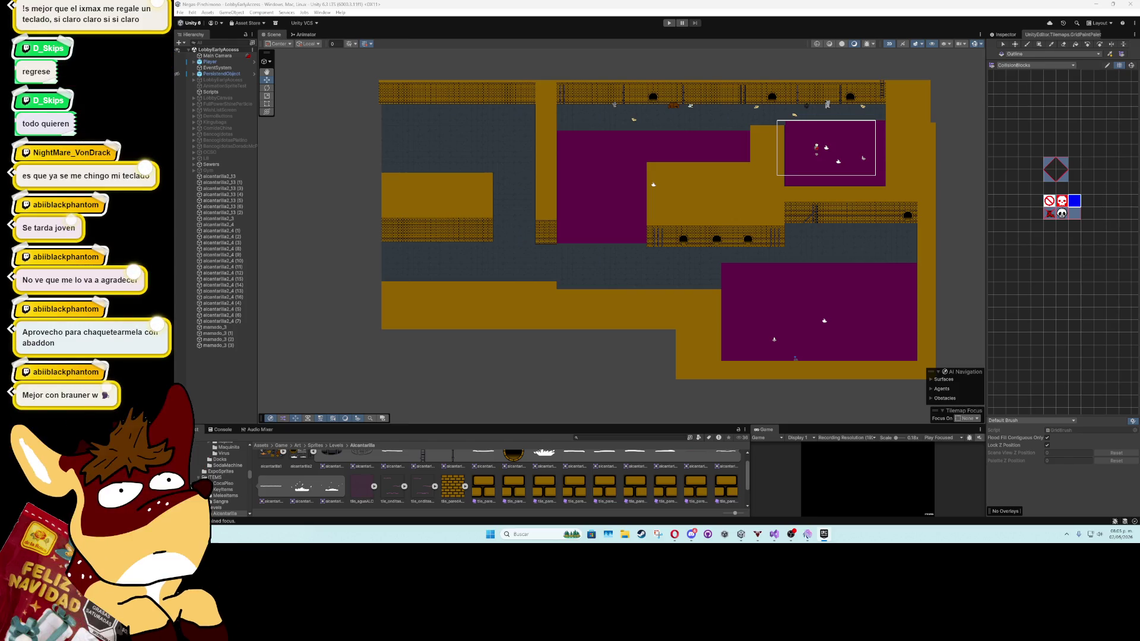
Pan and zoom across the sewer level, then select the SolidGrid collision tilemap
scroll(570, 297, "up", 3)
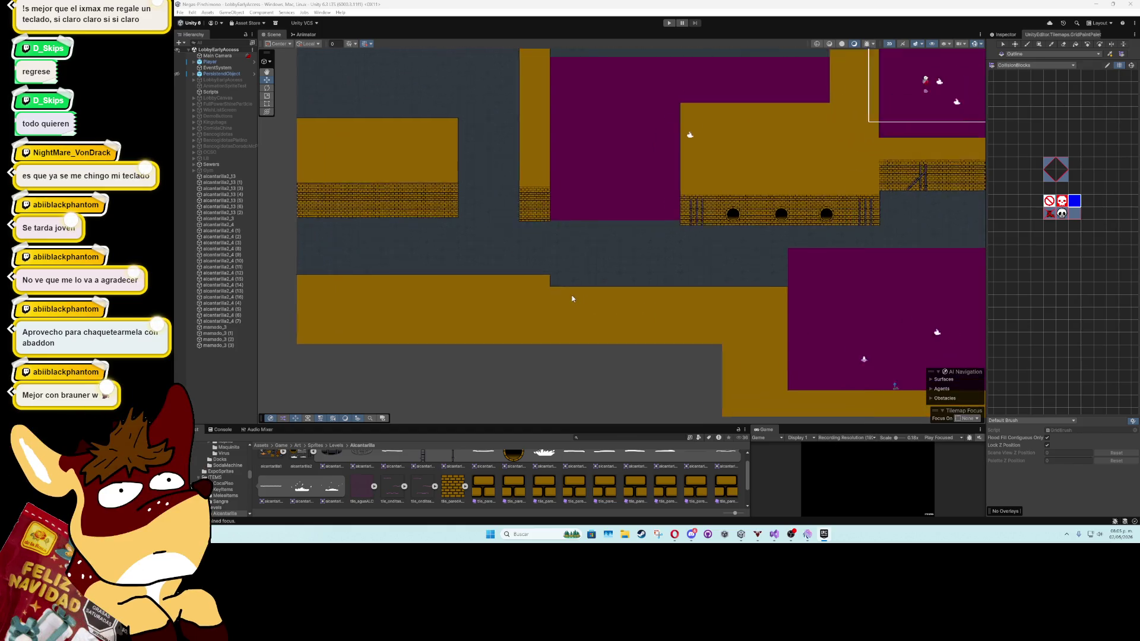
left_click_drag(740, 127, 650, 272)
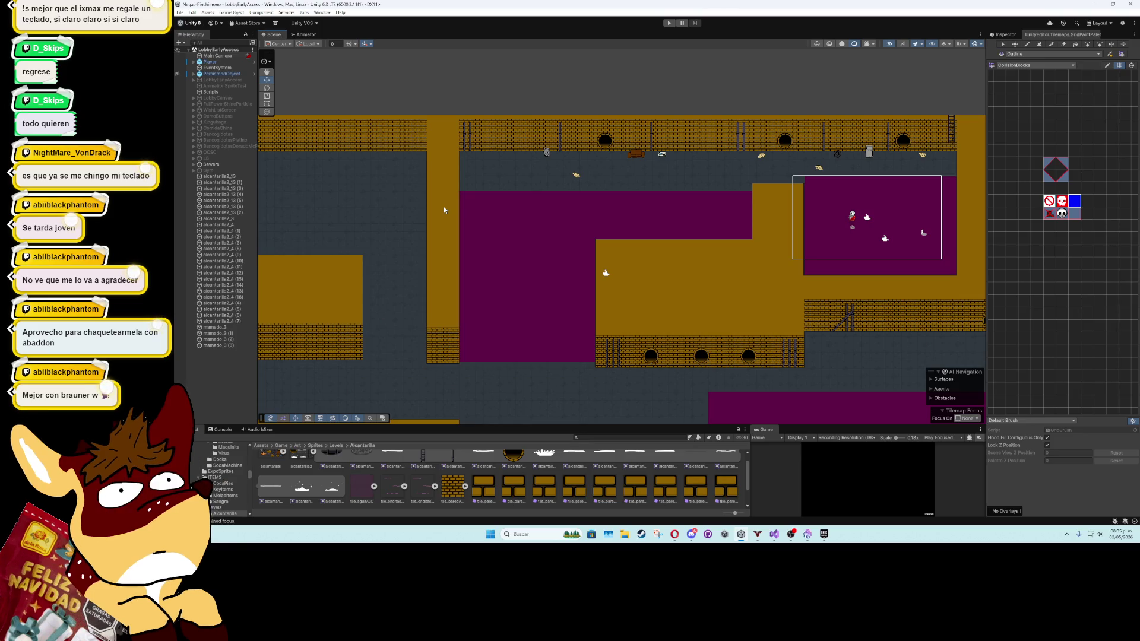
scroll(444, 209, "down", 1)
left_click_drag(440, 258, 633, 196)
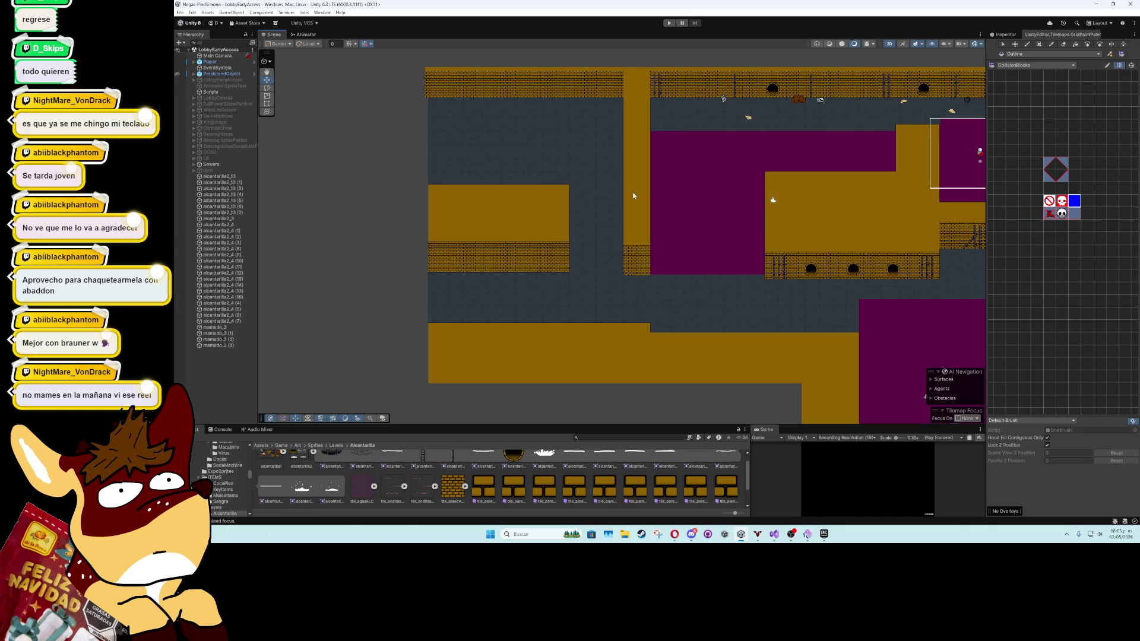
scroll(633, 195, "up", 1)
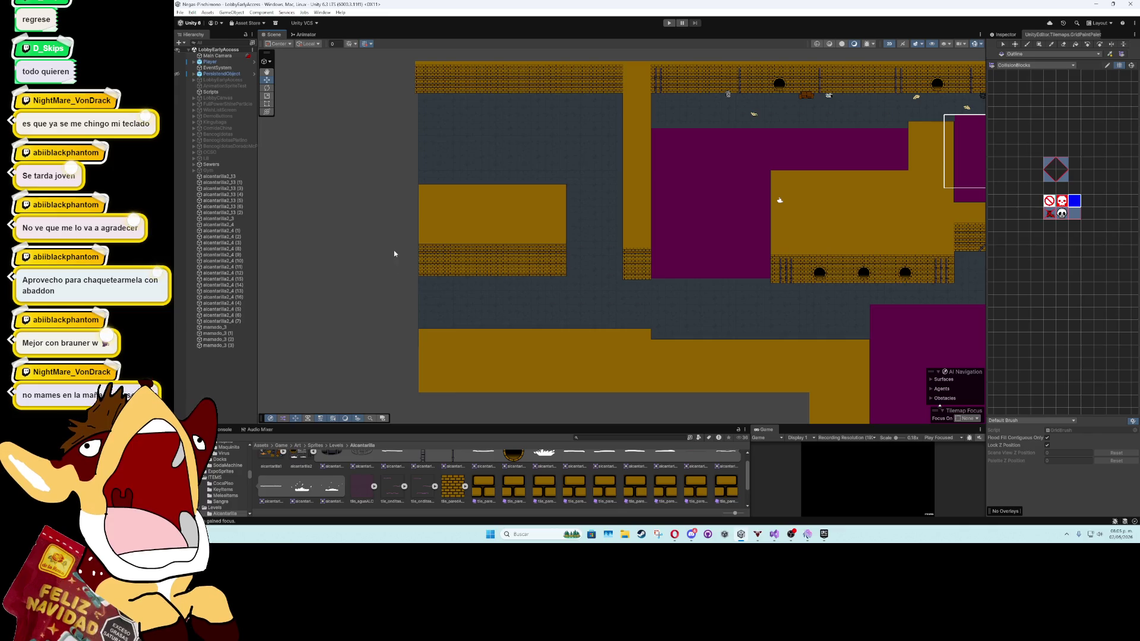
scroll(432, 240, "down", 2)
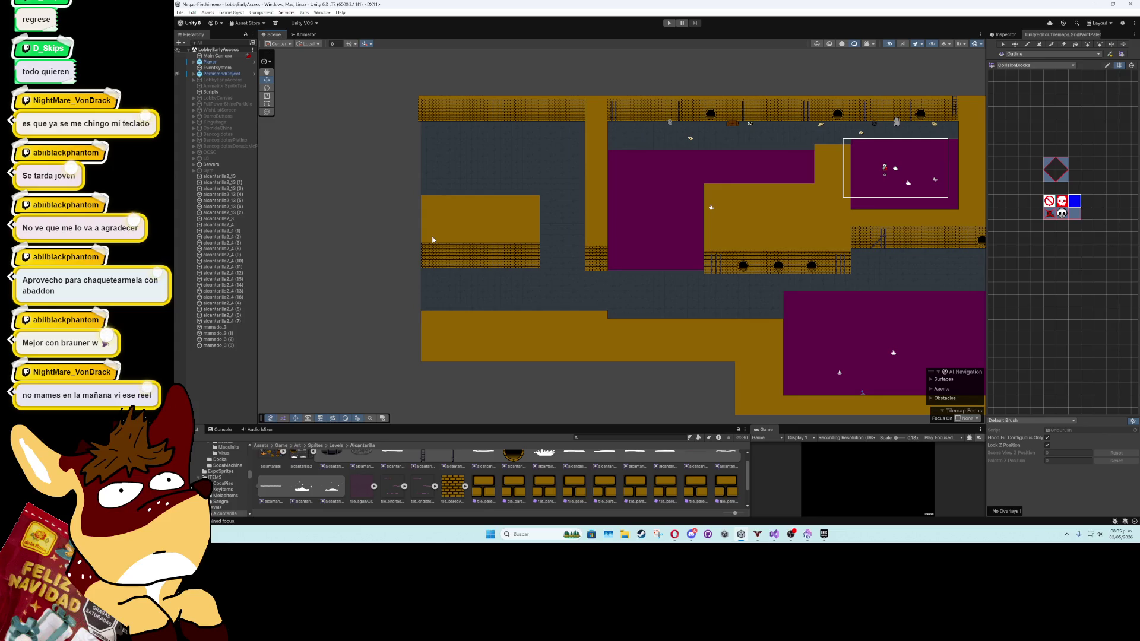
scroll(432, 239, "down", 2)
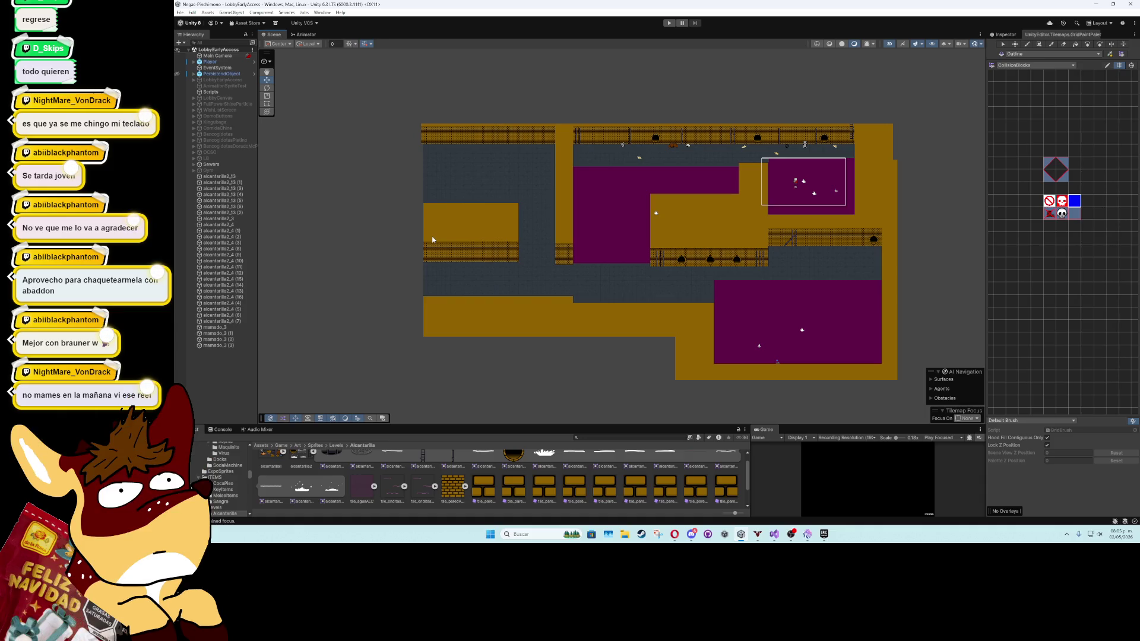
mouse_move(543, 250)
left_mouse_down()
mouse_move(529, 241)
mouse_move(555, 184)
left_mouse_up()
scroll(556, 184, "down", 2)
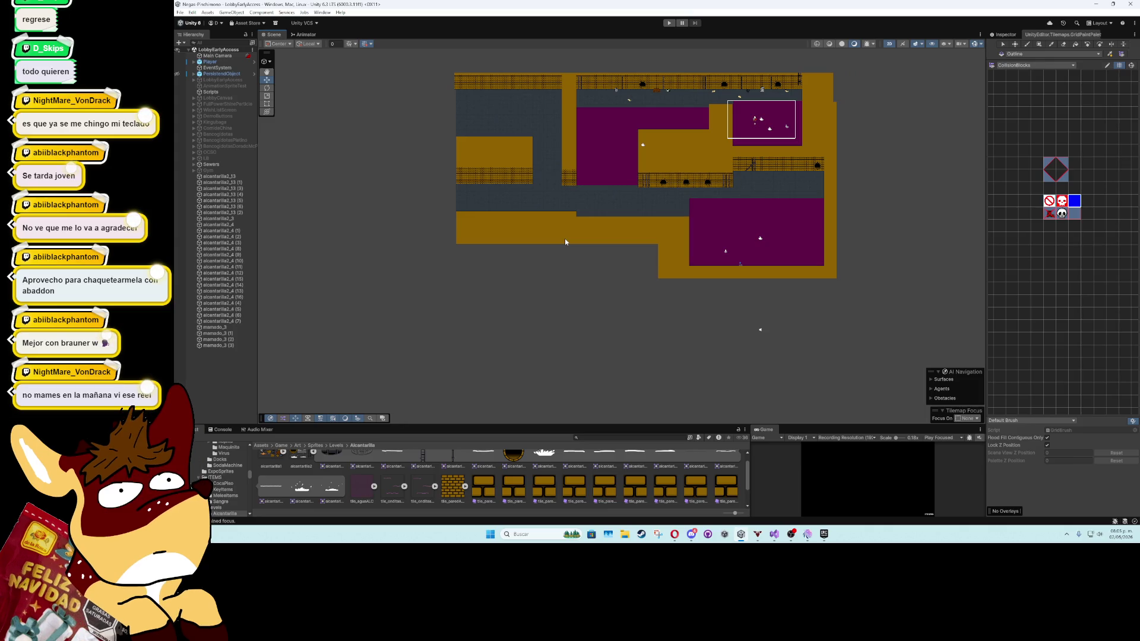
scroll(565, 238, "up", 2)
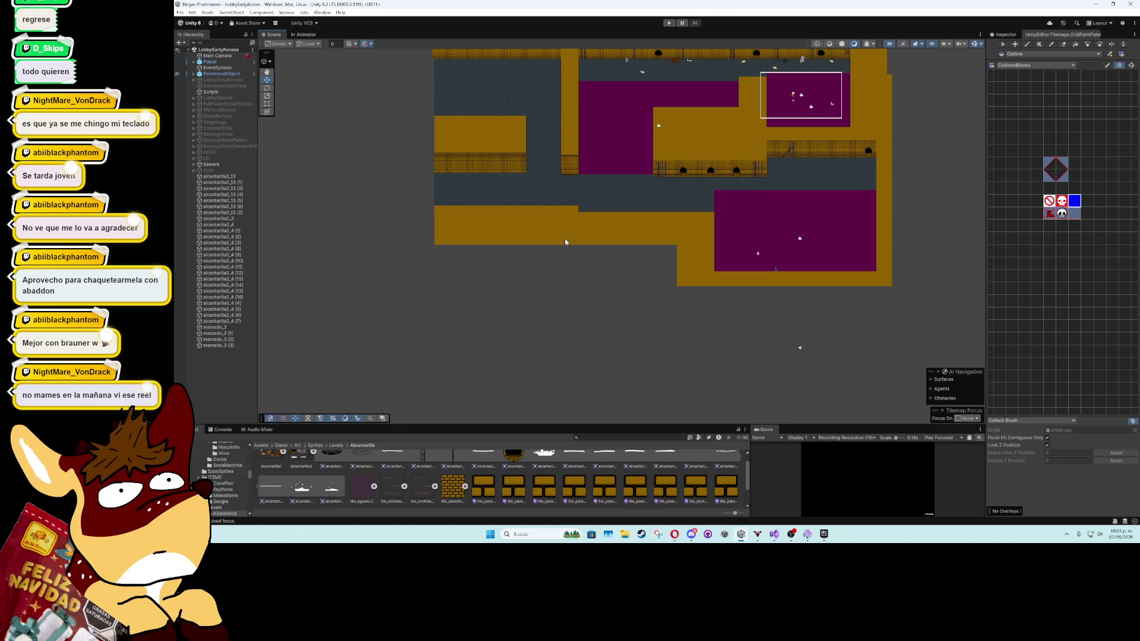
scroll(564, 242, "up", 2)
mouse_move(564, 241)
left_mouse_down()
mouse_move(587, 326)
mouse_move(648, 383)
mouse_move(539, 311)
left_mouse_up()
scroll(539, 311, "down", 2)
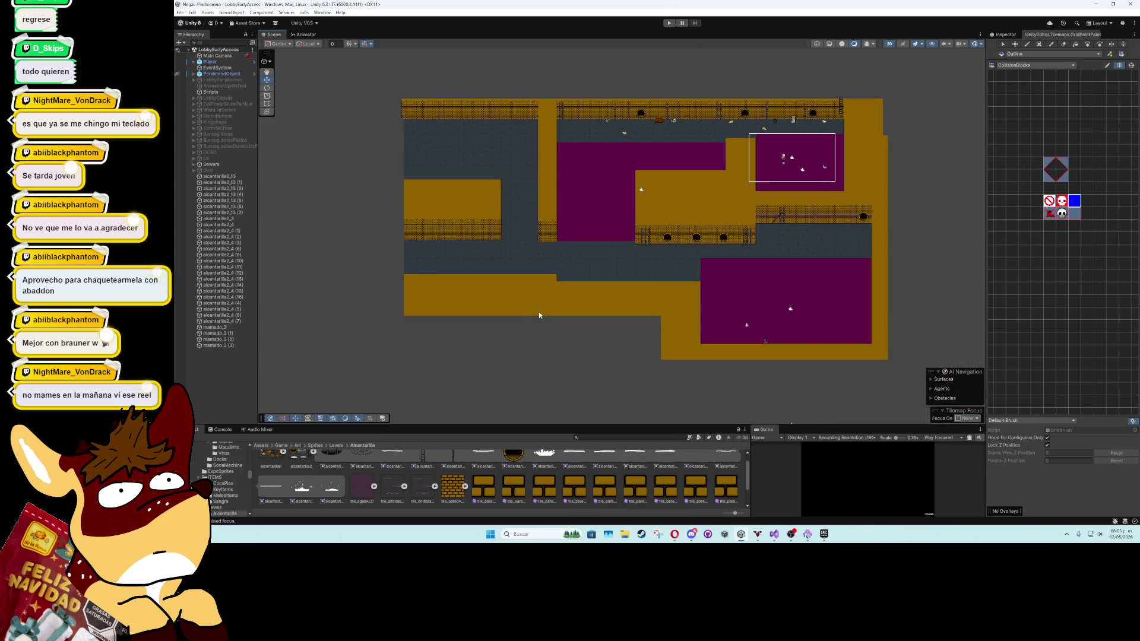
scroll(414, 181, "up", 4)
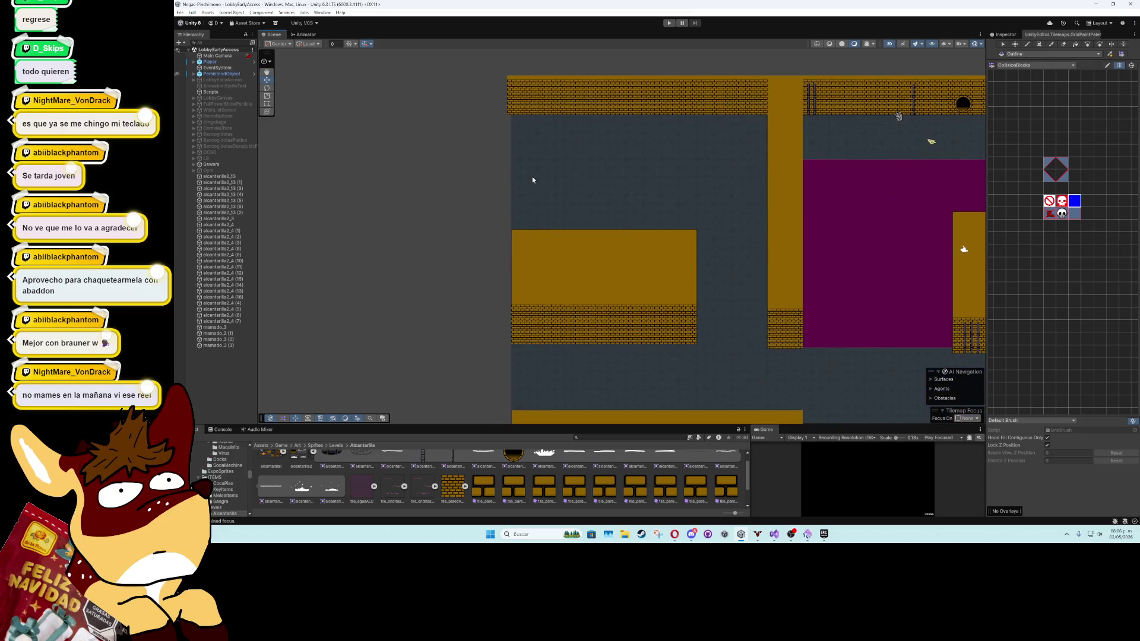
left_click(534, 251)
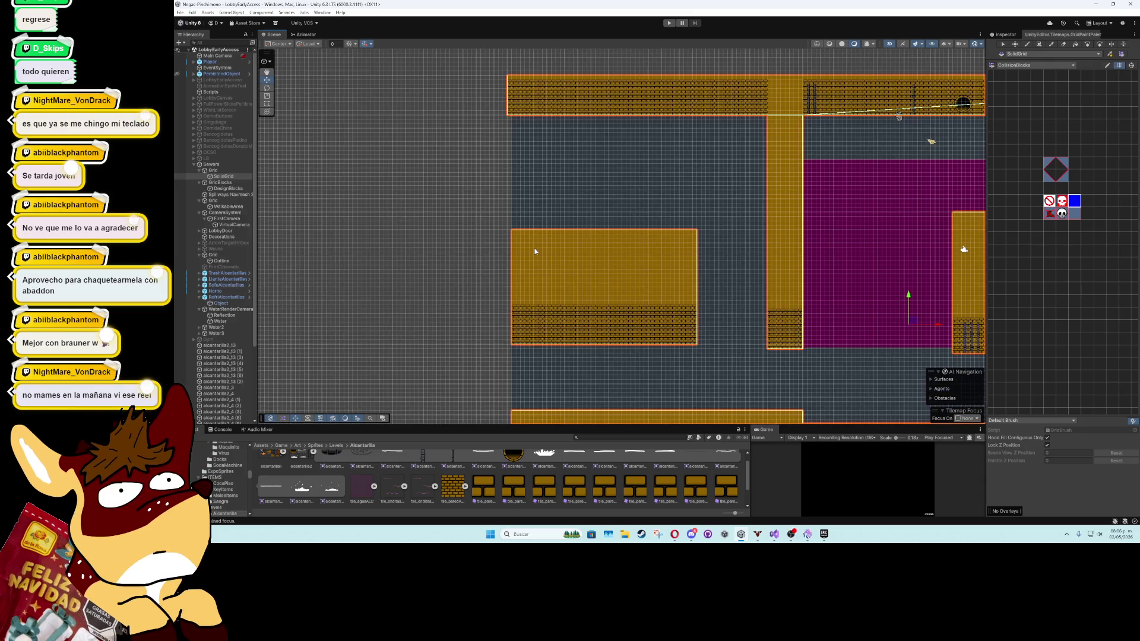
Check SolidGrid's settings, return to the CollisionBlocks palette and reselect SolidGrid for painting
left_click(1003, 37)
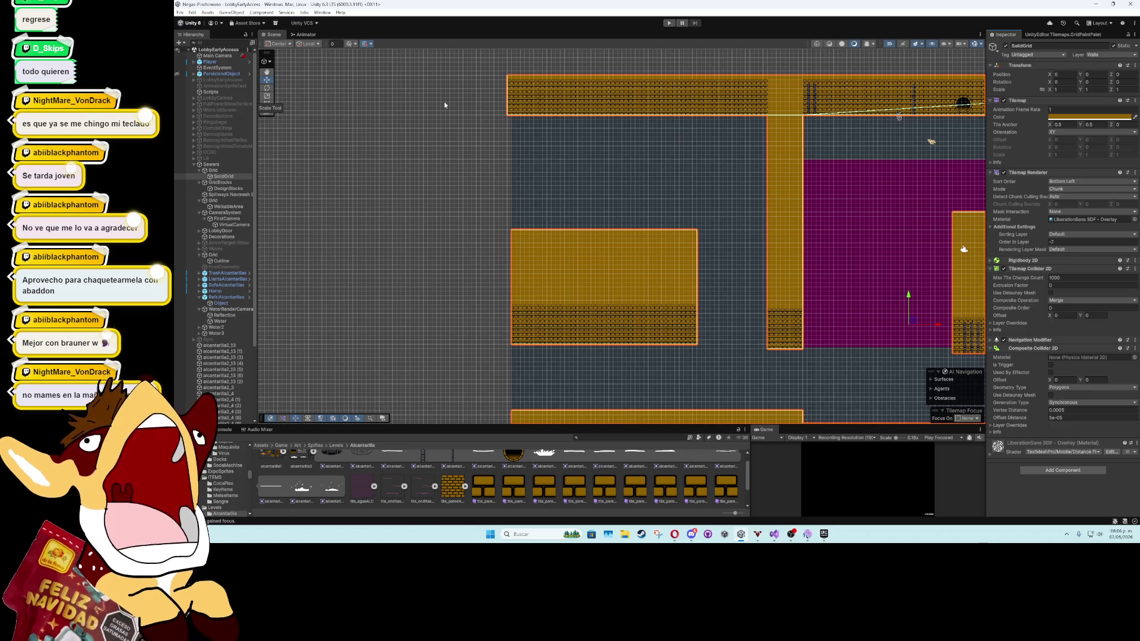
left_click(1048, 35)
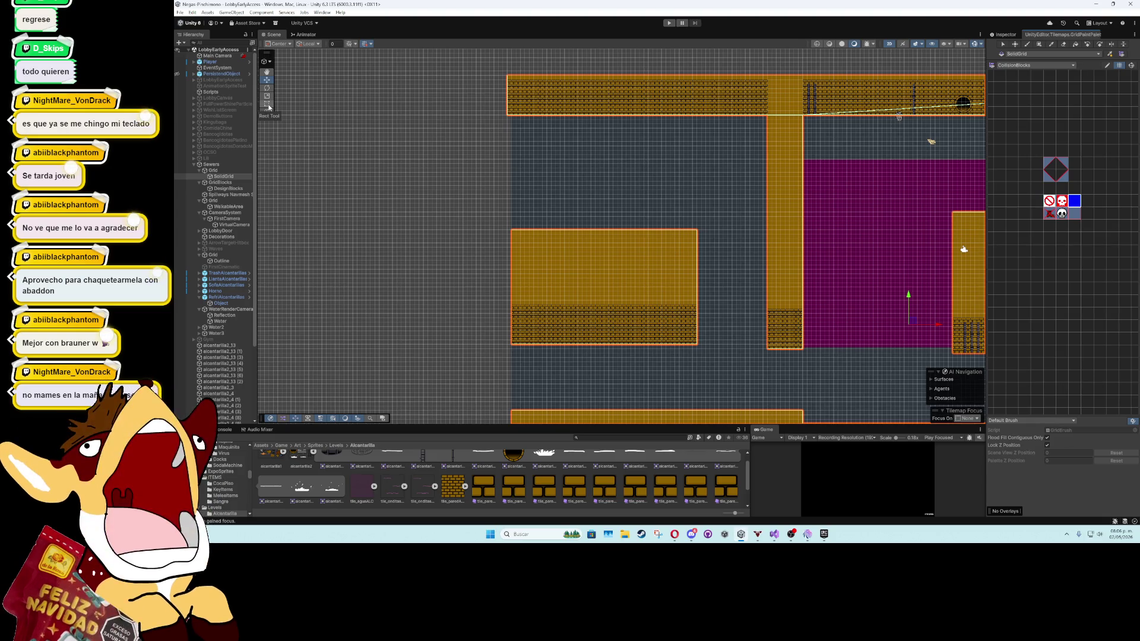
left_click(227, 316)
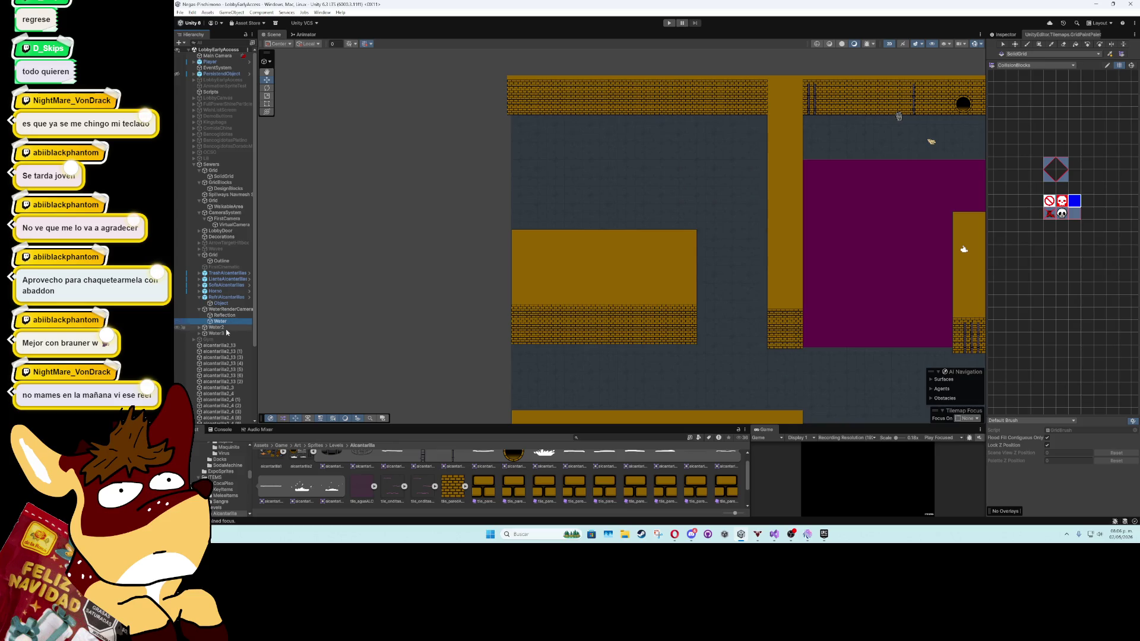
left_click(217, 327)
left_click(567, 288)
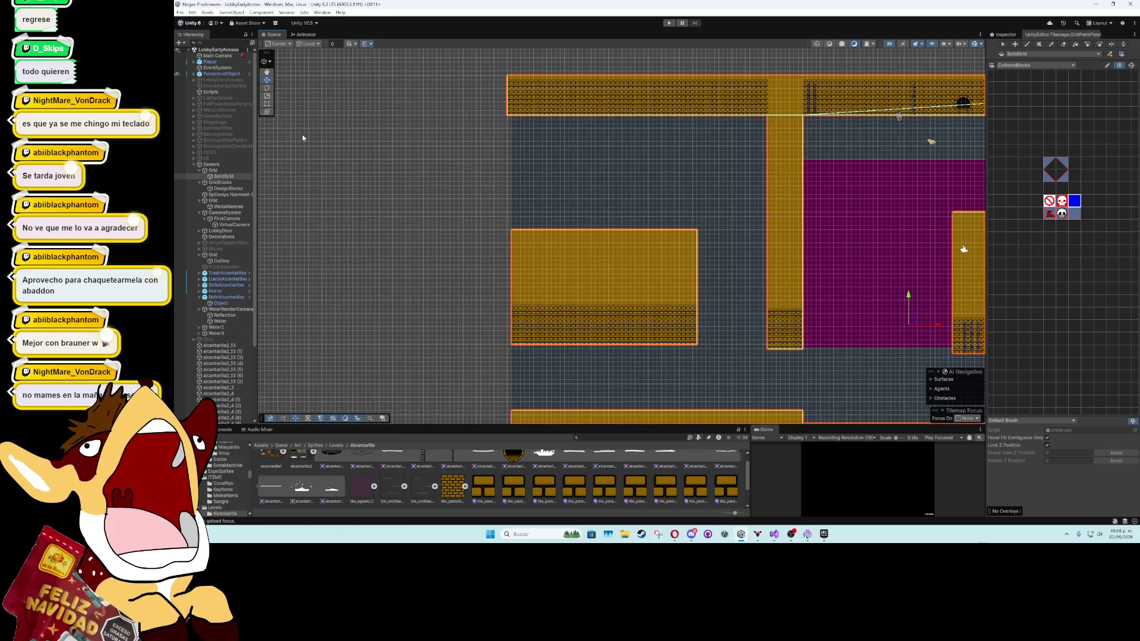
Box-fill collision tiles leftward and along the top around the new upper-left corridor
scroll(309, 140, "down", 3)
key("u")
mouse_move(444, 204)
left_mouse_down()
mouse_move(367, 255)
mouse_move(345, 249)
left_mouse_up()
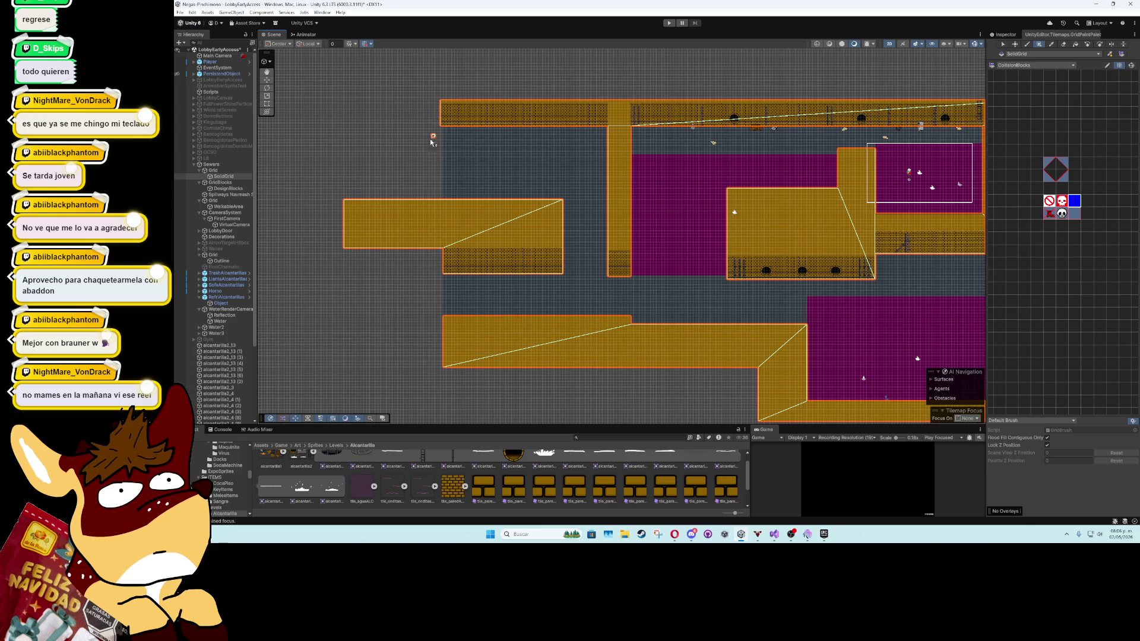
mouse_move(342, 250)
left_mouse_down()
mouse_move(319, 107)
mouse_move(441, 106)
left_mouse_up()
scroll(418, 119, "up", 1)
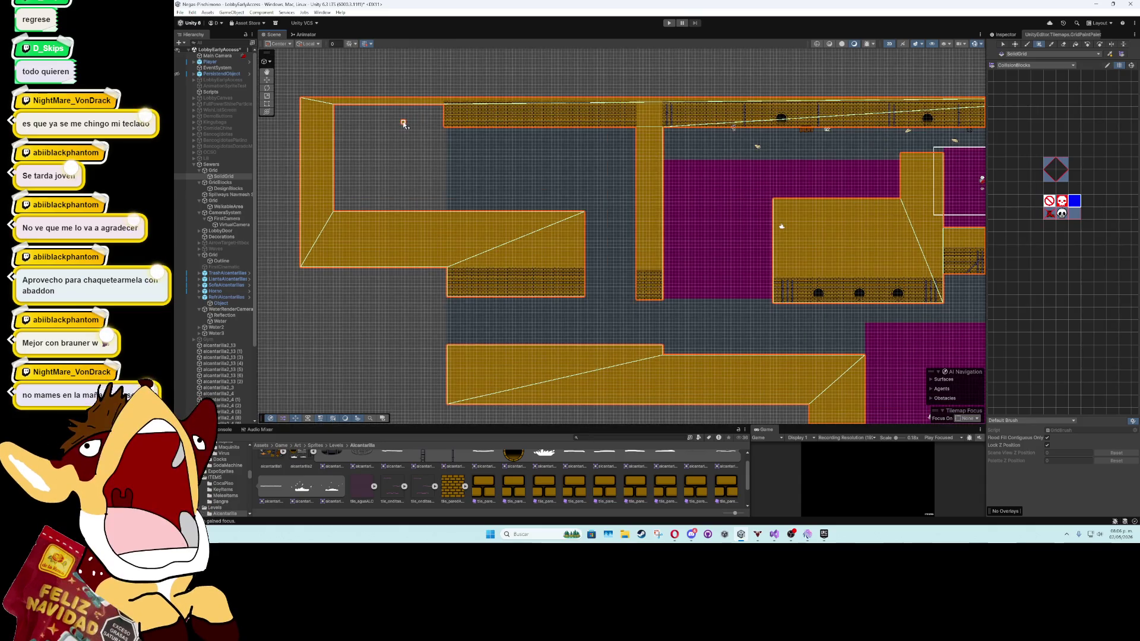
left_click_drag(406, 132, 340, 126)
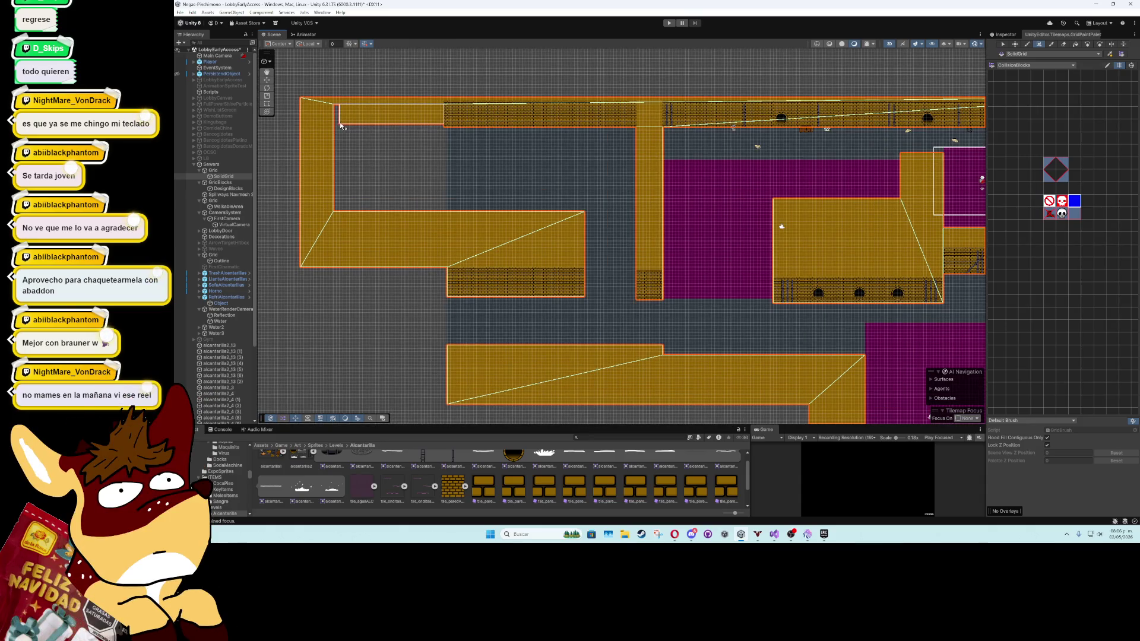
mouse_move(440, 127)
left_mouse_down()
mouse_move(630, 124)
mouse_move(635, 111)
left_mouse_up()
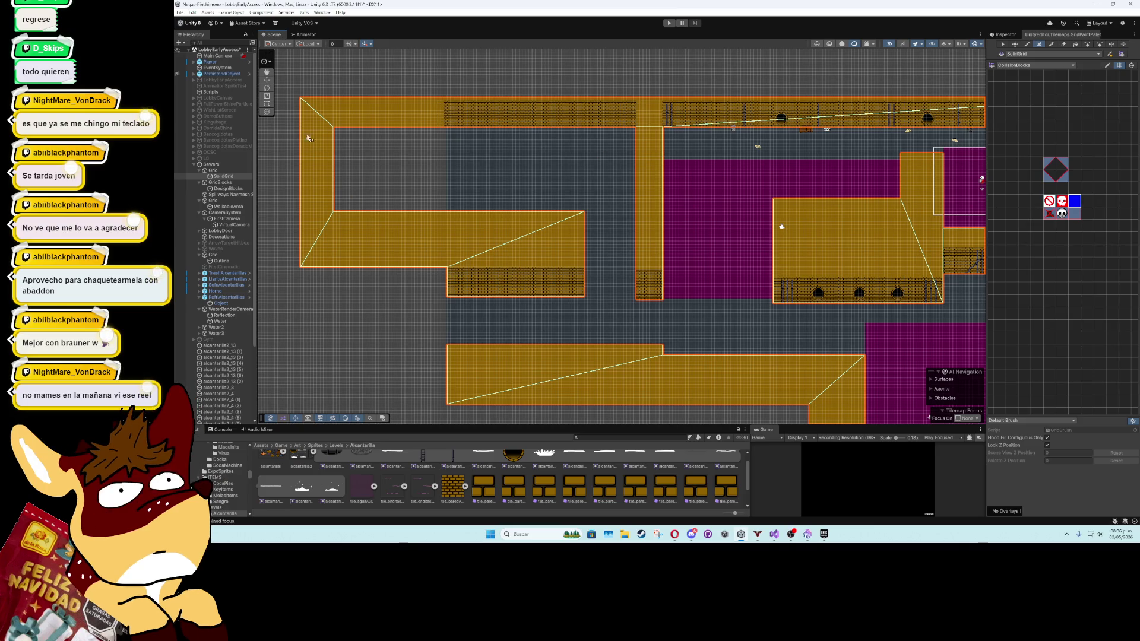
left_click(451, 116)
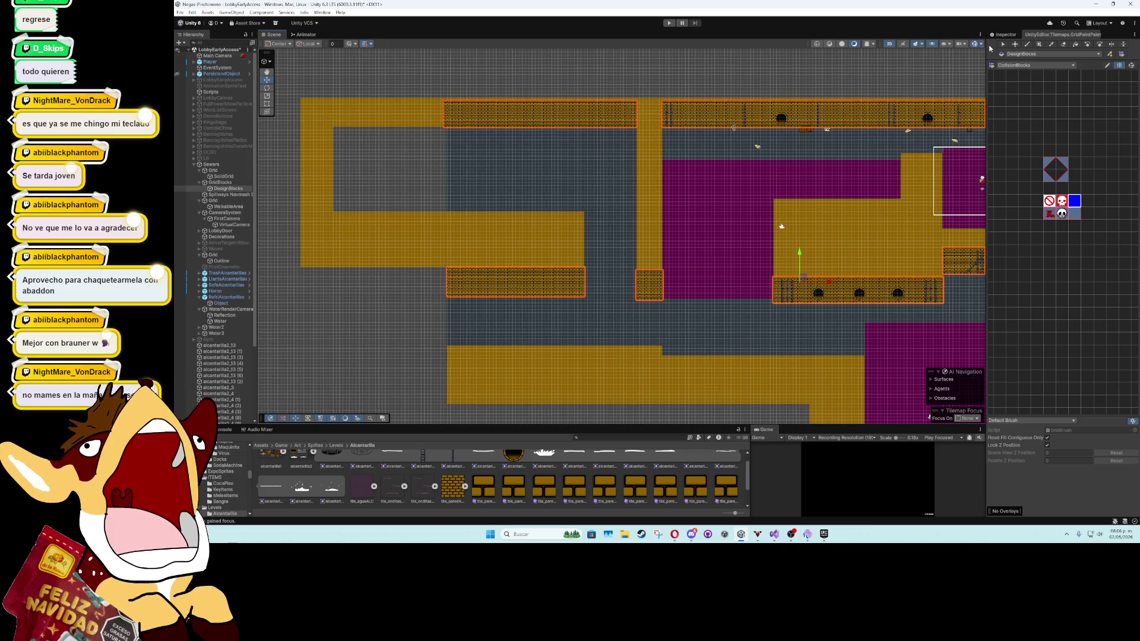
Select DesignBlocks and pan around the level to survey its empty left side
left_click(1005, 35)
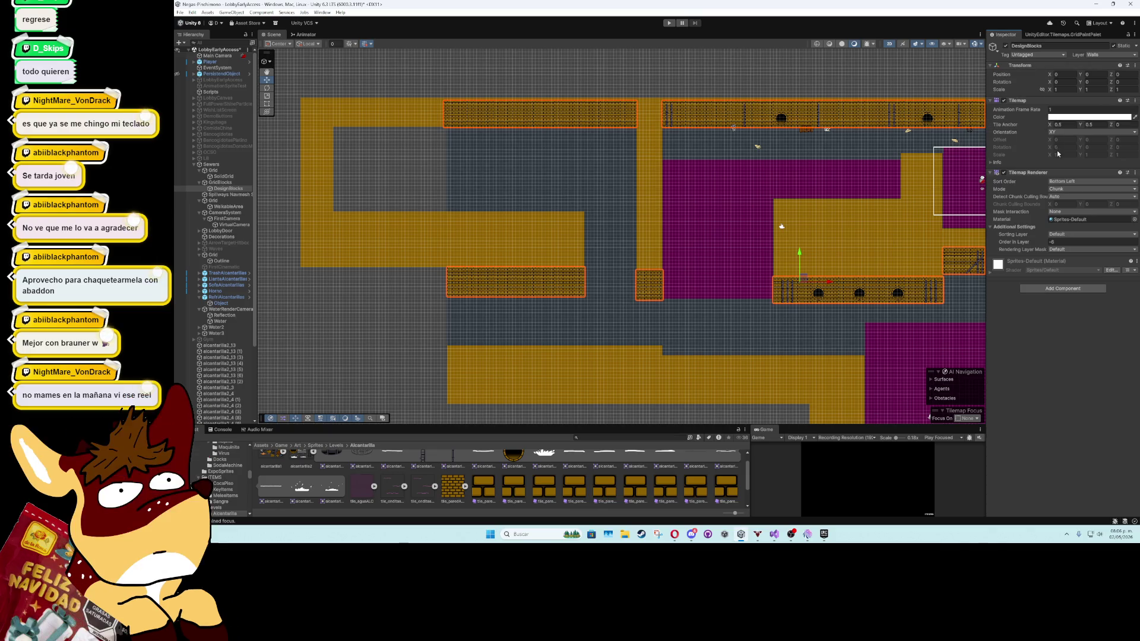
scroll(898, 289, "down", 1)
left_click_drag(898, 289, 714, 204)
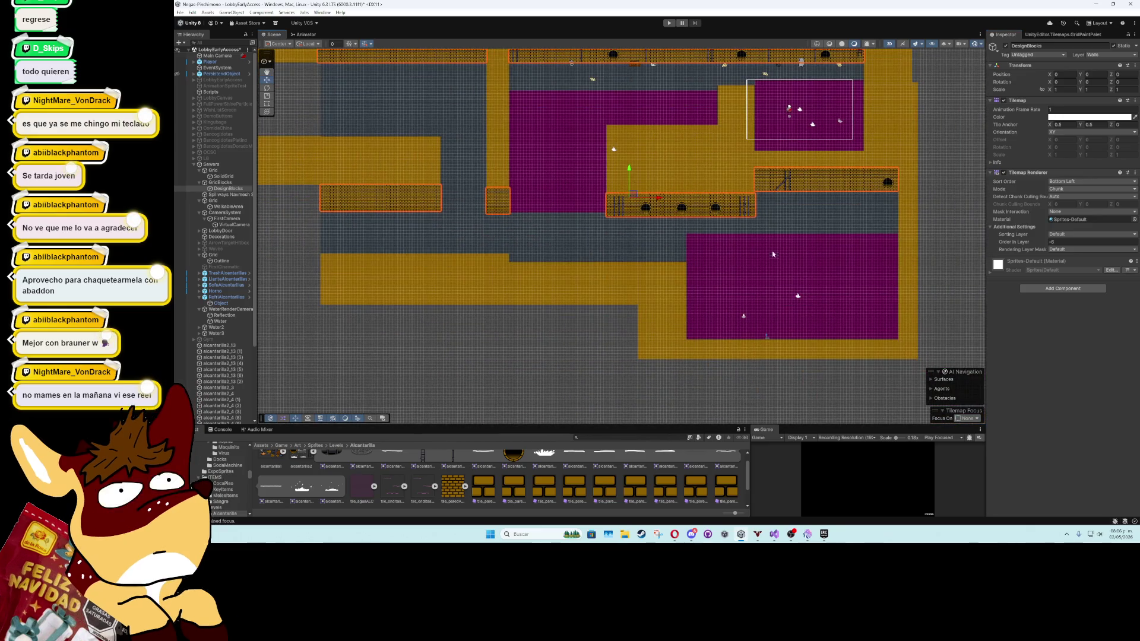
left_click_drag(687, 252, 808, 235)
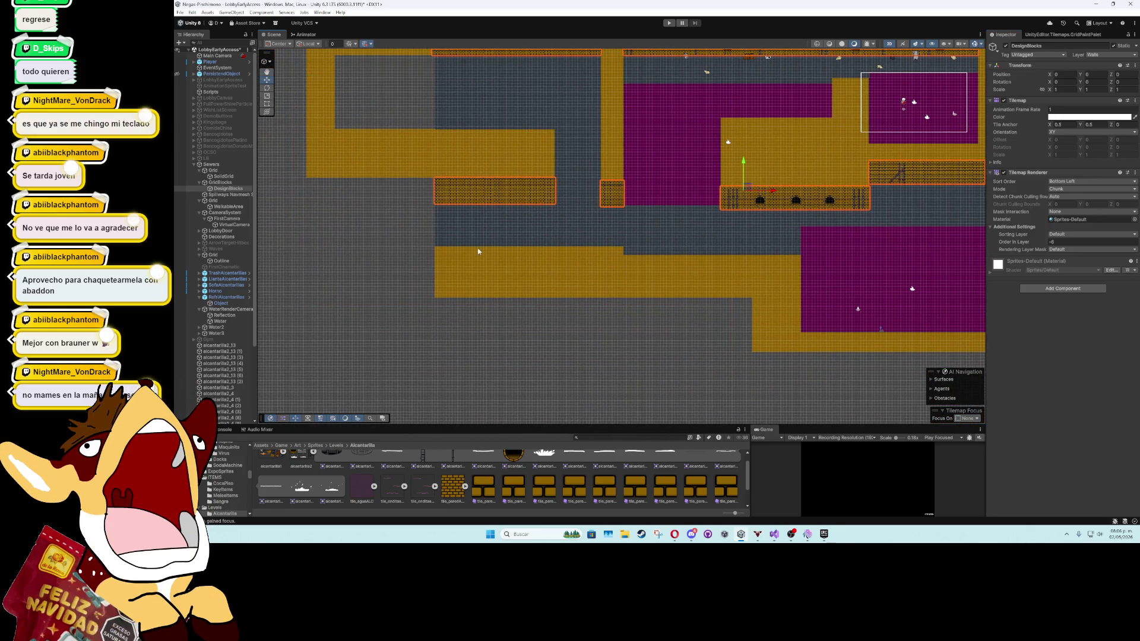
left_click_drag(394, 234, 504, 170)
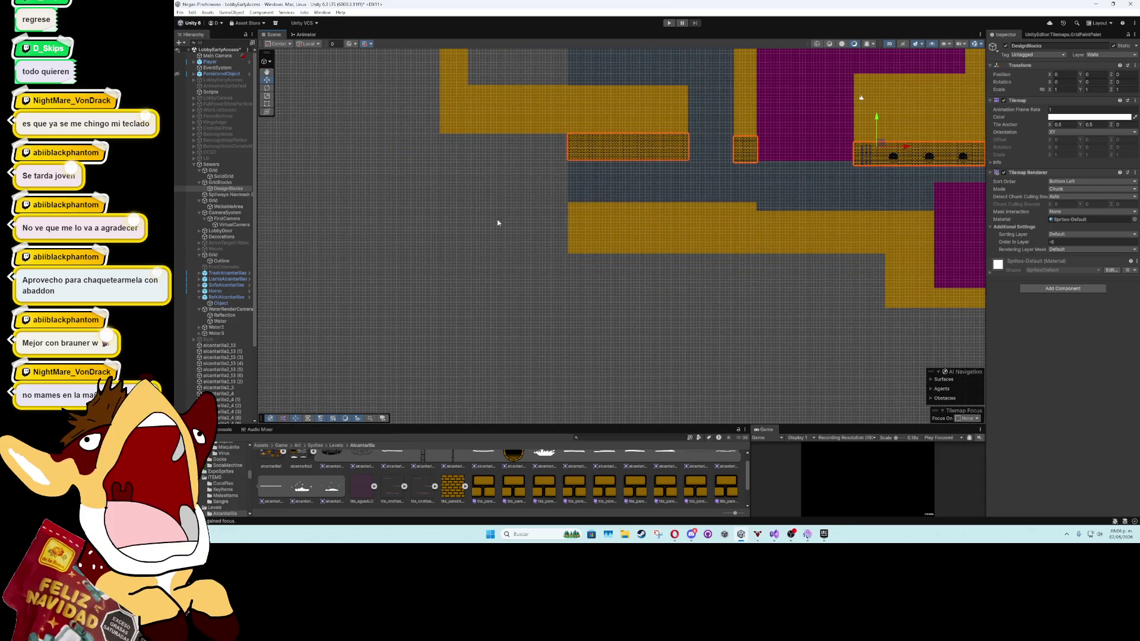
left_click_drag(492, 307, 505, 222)
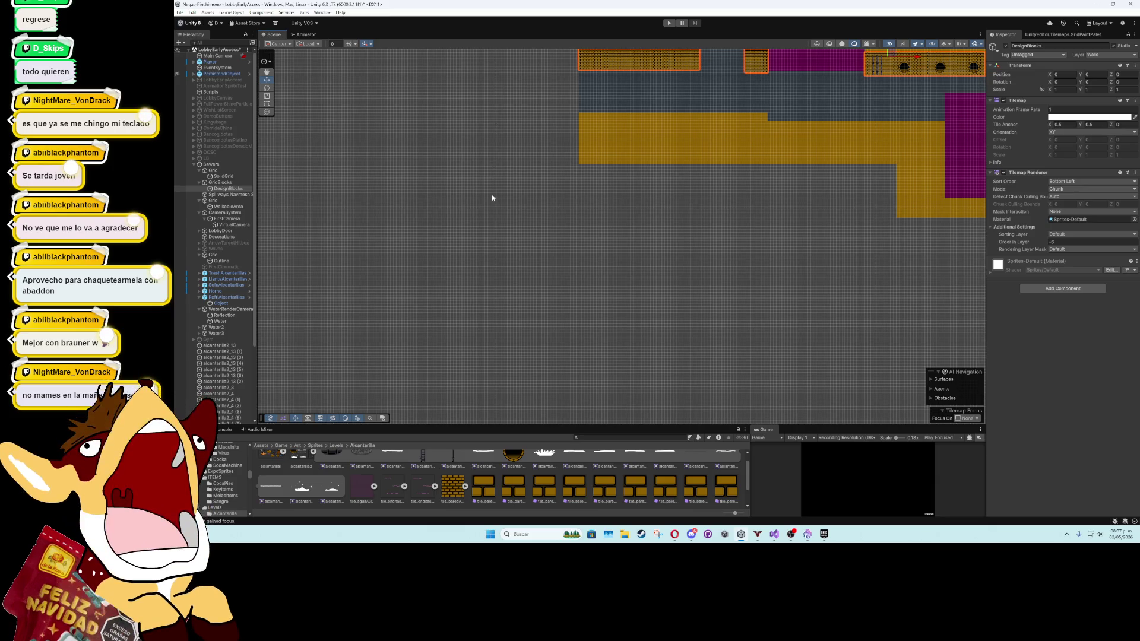
left_click_drag(509, 292, 394, 124)
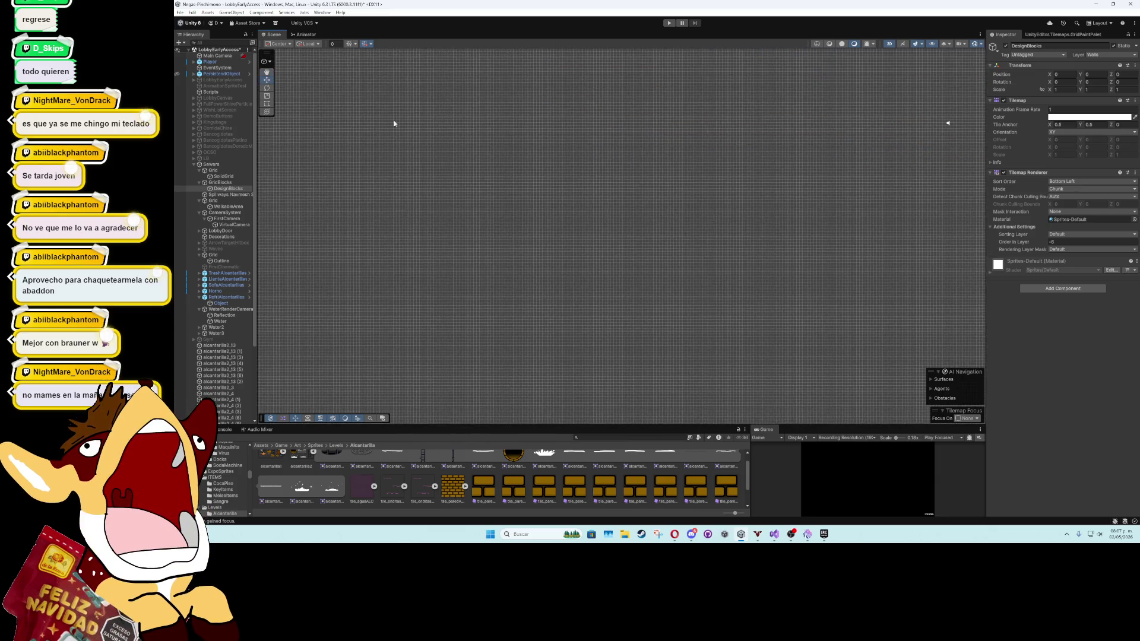
mouse_move(645, 187)
left_mouse_down()
mouse_move(568, 172)
mouse_move(532, 194)
mouse_move(648, 273)
left_mouse_up()
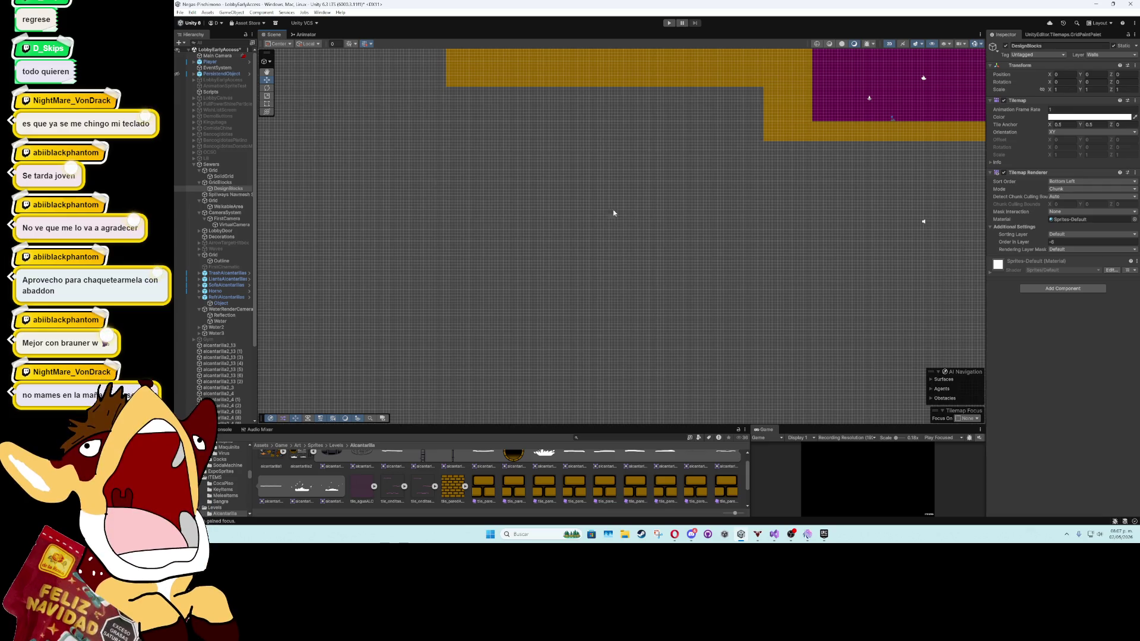
left_click_drag(724, 236, 352, 227)
mouse_move(276, 121)
left_mouse_down()
mouse_move(496, 281)
mouse_move(587, 275)
left_mouse_up()
Keep DesignBlocks as the target via undo and show the Tile Palette's palette list
left_click(539, 136)
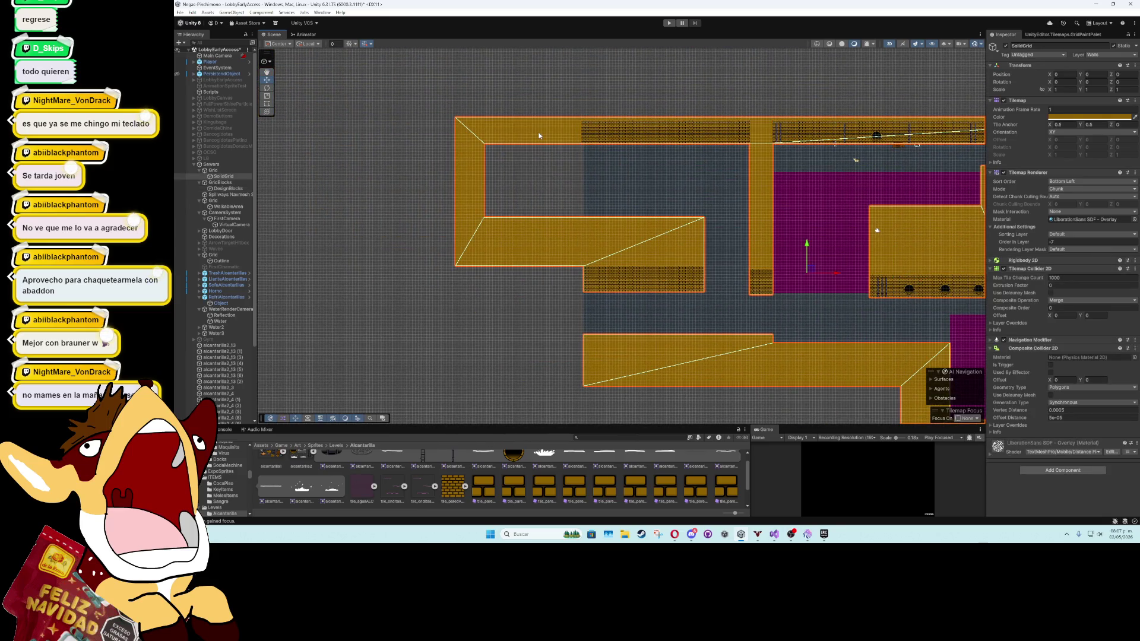
key("ctrl+z")
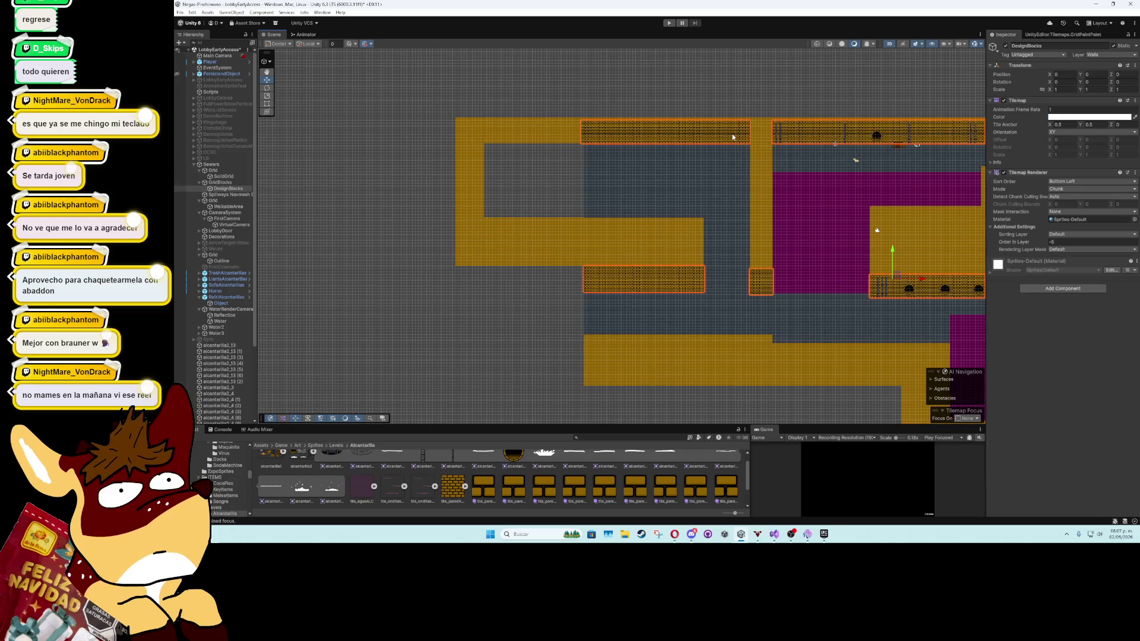
left_click(1025, 35)
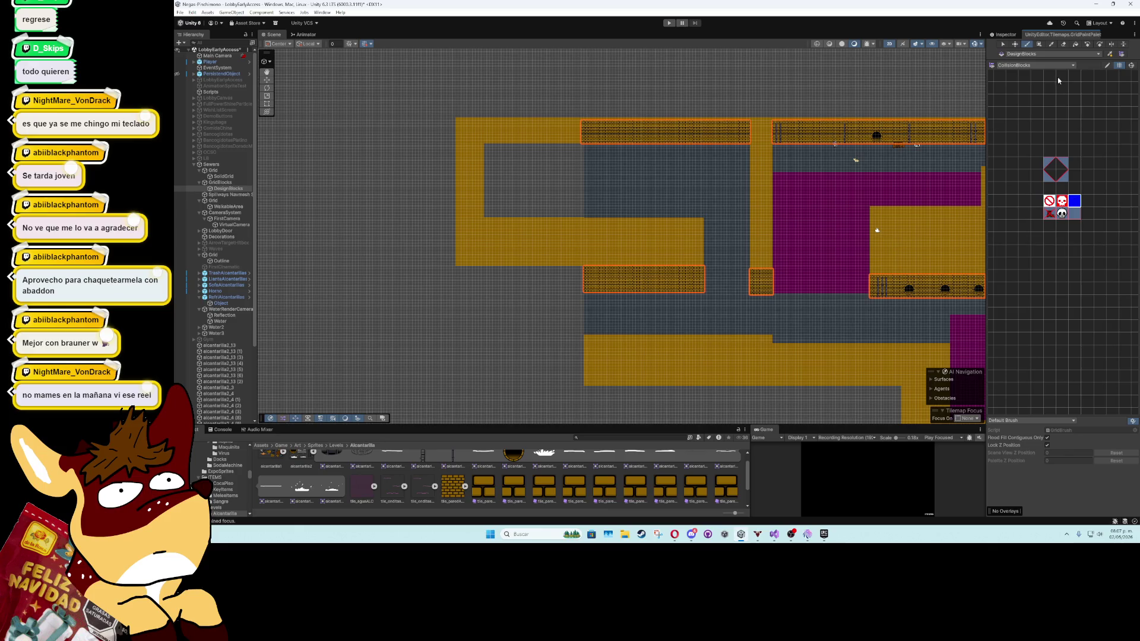
left_click(1033, 65)
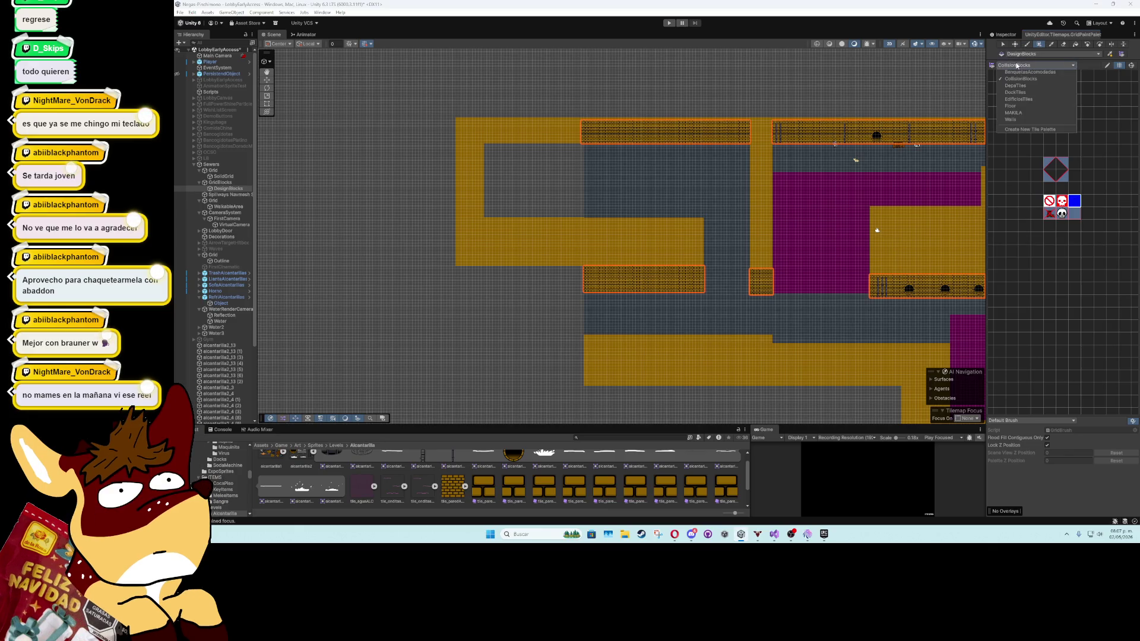
Paint brick tiles from the Walls palette along the top wall row
left_click(1015, 120)
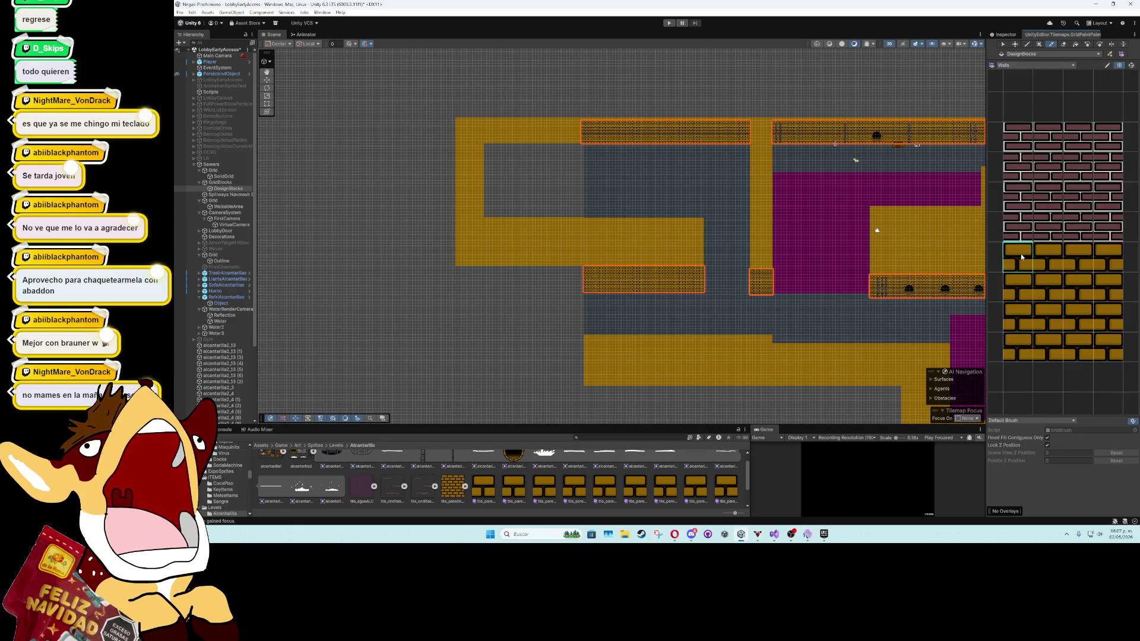
scroll(568, 156, "up", 3)
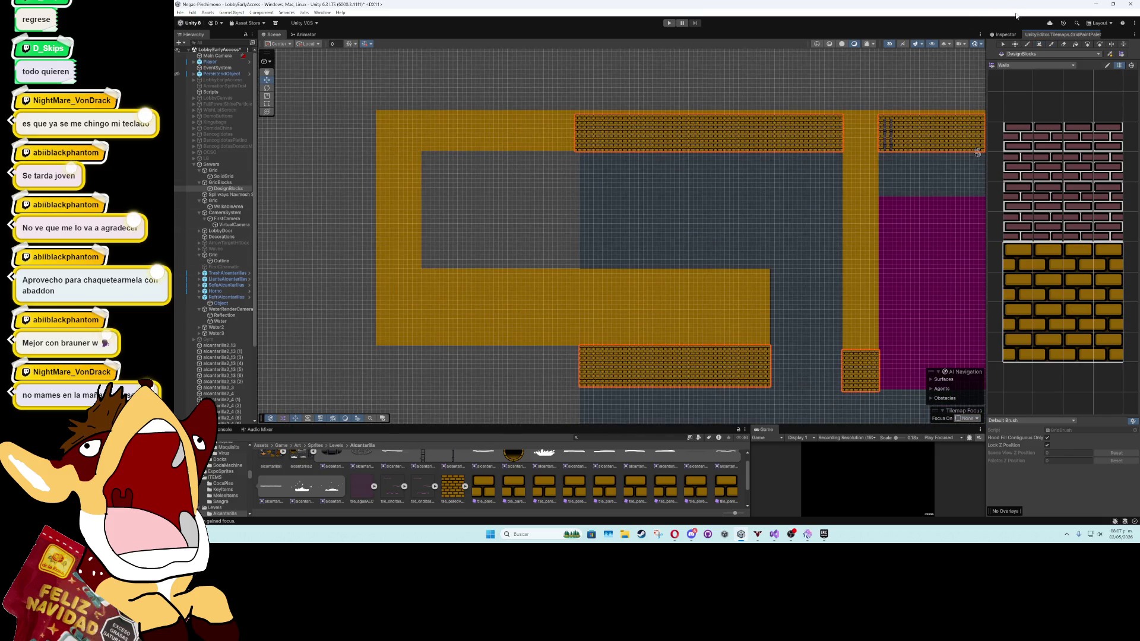
left_click(1036, 43)
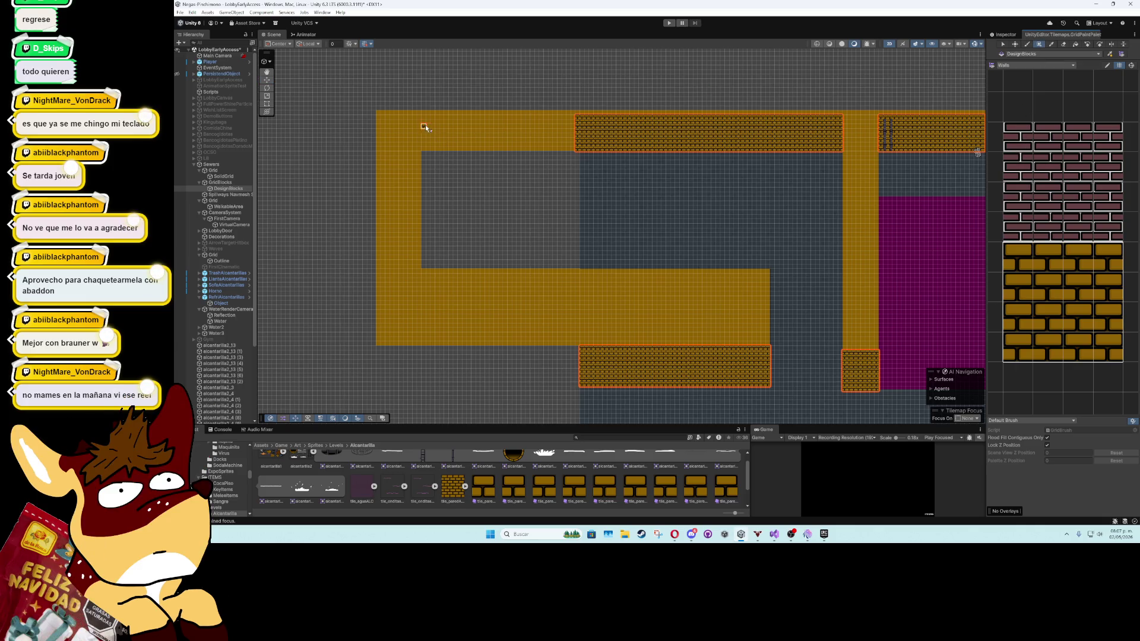
scroll(431, 123, "up", 2)
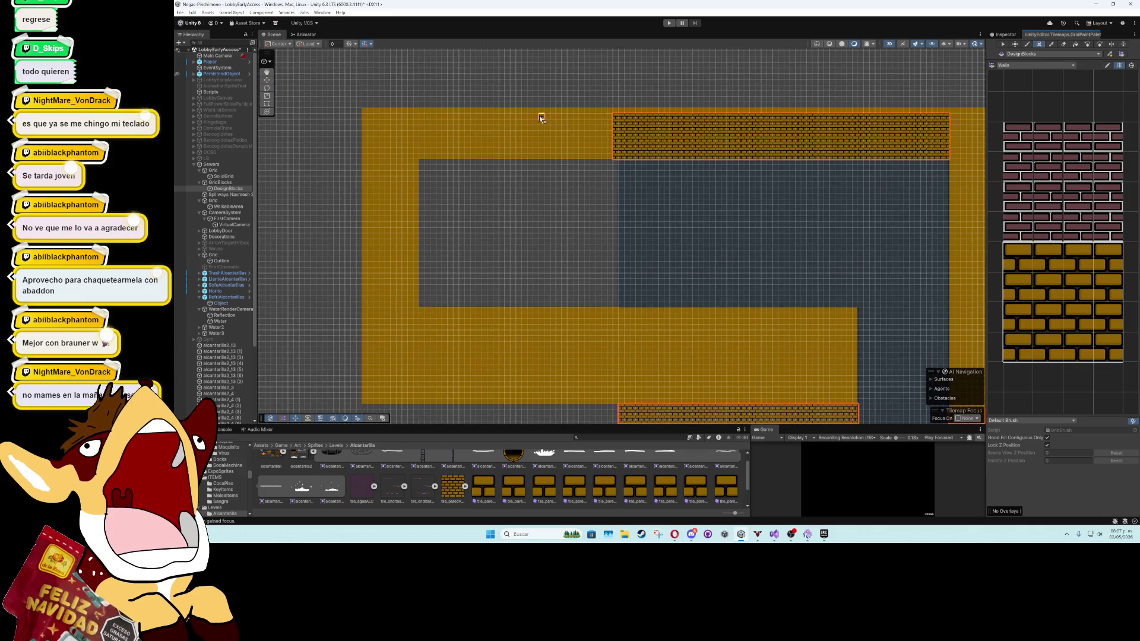
mouse_move(422, 117)
left_mouse_down()
mouse_move(720, 152)
mouse_move(949, 158)
left_mouse_up()
Stop painting and make WalkableArea the target tilemap
left_click_drag(497, 188, 476, 130)
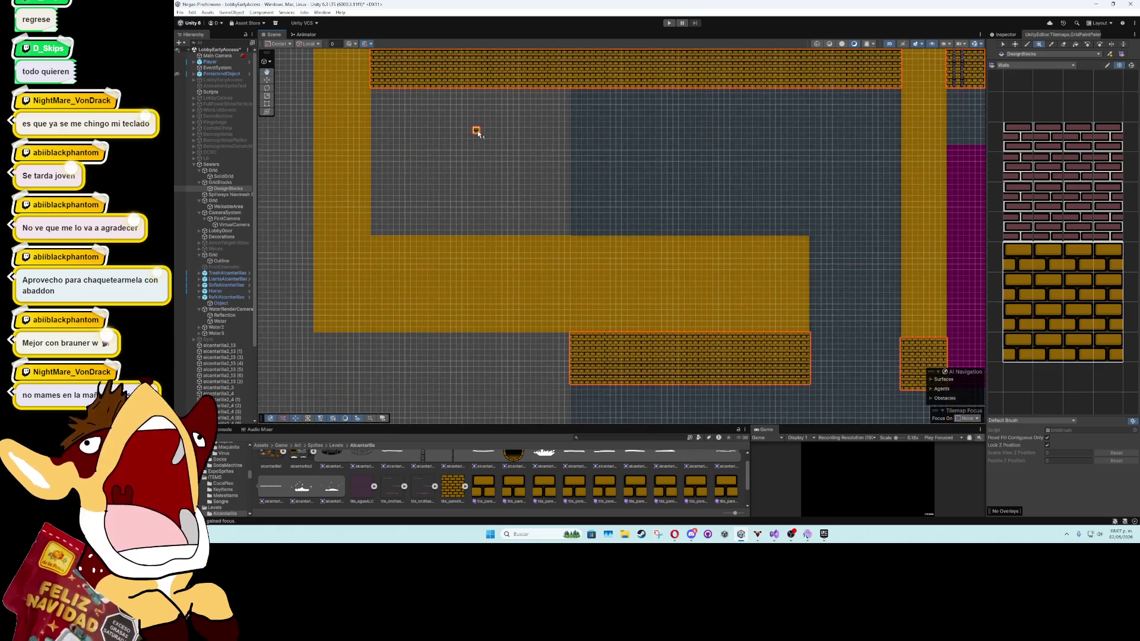
left_click(267, 83)
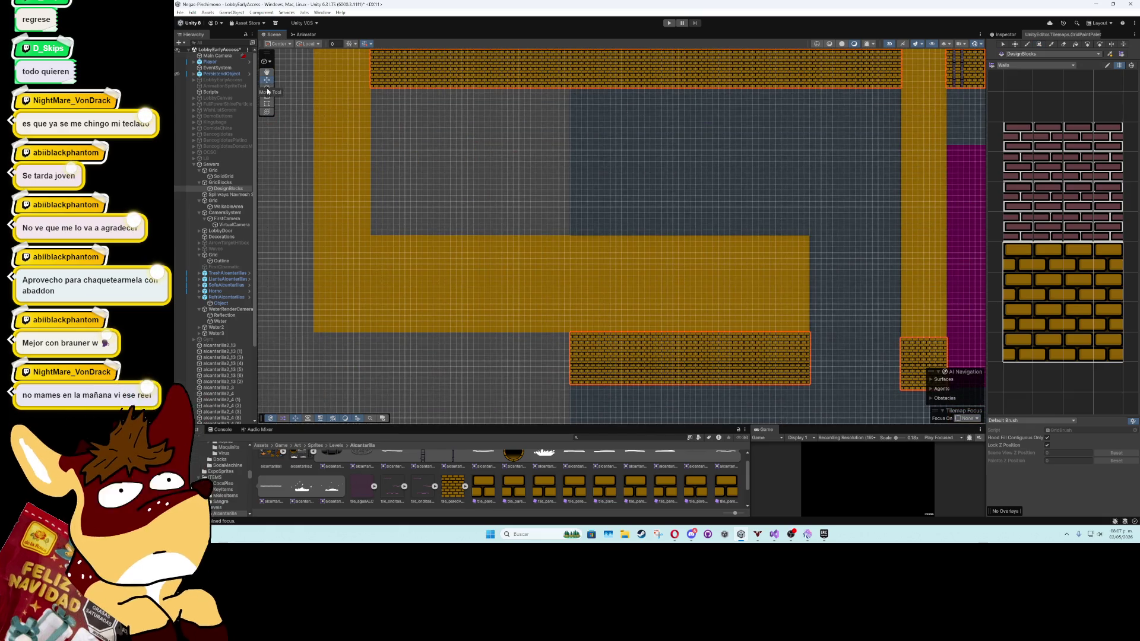
left_click(284, 172)
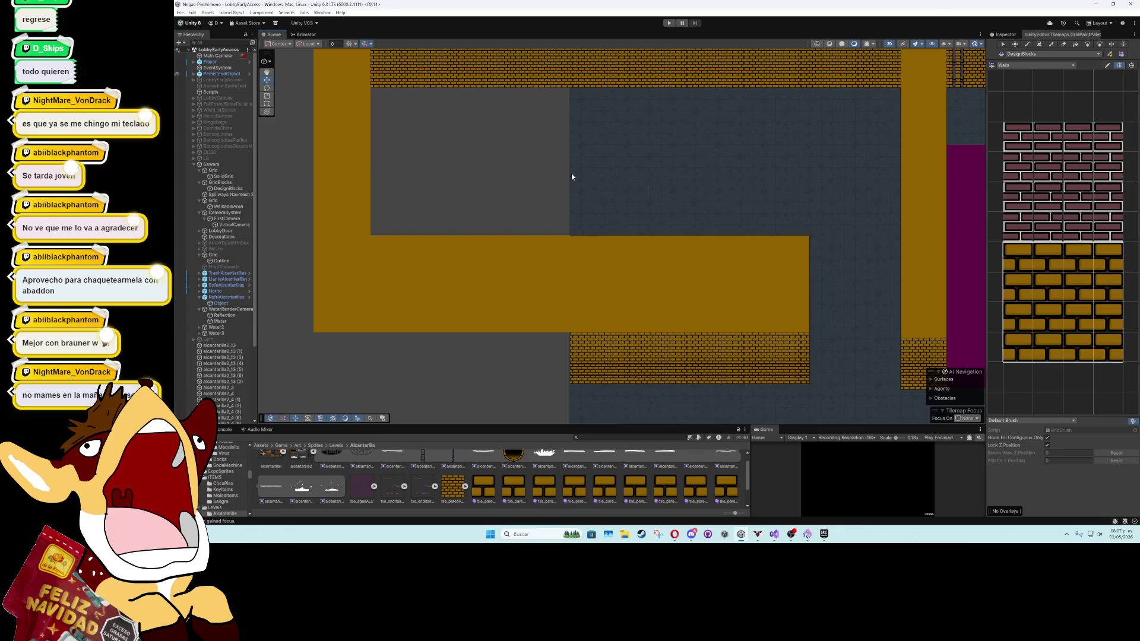
left_click(571, 177)
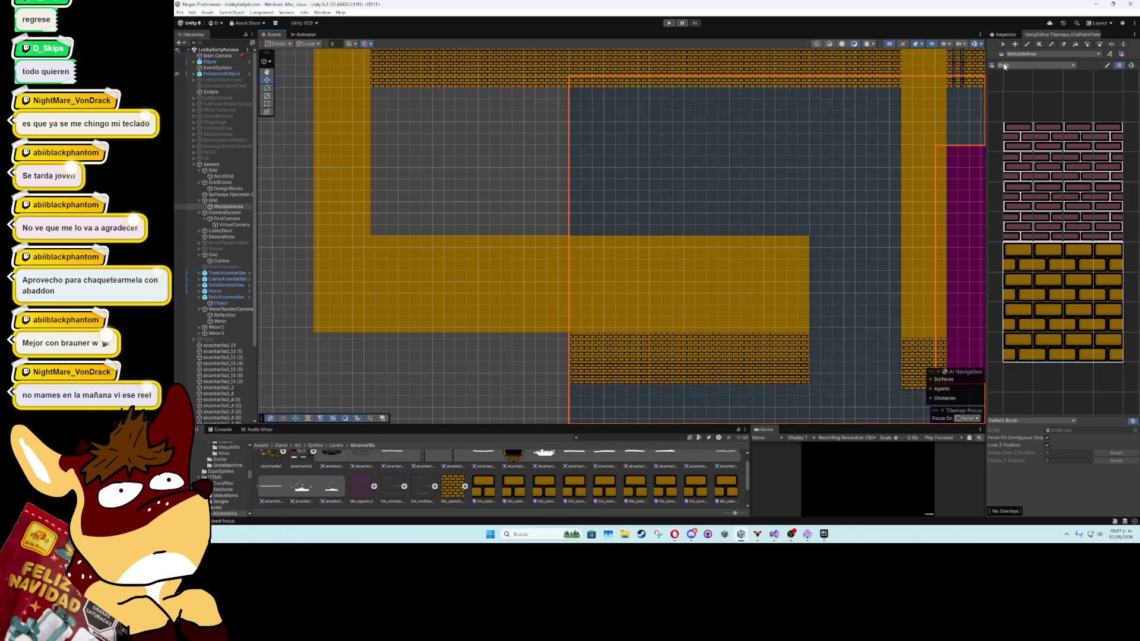
Look through the BanquetasAcomodadas, CollisionBlocks, MAKILA and Walls palettes, settling on Floor
left_click(1005, 66)
left_click(1018, 71)
left_click(1021, 66)
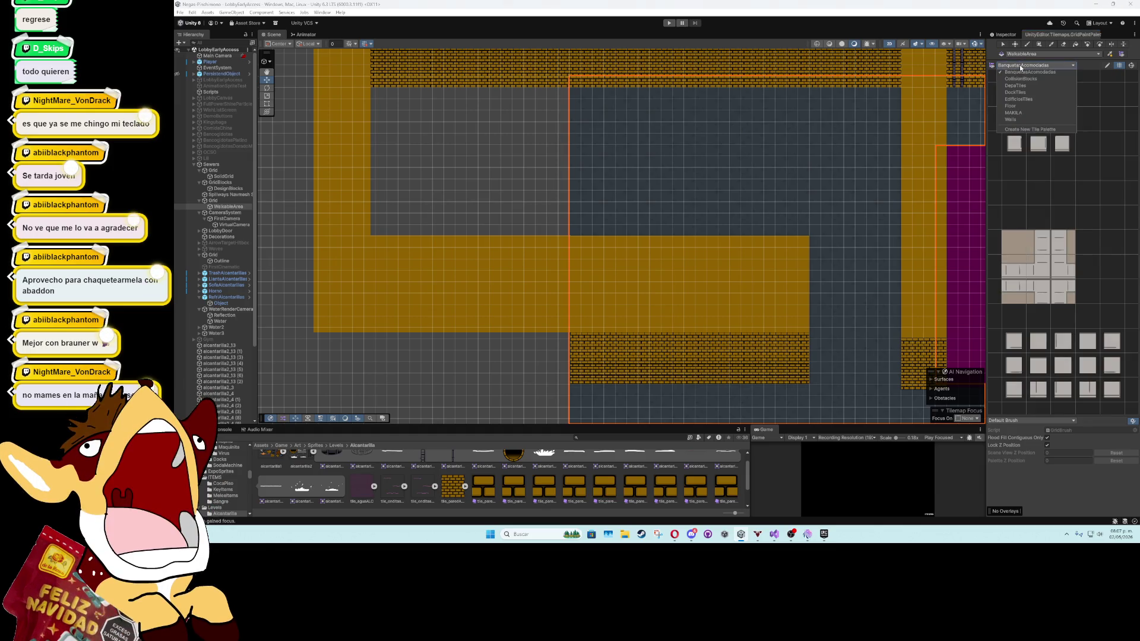
left_click(1019, 80)
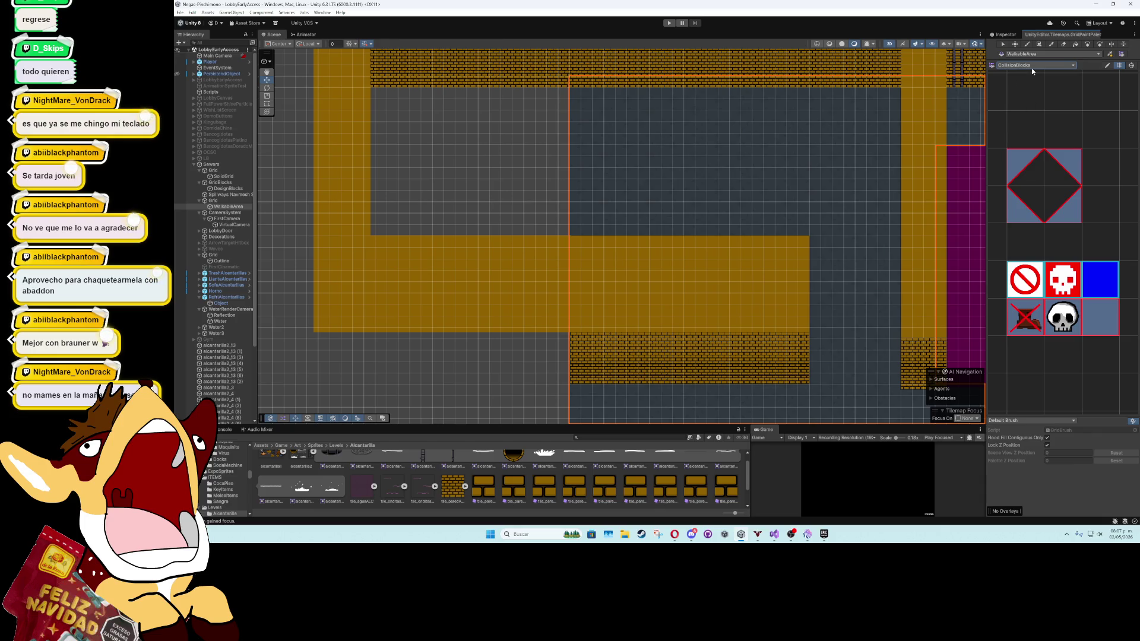
left_click(1031, 67)
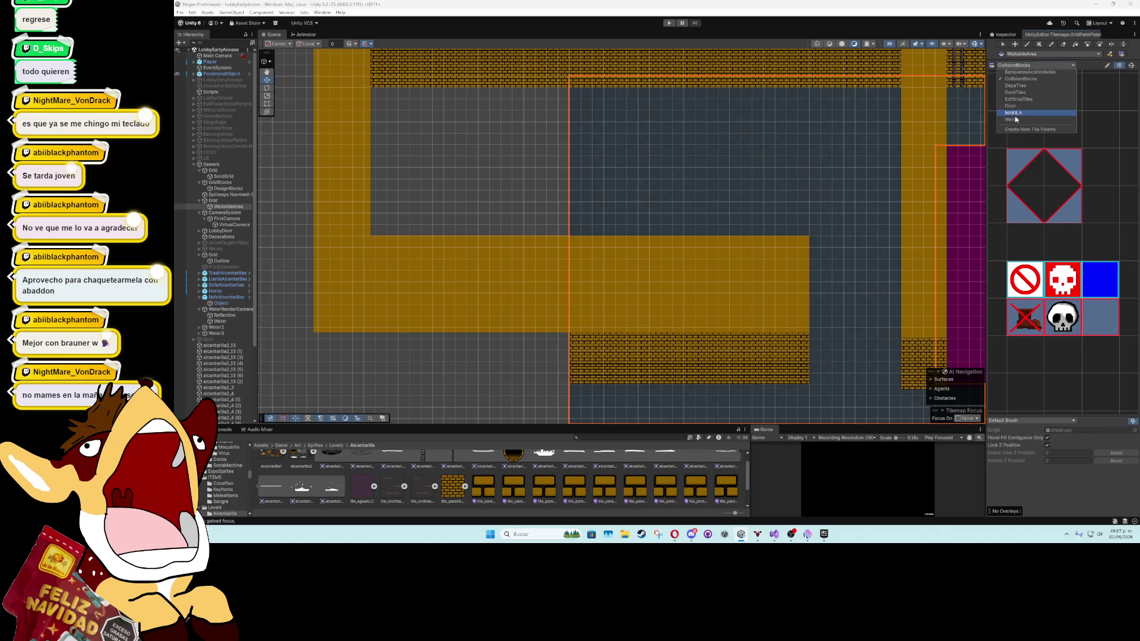
left_click(1015, 112)
left_click(1021, 67)
left_click(1014, 112)
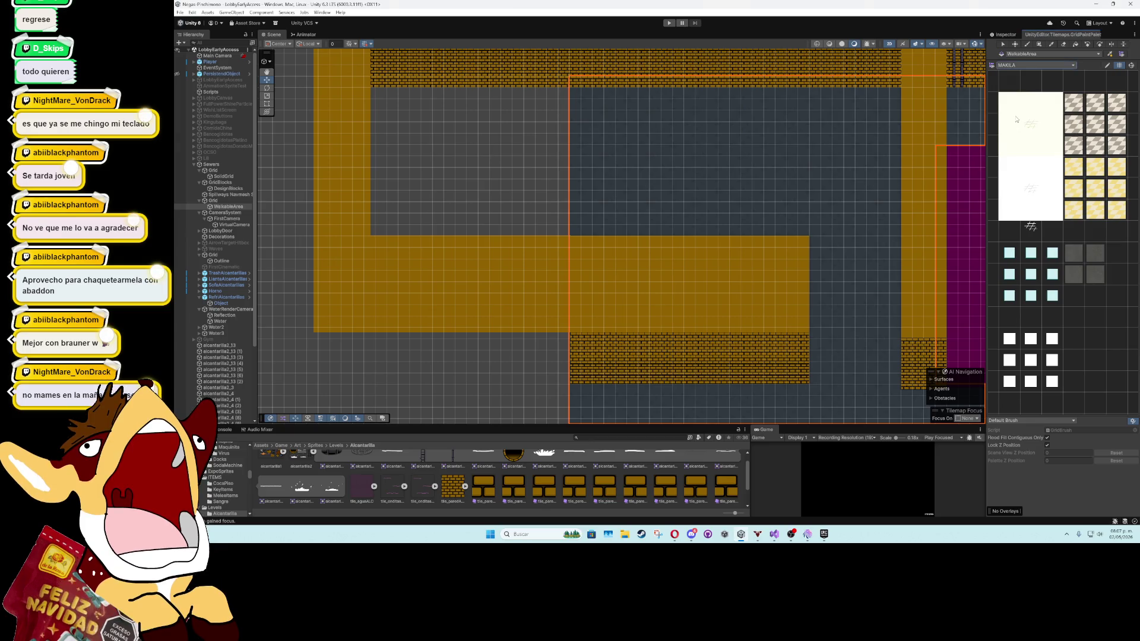
left_click(1024, 67)
left_click(1011, 120)
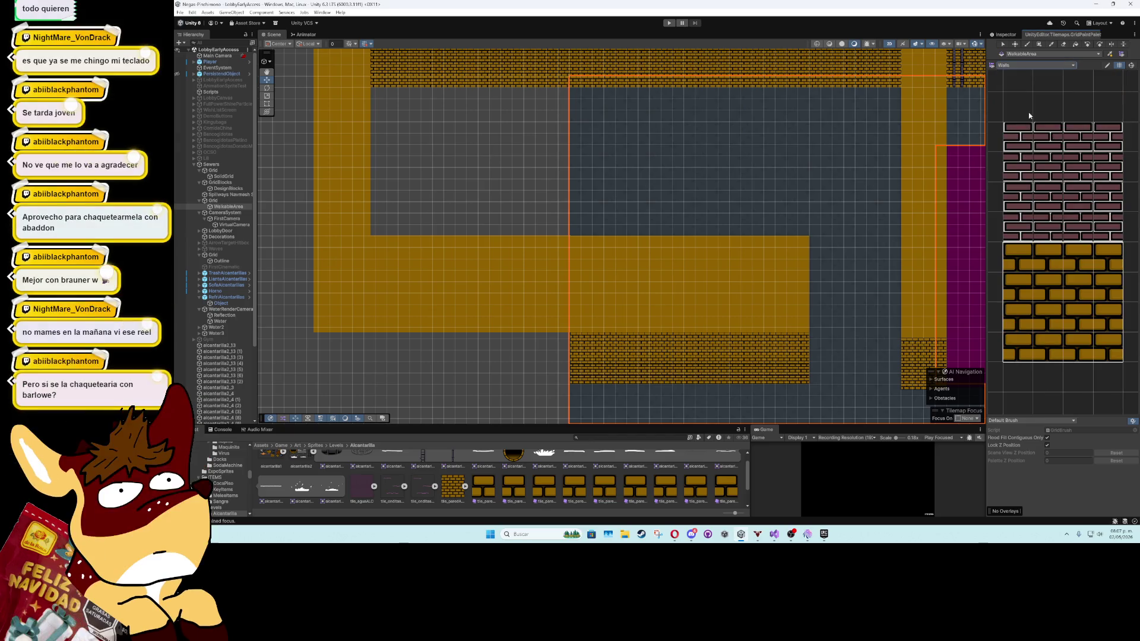
left_click(1029, 67)
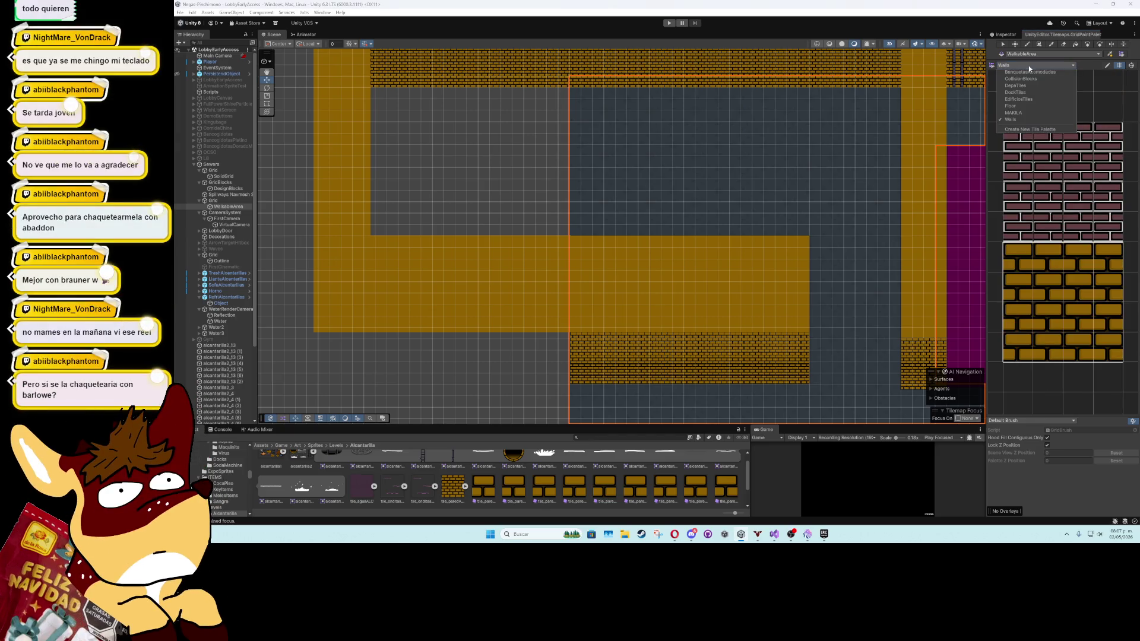
left_click(1019, 107)
Pick a block of stone floor tiles from the Floor palette
left_click_drag(1001, 283, 1040, 324)
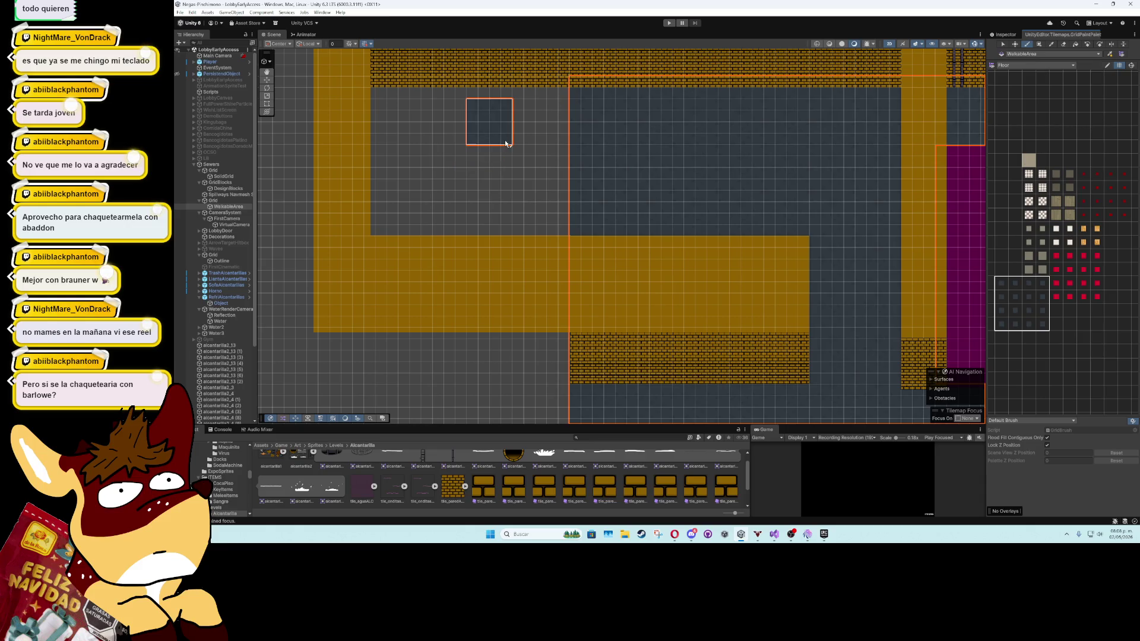
scroll(493, 146, "down", 1)
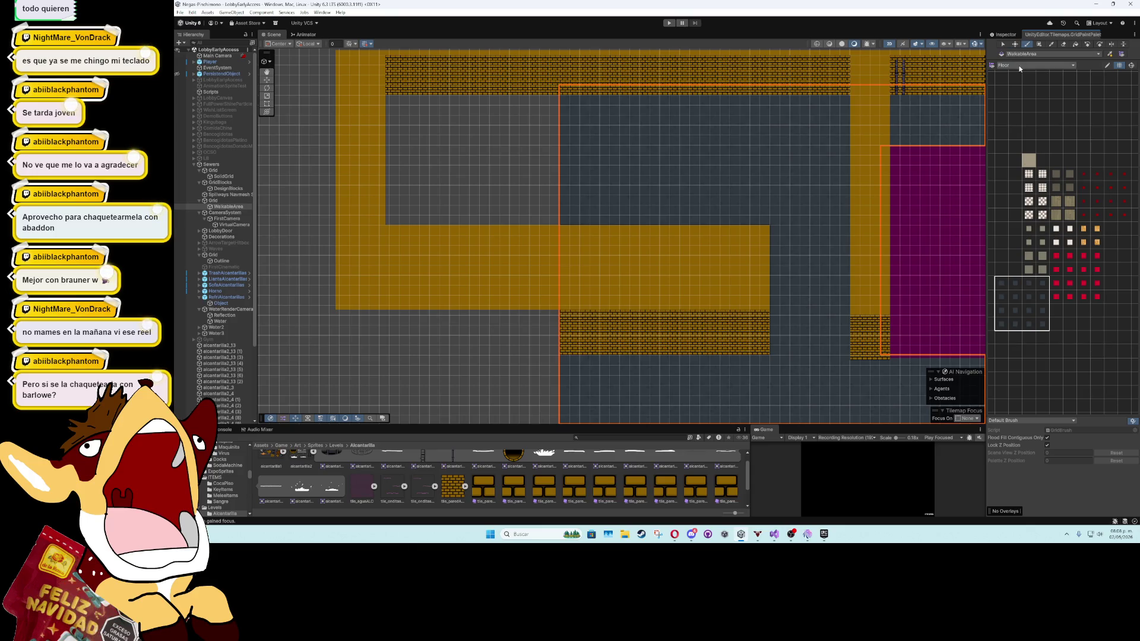
left_click(1019, 67)
left_click(996, 60)
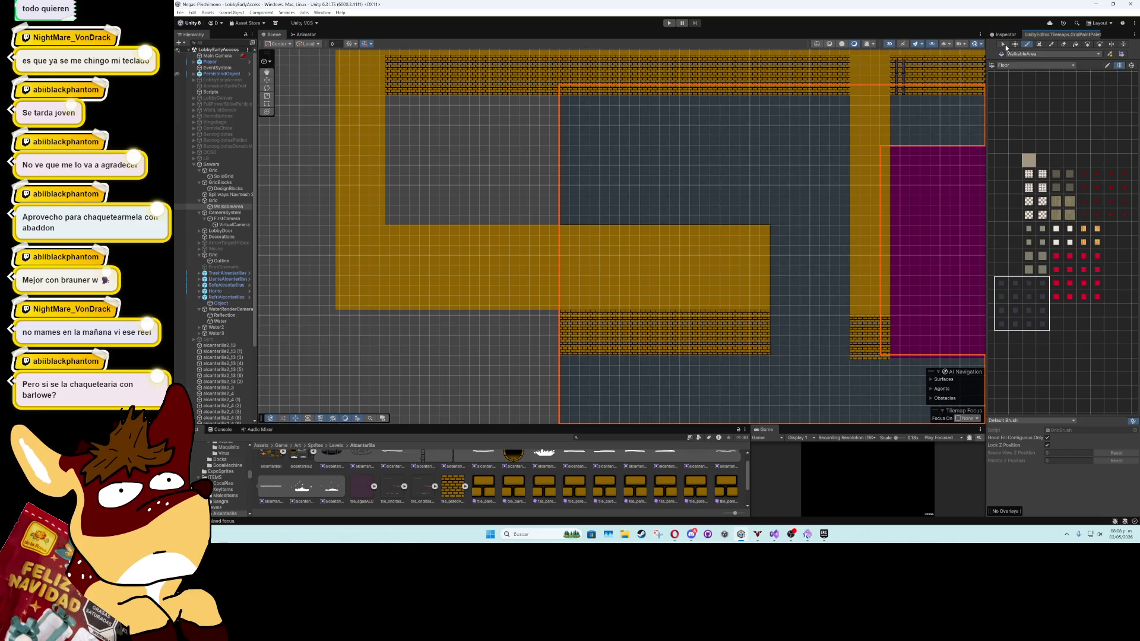
left_click(1009, 66)
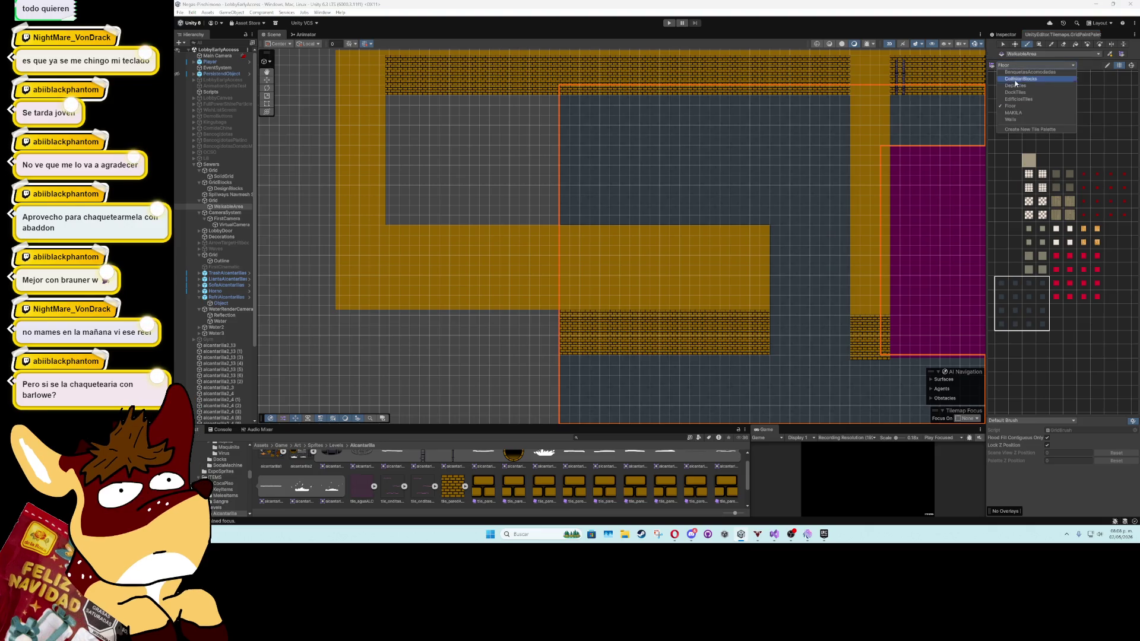
left_click(1011, 106)
Box-fill the new left corridor with stone floor tiles
key("u")
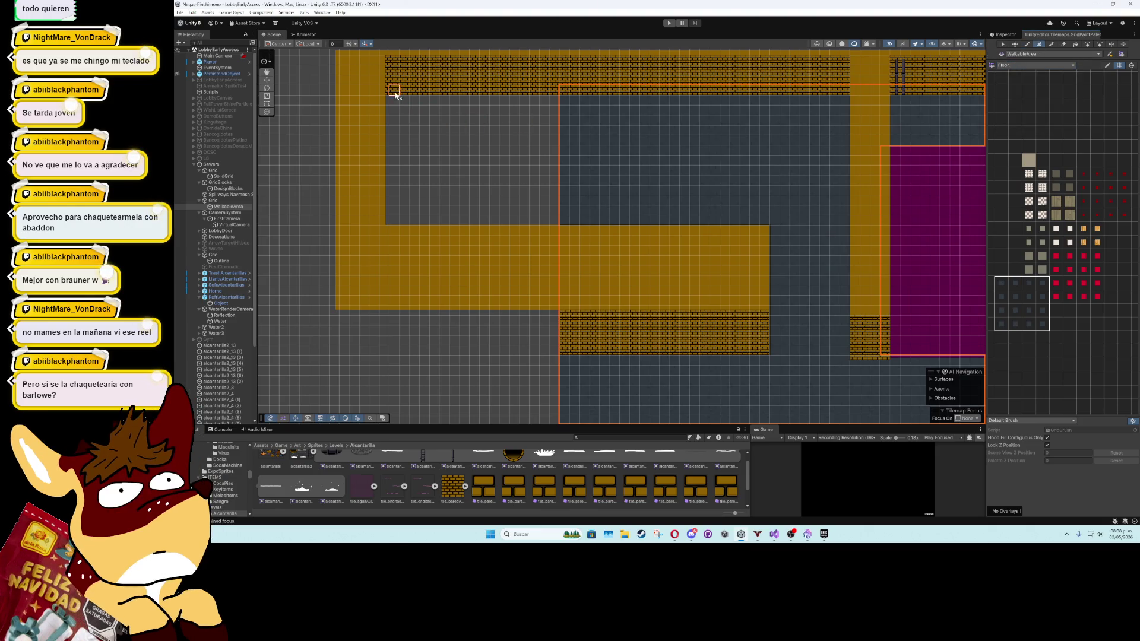
mouse_move(389, 93)
left_mouse_down()
mouse_move(621, 194)
mouse_move(831, 226)
mouse_move(855, 378)
mouse_move(835, 328)
left_mouse_up()
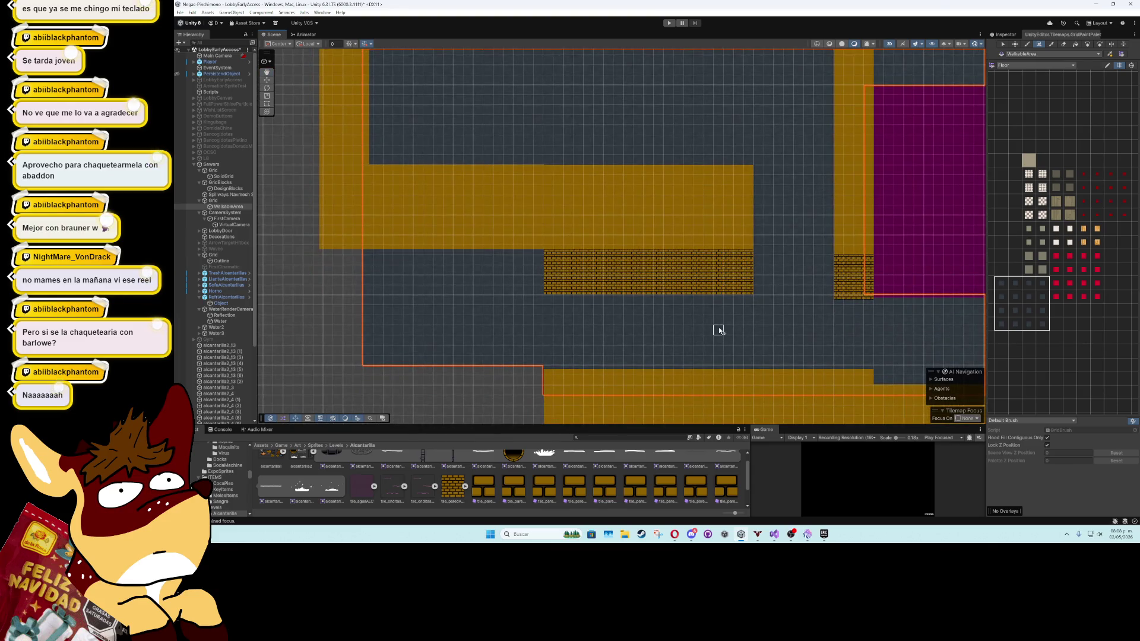
scroll(719, 331, "down", 3)
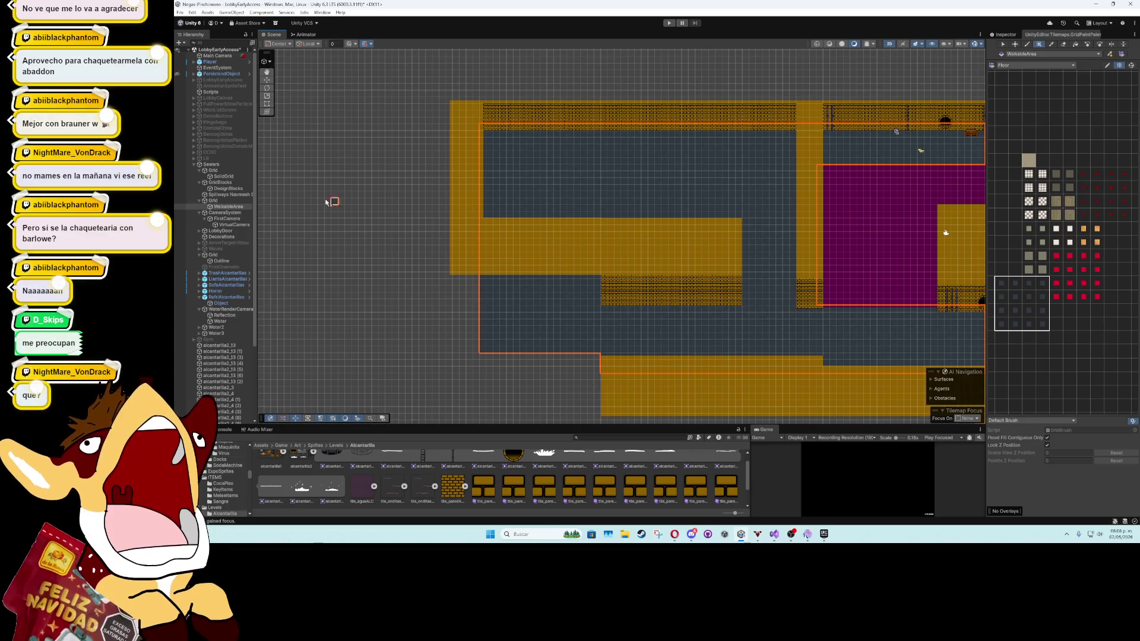
key("w")
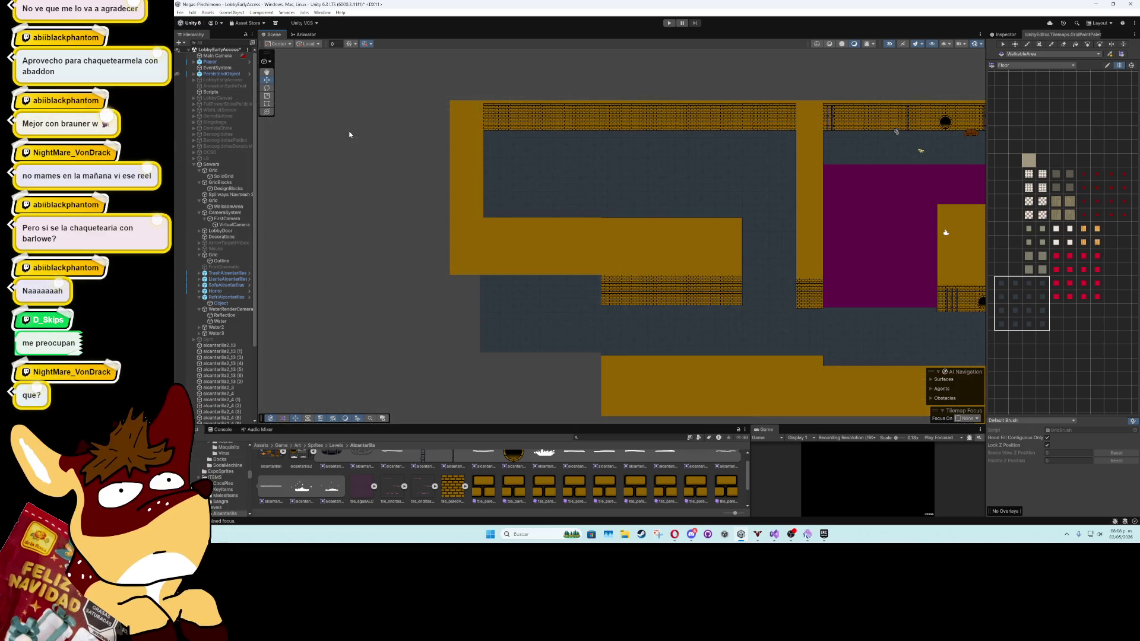
left_click(466, 260)
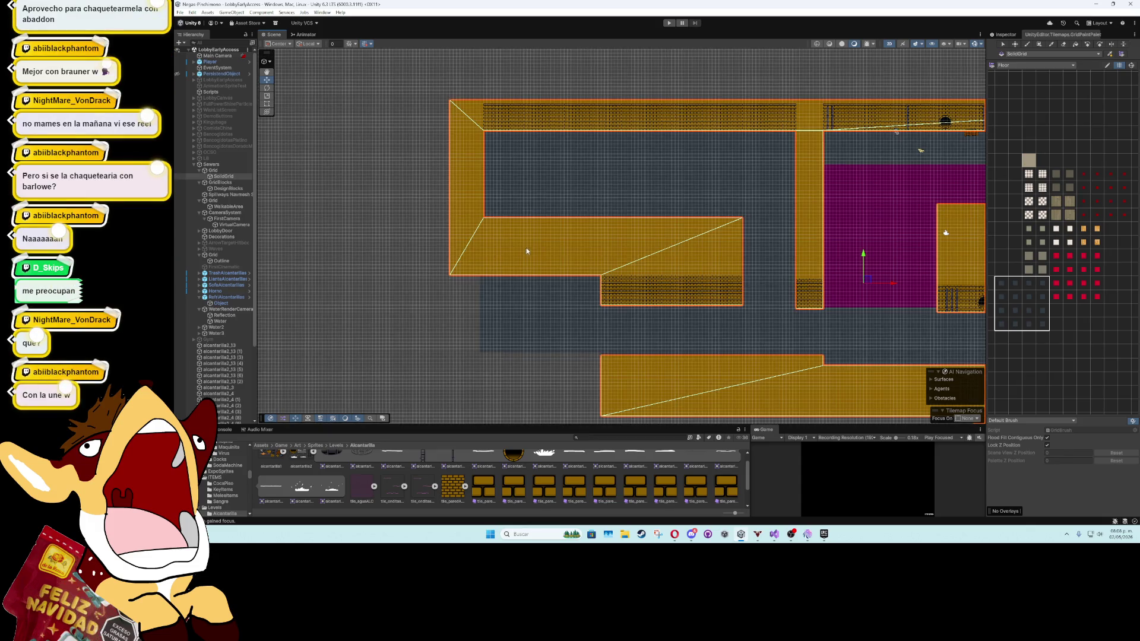
Switch to the CollisionBlocks palette and pick the blue collision tile
left_click_drag(526, 251, 497, 143)
left_click(1033, 65)
left_click(1021, 80)
left_click(1097, 263)
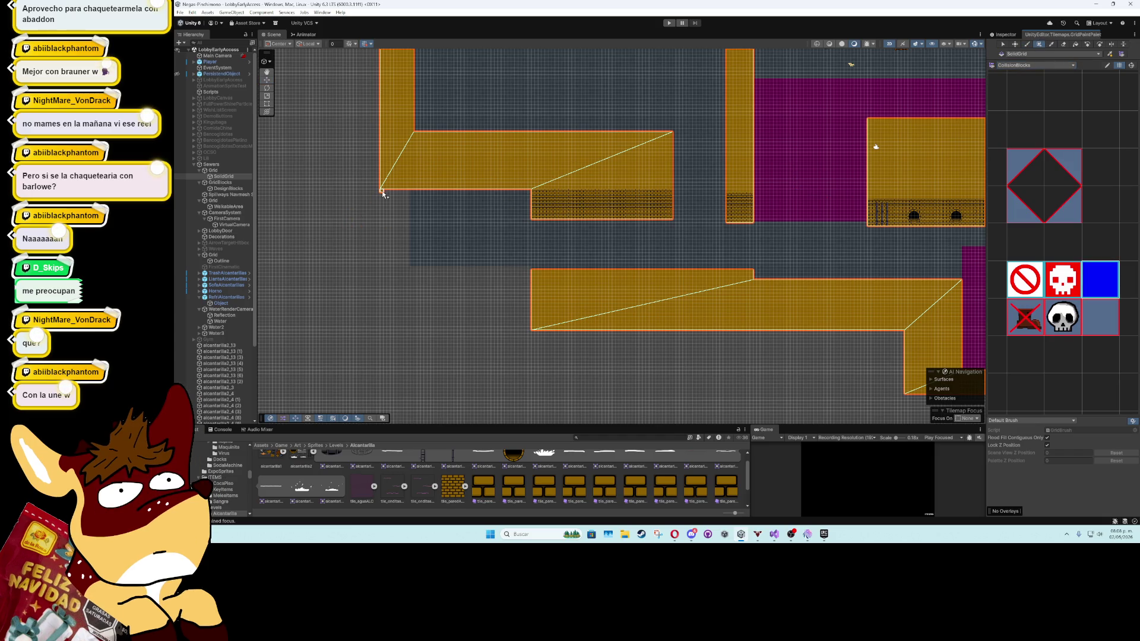
Paint two vertical collision strips down from the upper-left corridor
mouse_move(382, 193)
left_mouse_down()
mouse_move(410, 410)
mouse_move(413, 216)
mouse_move(416, 383)
left_mouse_up()
scroll(413, 216, "down", 3)
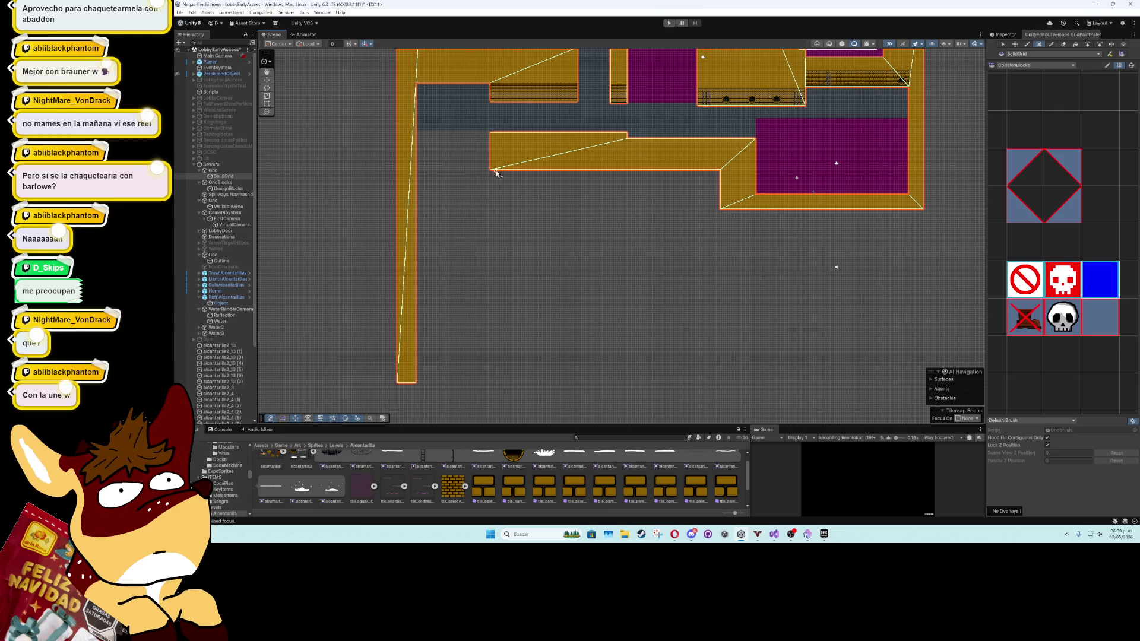
scroll(491, 172, "down", 5)
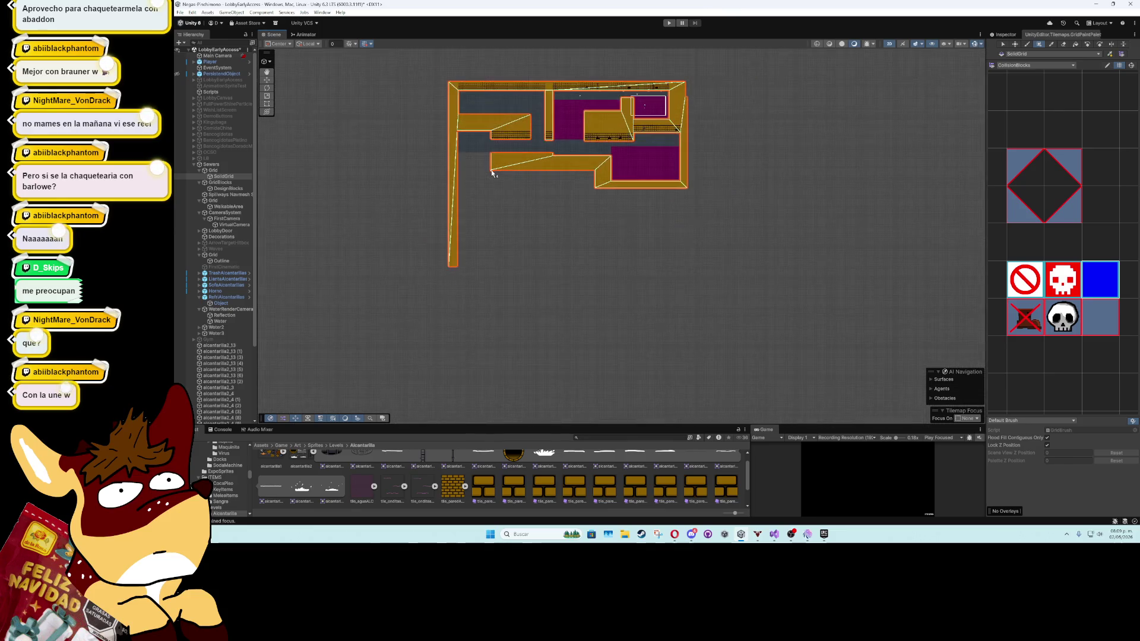
left_click_drag(492, 173, 505, 340)
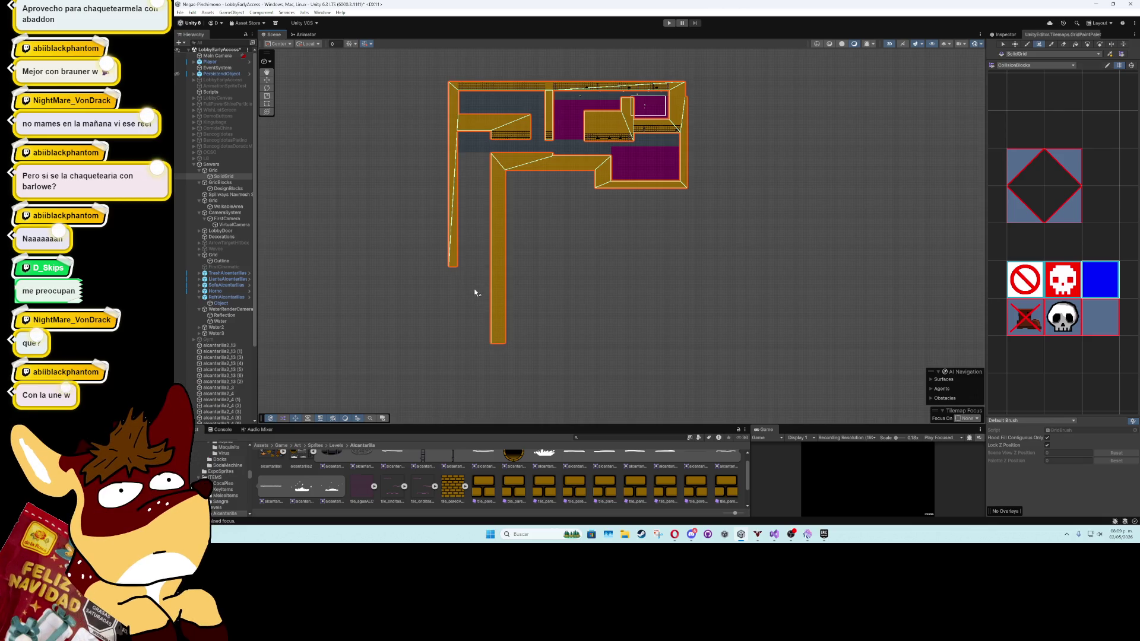
scroll(450, 270, "up", 3)
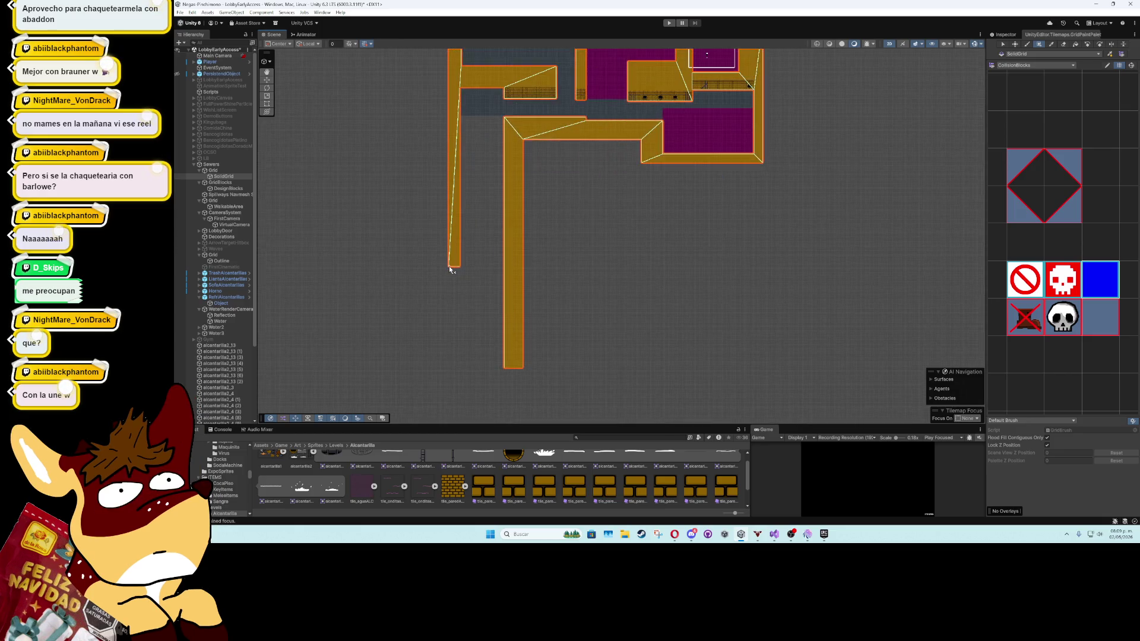
mouse_move(450, 270)
left_mouse_down()
mouse_move(459, 169)
mouse_move(472, 373)
mouse_move(331, 332)
left_mouse_up()
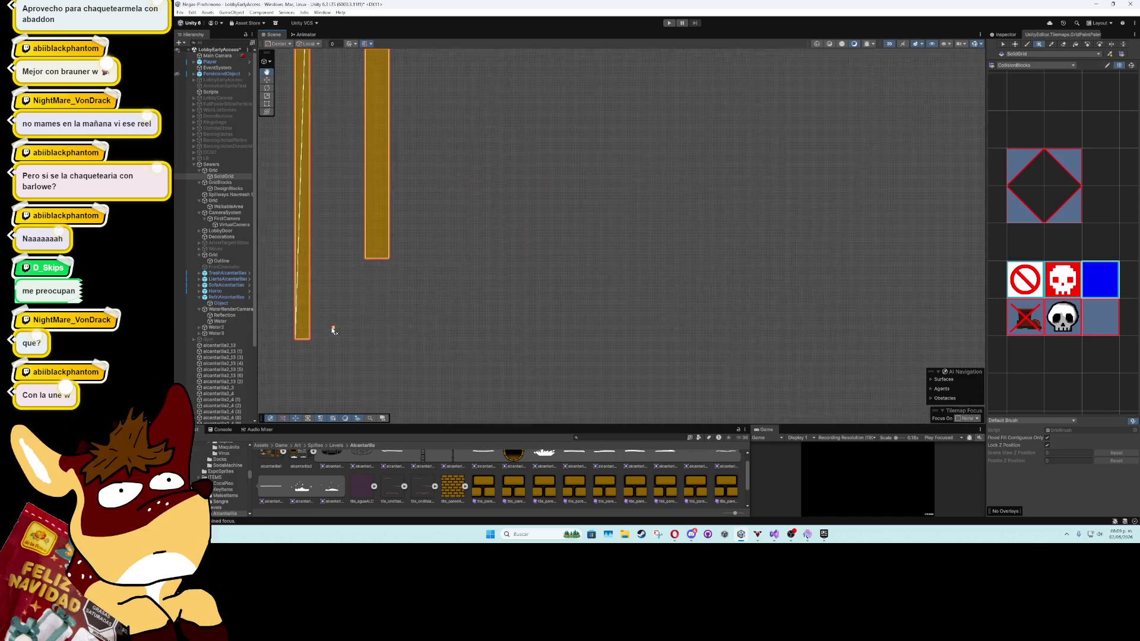
Paint a long horizontal collision strip rightward from the bottom of the outer vertical strip
scroll(328, 328, "down", 1)
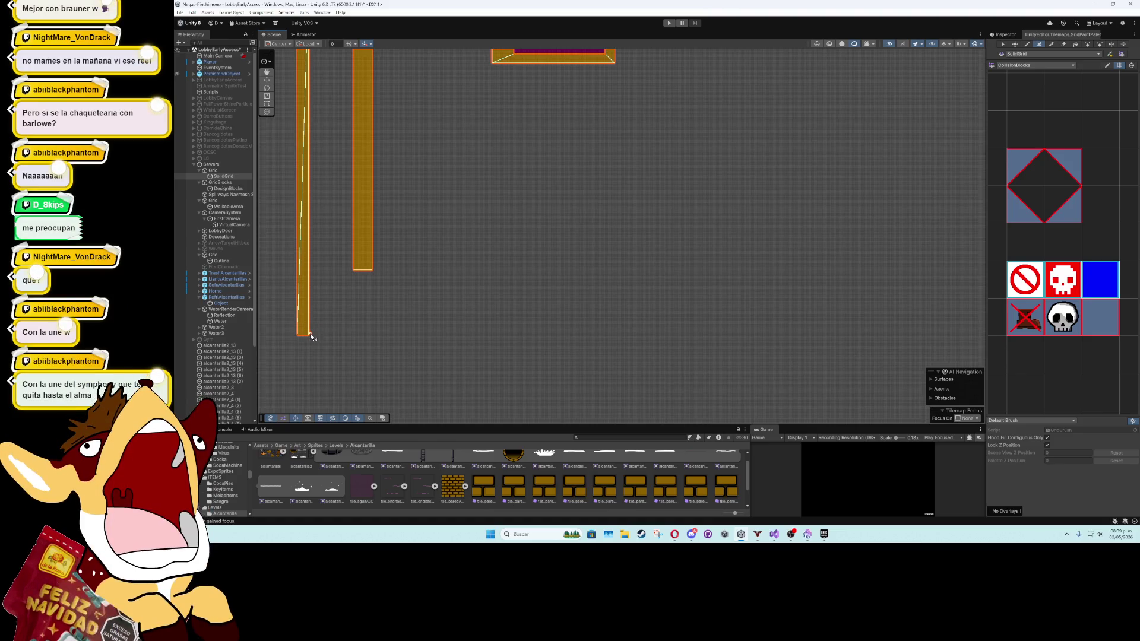
scroll(313, 338, "up", 2)
mouse_move(309, 336)
left_mouse_down()
mouse_move(555, 321)
mouse_move(913, 323)
mouse_move(867, 326)
left_mouse_up()
scroll(867, 325, "up", 1)
scroll(866, 325, "down", 3)
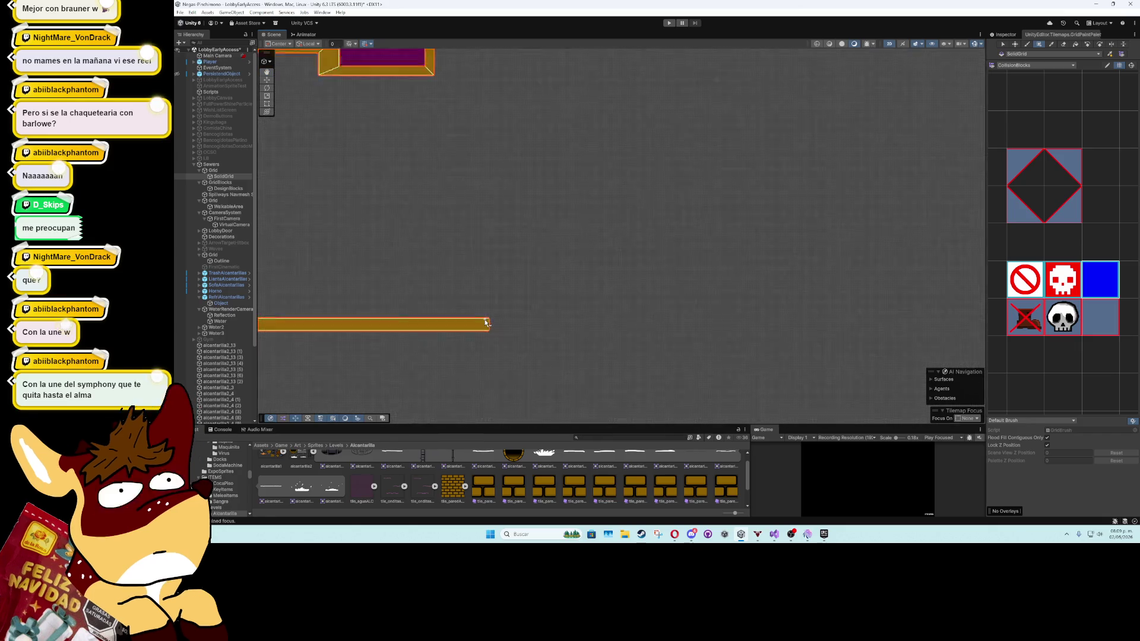
mouse_move(561, 325)
left_mouse_down()
mouse_move(872, 330)
mouse_move(525, 325)
mouse_move(614, 330)
left_mouse_up()
left_click_drag(521, 306, 585, 301)
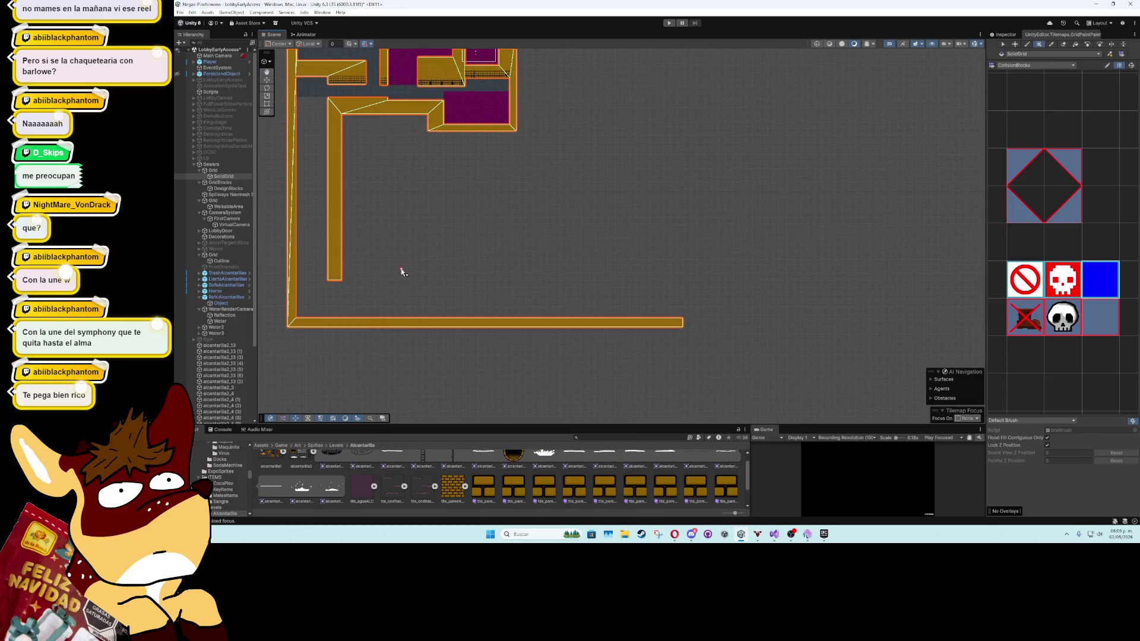
Box-fill the inner horizontal strip rightward until it matches the outer strip's length
mouse_move(343, 282)
left_mouse_down()
mouse_move(525, 272)
mouse_move(516, 266)
left_mouse_up()
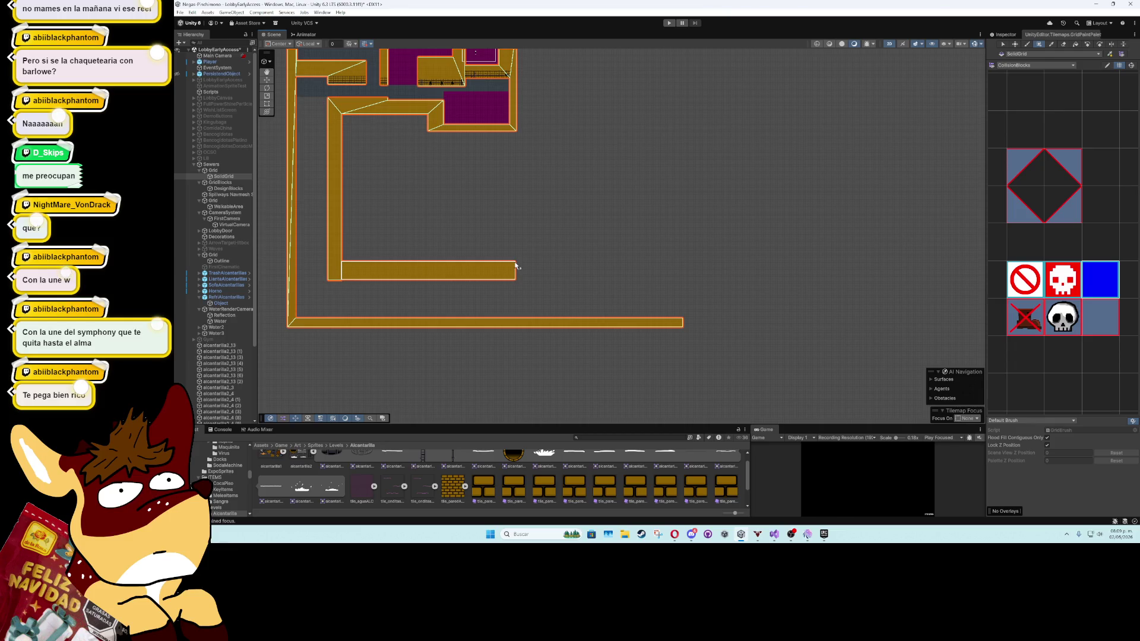
scroll(335, 293, "up", 2)
left_click_drag(341, 276, 561, 279)
scroll(561, 279, "up", 2)
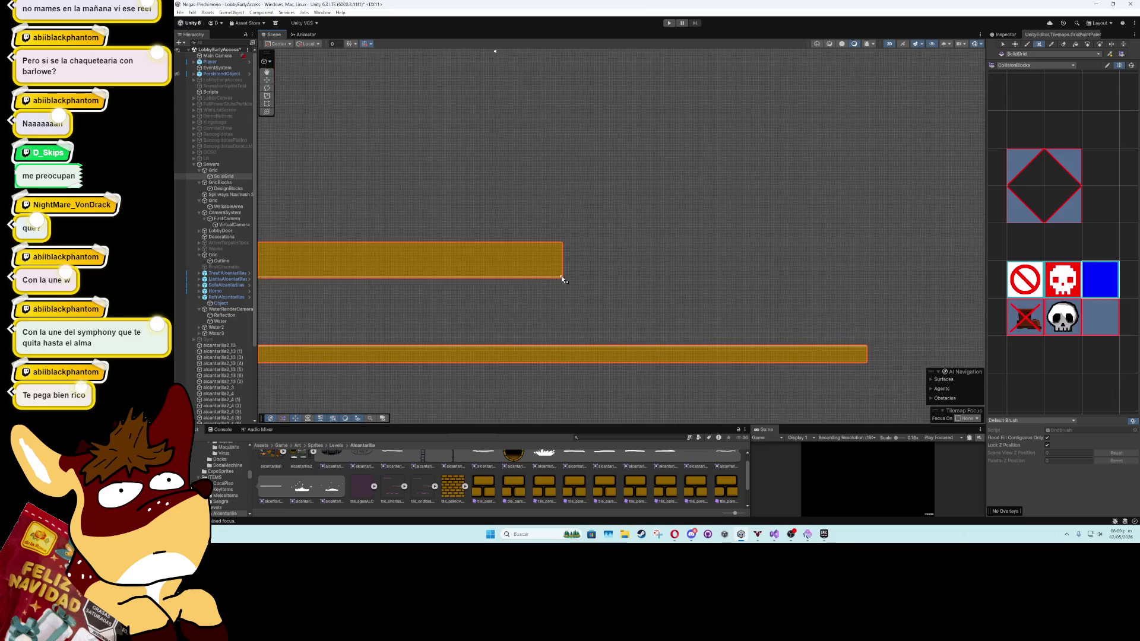
mouse_move(562, 279)
left_mouse_down()
mouse_move(705, 244)
mouse_move(871, 246)
left_mouse_up()
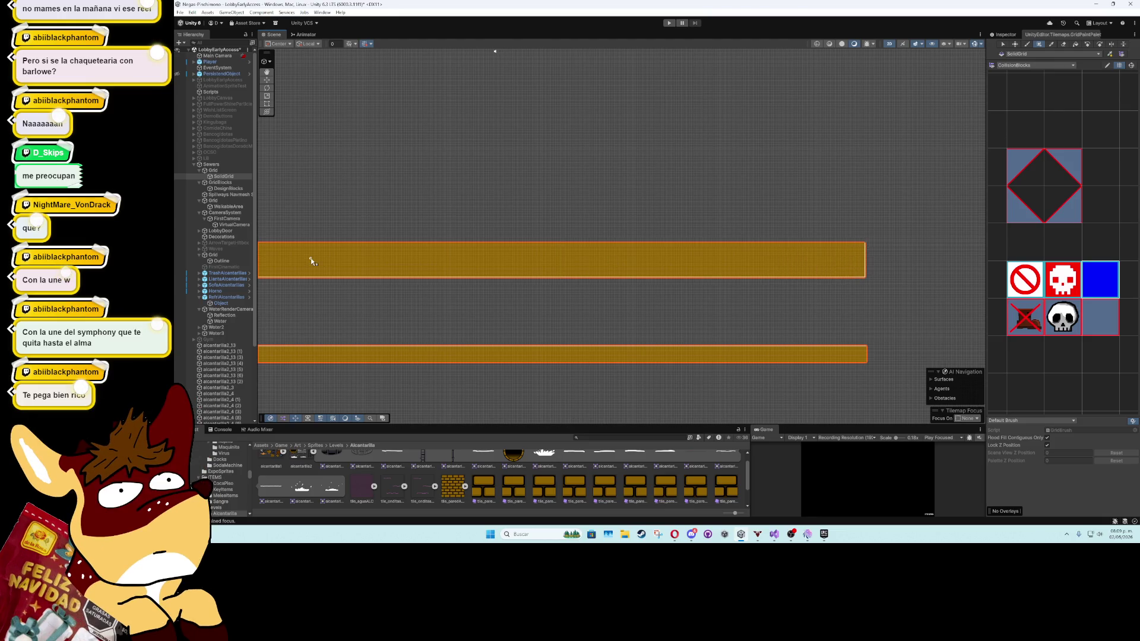
left_click_drag(312, 258, 616, 263)
scroll(475, 328, "down", 4)
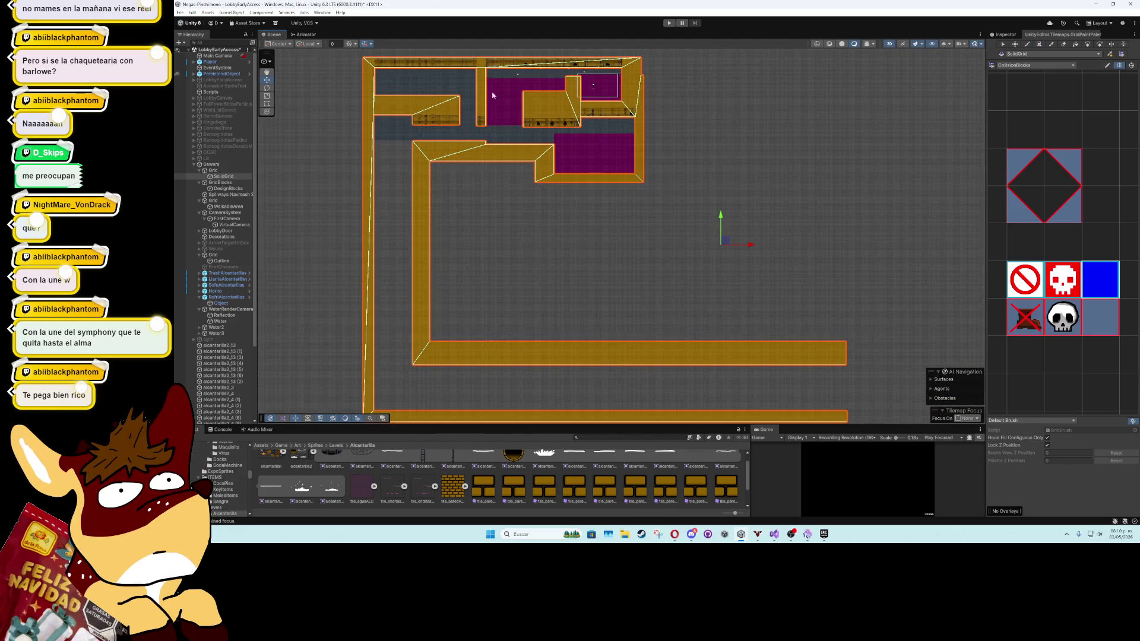
left_click(446, 88)
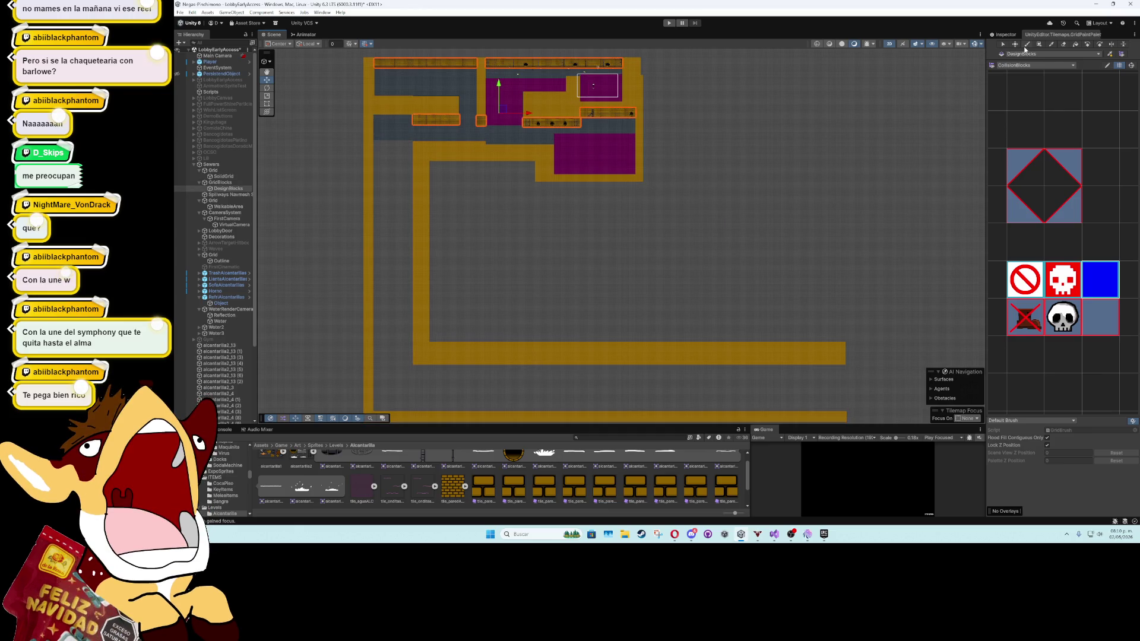
Frame the DesignBlocks tilemap and pick the yellow brick block from the Walls palette
key("f")
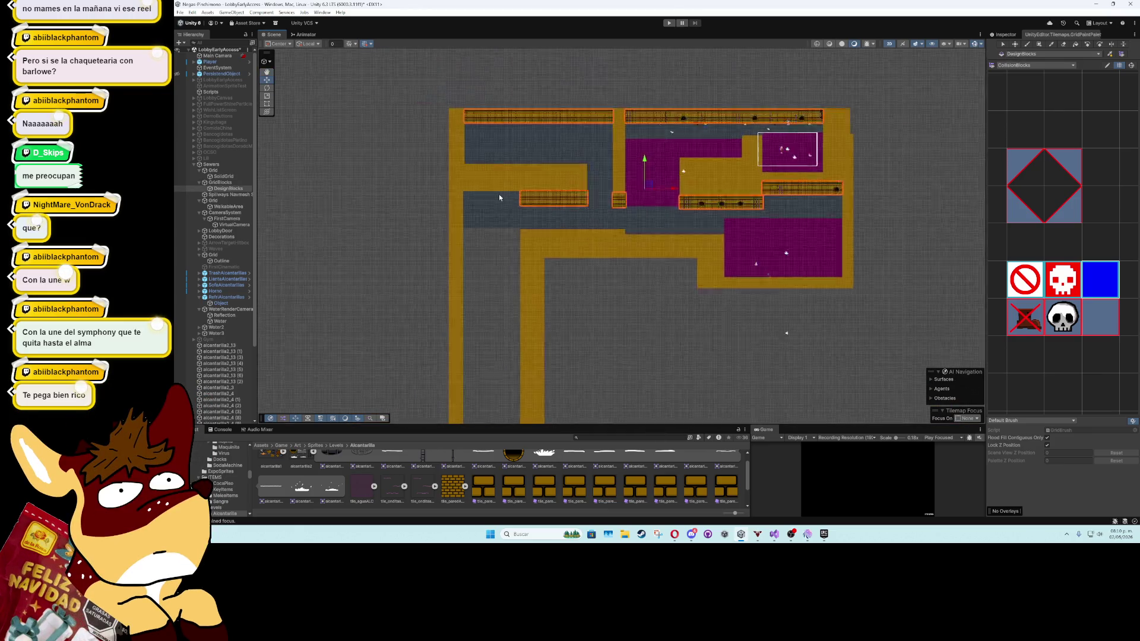
scroll(499, 196, "up", 5)
left_click(1050, 66)
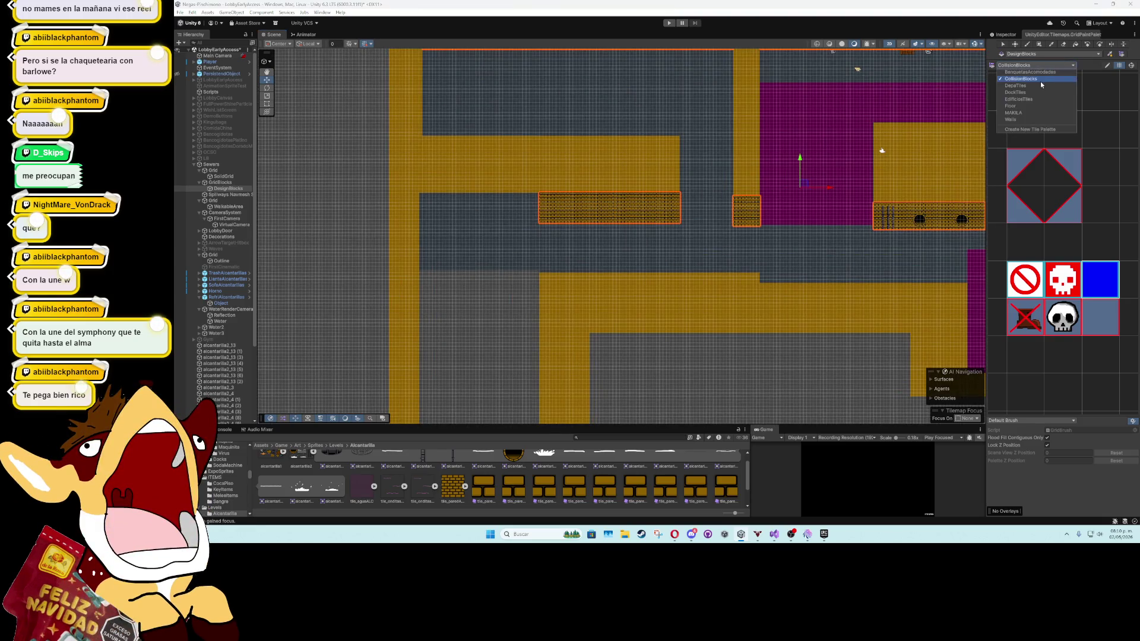
left_click(1033, 119)
mouse_move(1005, 243)
left_mouse_down()
mouse_move(1066, 333)
mouse_move(1095, 360)
mouse_move(1121, 360)
left_mouse_up()
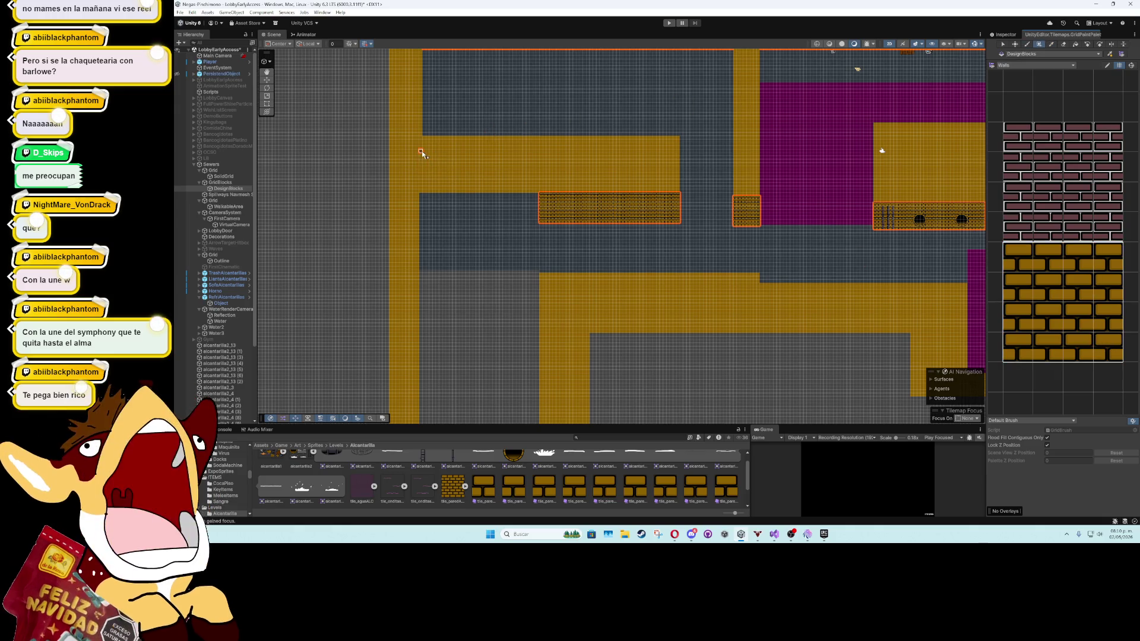
Box-fill yellow brick tiles along the new horizontal corridor
scroll(421, 172, "up", 2)
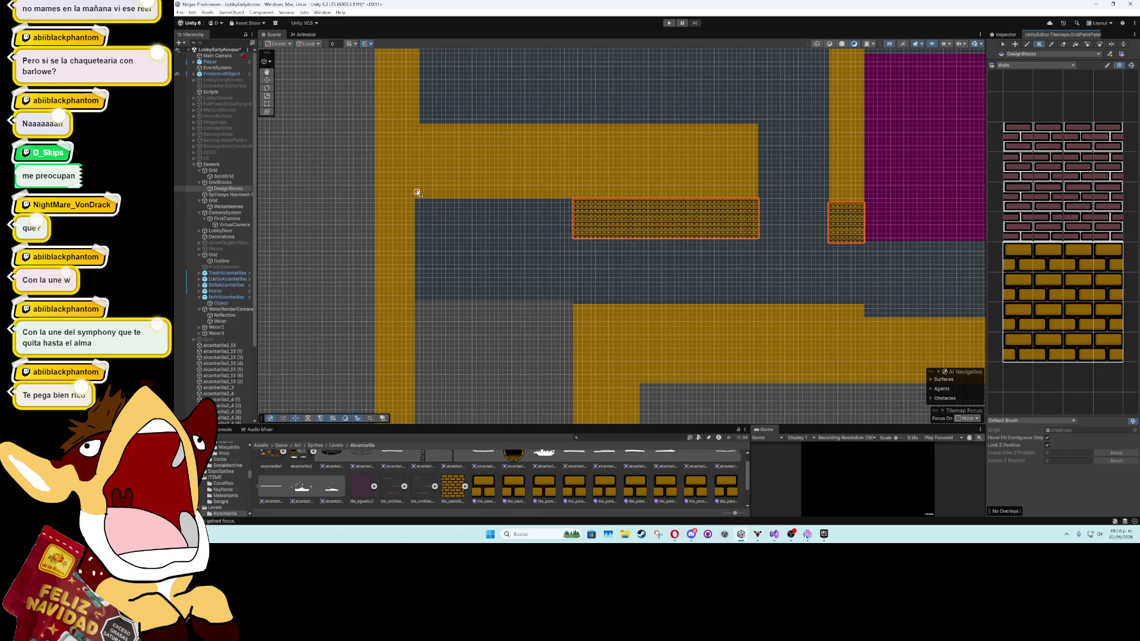
left_click_drag(415, 165, 573, 198)
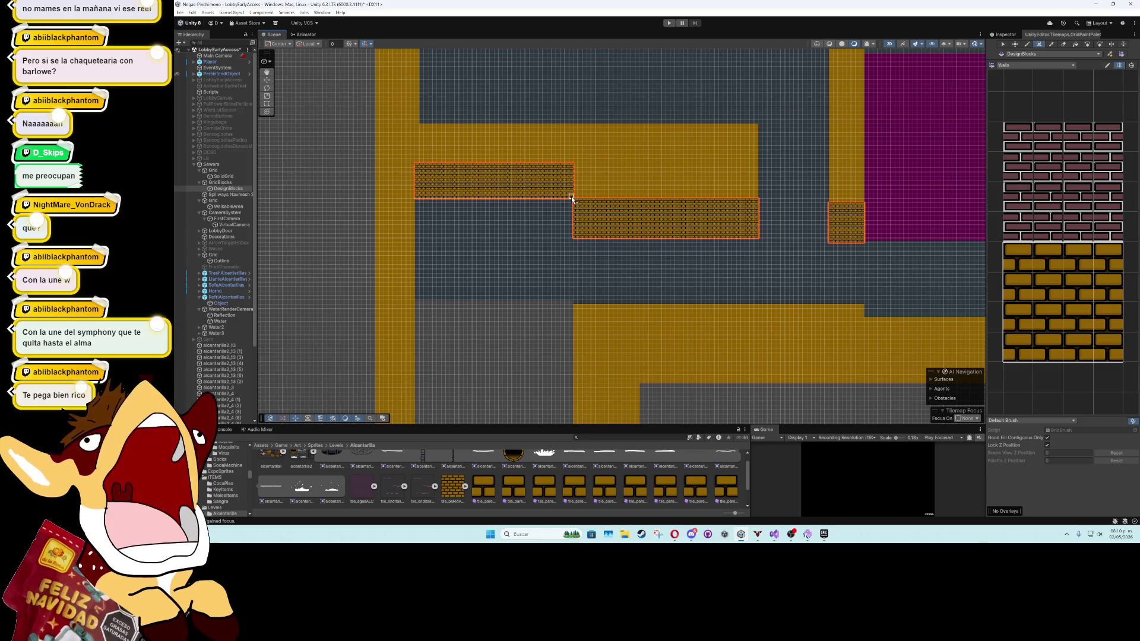
left_click_drag(532, 291, 527, 173)
scroll(509, 191, "down", 2)
mouse_move(453, 415)
left_mouse_down()
mouse_move(474, 208)
mouse_move(522, 152)
mouse_move(517, 186)
mouse_move(559, 199)
mouse_move(293, 224)
mouse_move(400, 239)
left_mouse_up()
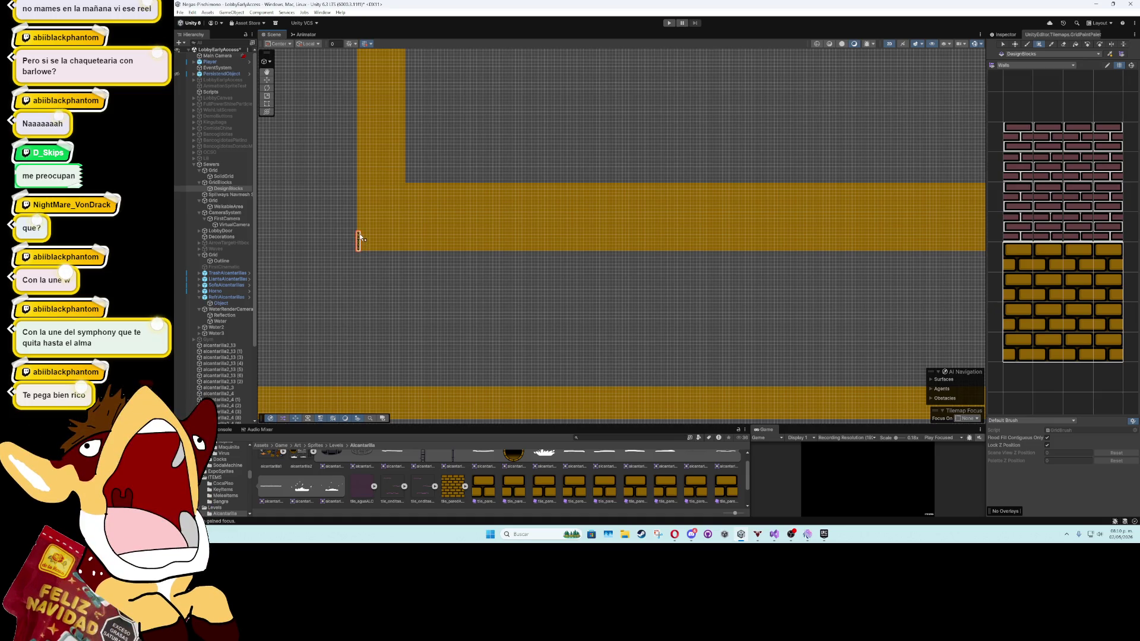
mouse_move(385, 232)
left_mouse_down()
mouse_move(618, 214)
mouse_move(669, 230)
mouse_move(683, 254)
mouse_move(695, 231)
mouse_move(331, 224)
mouse_move(907, 249)
mouse_move(292, 262)
mouse_move(660, 237)
left_mouse_up()
scroll(610, 310, "down", 6)
Stretch the corridor's brick band rightward past the end of the collision strips
left_click_drag(420, 364, 962, 328)
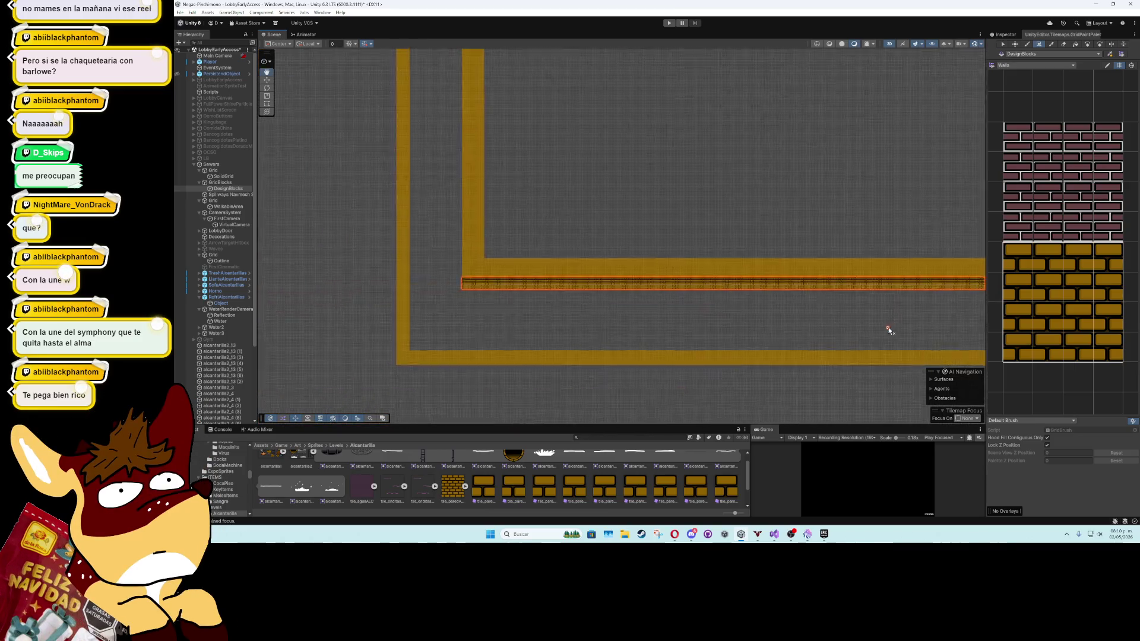
left_click_drag(589, 325, 408, 298)
scroll(408, 298, "down", 1)
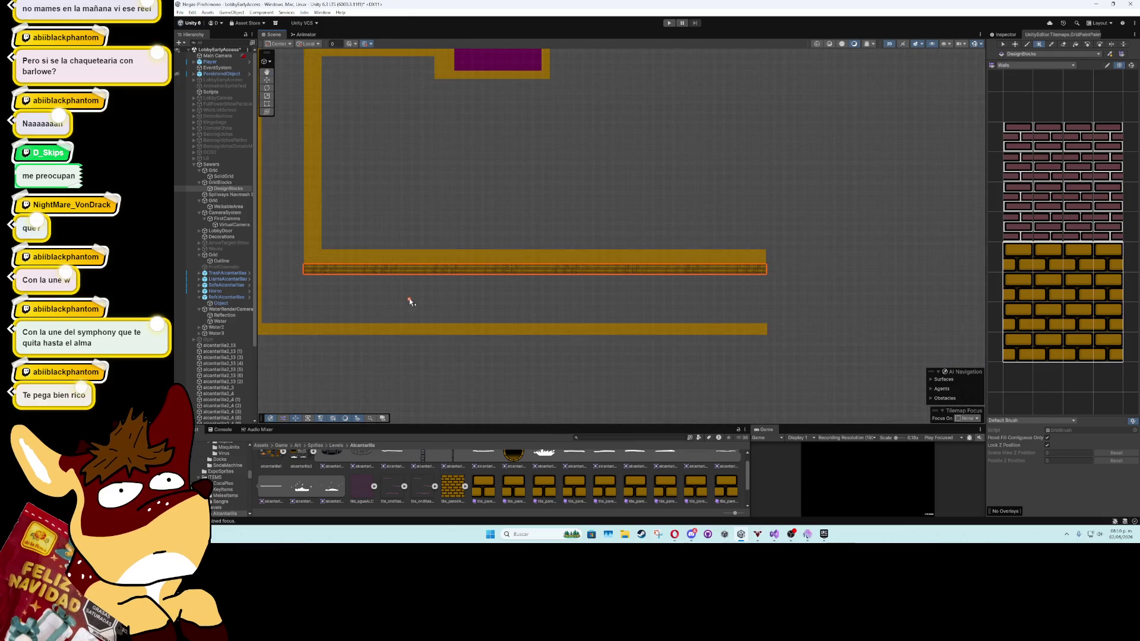
scroll(408, 298, "up", 3)
scroll(408, 301, "down", 2)
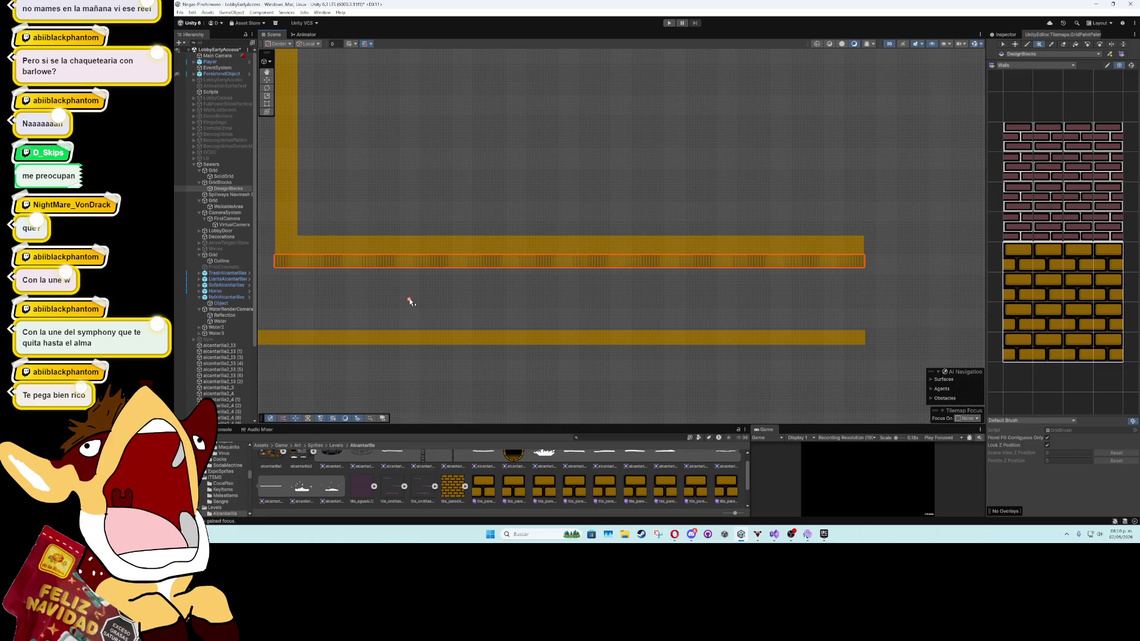
scroll(409, 301, "down", 1)
left_click_drag(711, 298, 400, 309)
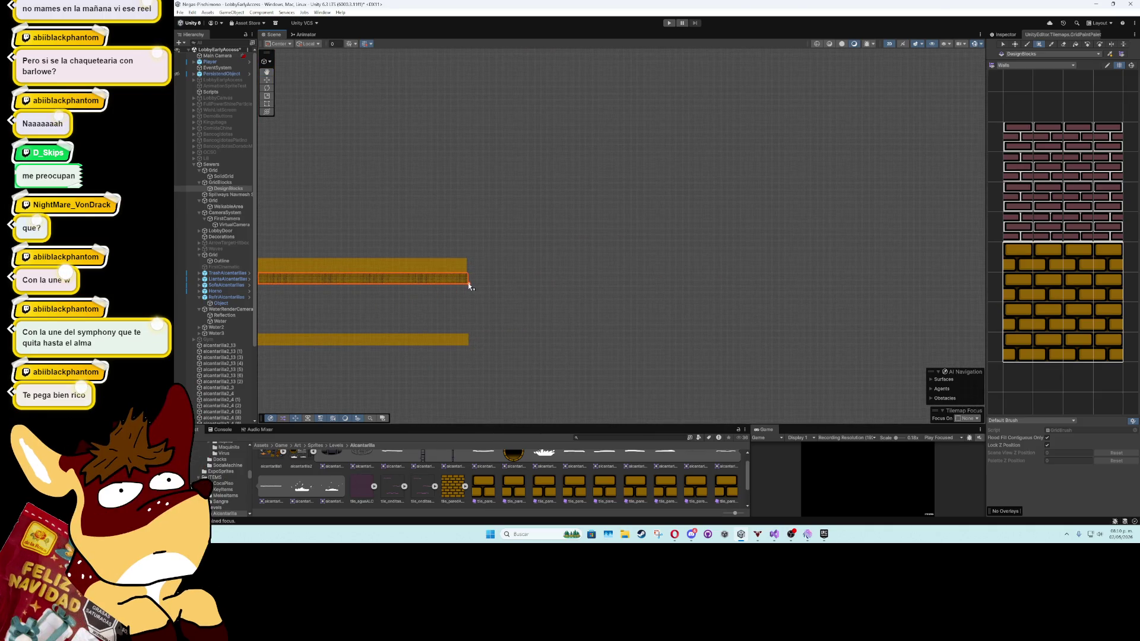
scroll(468, 284, "up", 2)
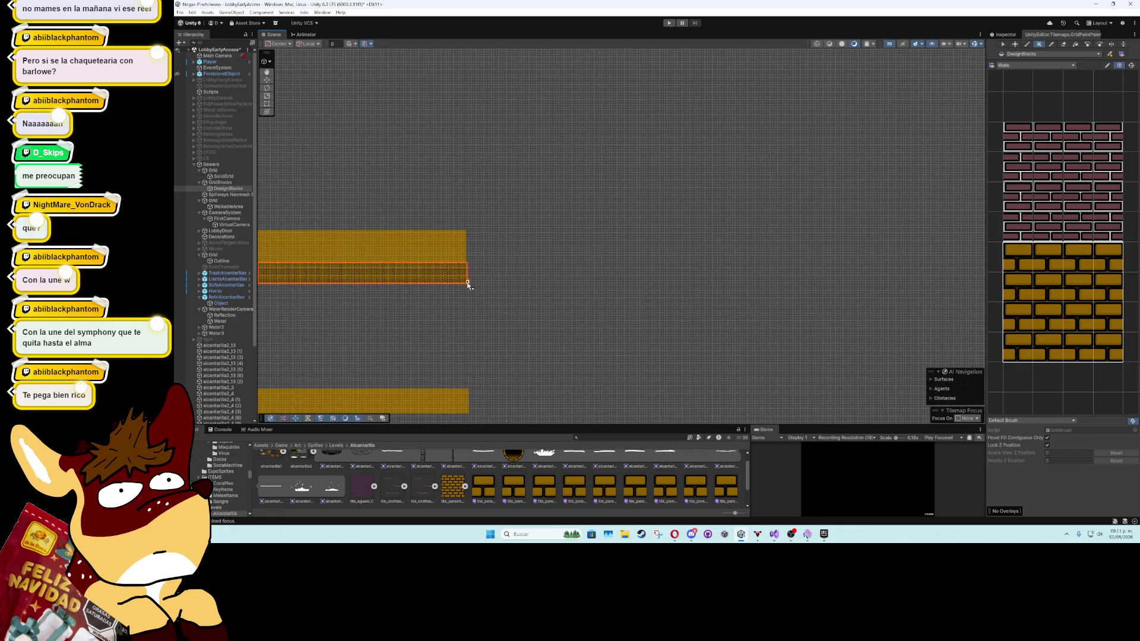
left_click_drag(468, 284, 661, 263)
scroll(614, 281, "up", 1)
scroll(613, 282, "down", 1)
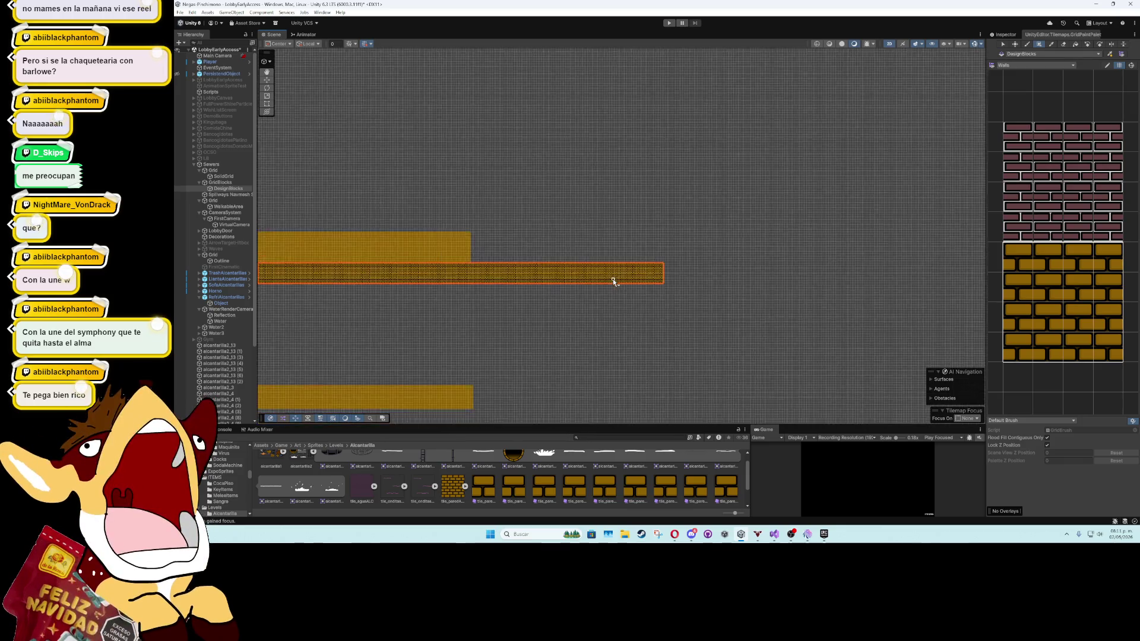
key("w")
left_click(443, 253)
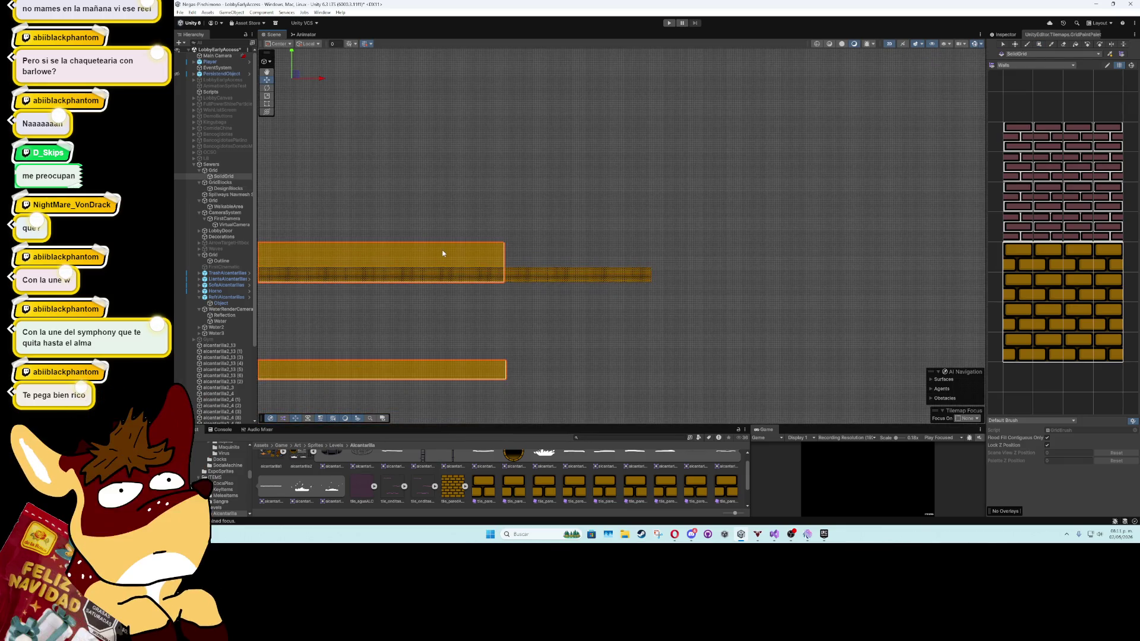
Box-fill CollisionBlocks tiles to extend the upper and lower collision blocks to the brick wall's end
left_click(1033, 65)
left_click(1033, 83)
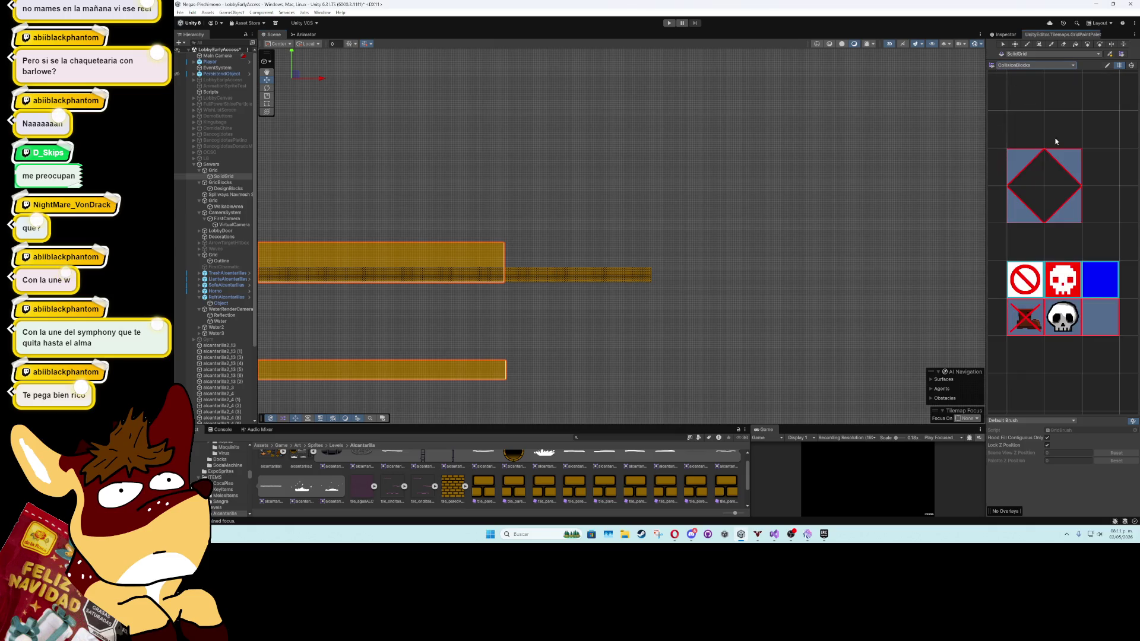
left_click(1039, 44)
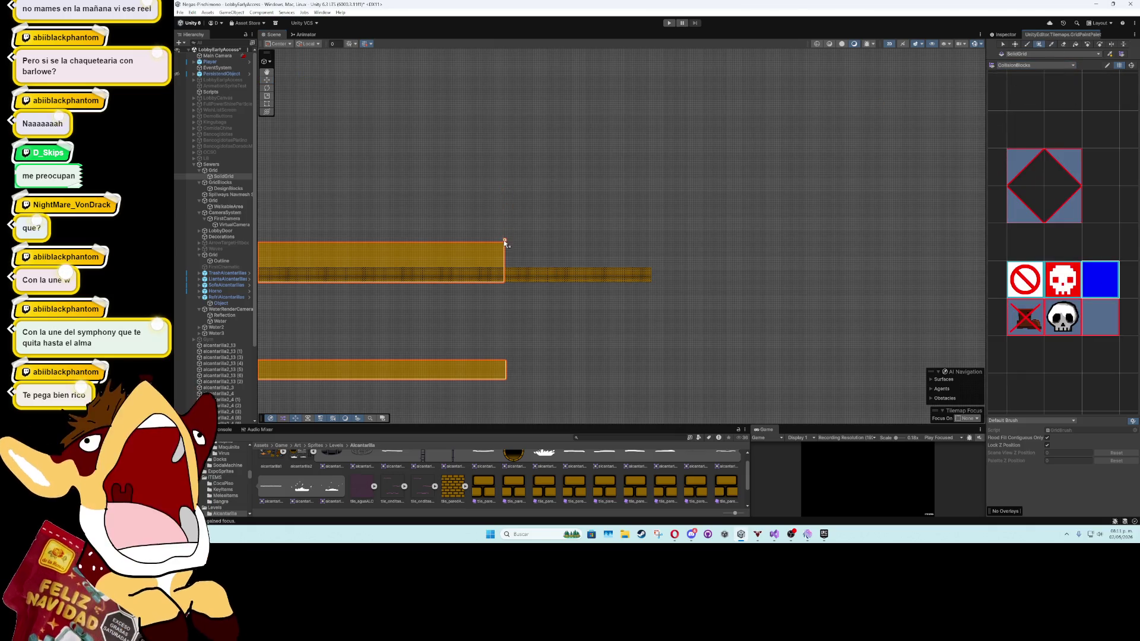
mouse_move(505, 246)
left_mouse_down()
mouse_move(590, 287)
mouse_move(649, 282)
left_mouse_up()
scroll(631, 282, "up", 5)
scroll(437, 276, "up", 2)
scroll(433, 275, "down", 4)
scroll(421, 240, "down", 2)
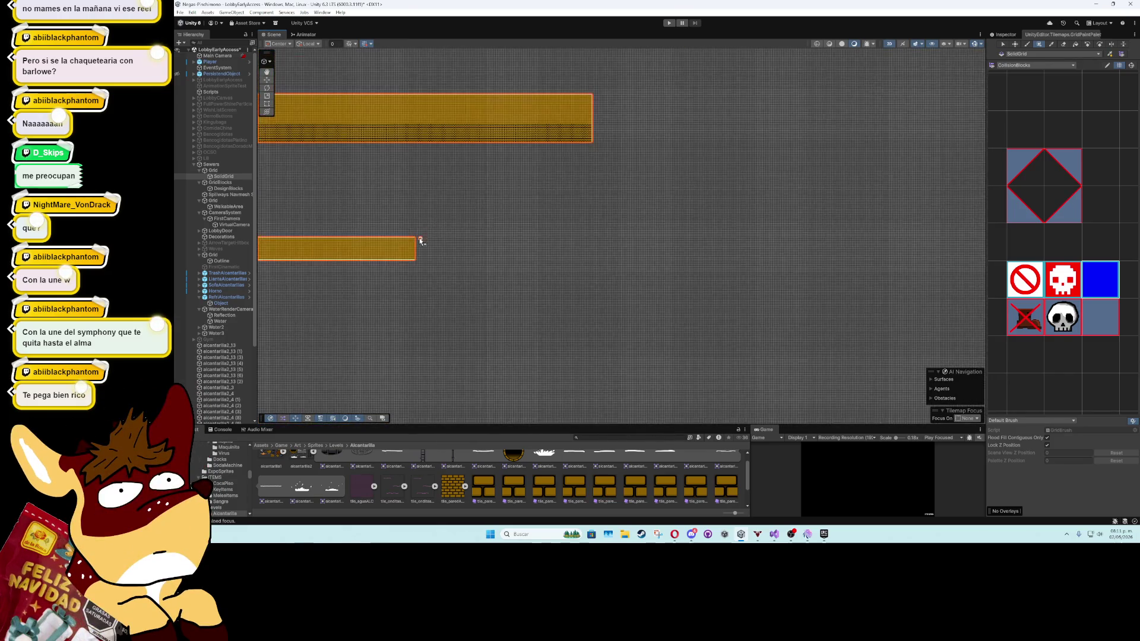
mouse_move(418, 240)
left_mouse_down()
mouse_move(599, 262)
mouse_move(397, 266)
left_mouse_up()
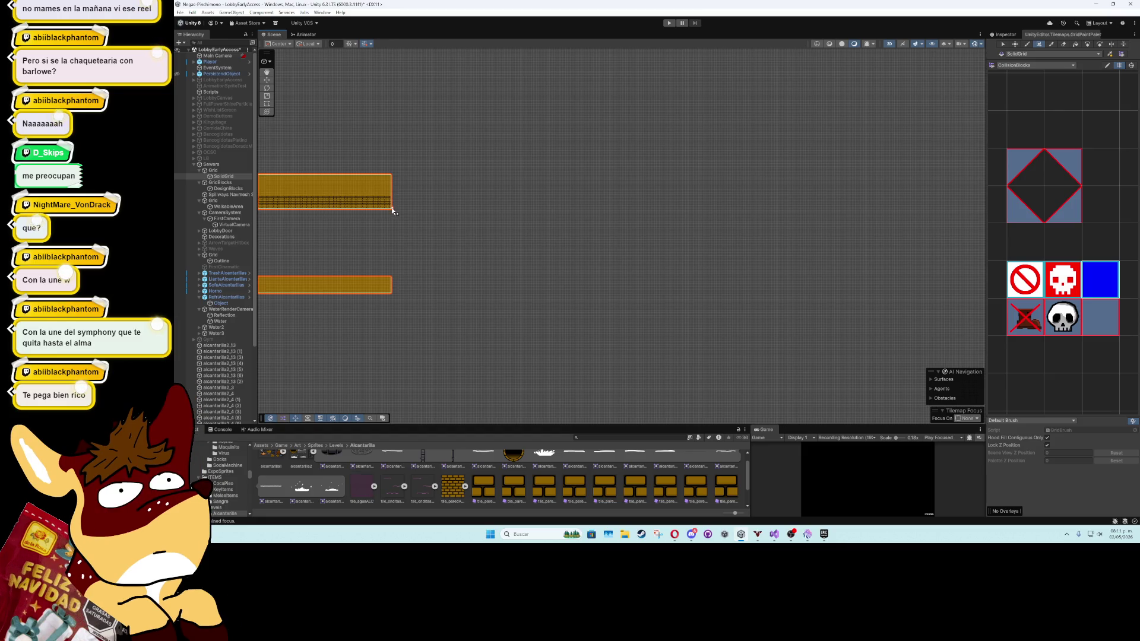
Extend the collision blocks further right and fill a long vertical strip down from the corner
scroll(391, 209, "up", 3)
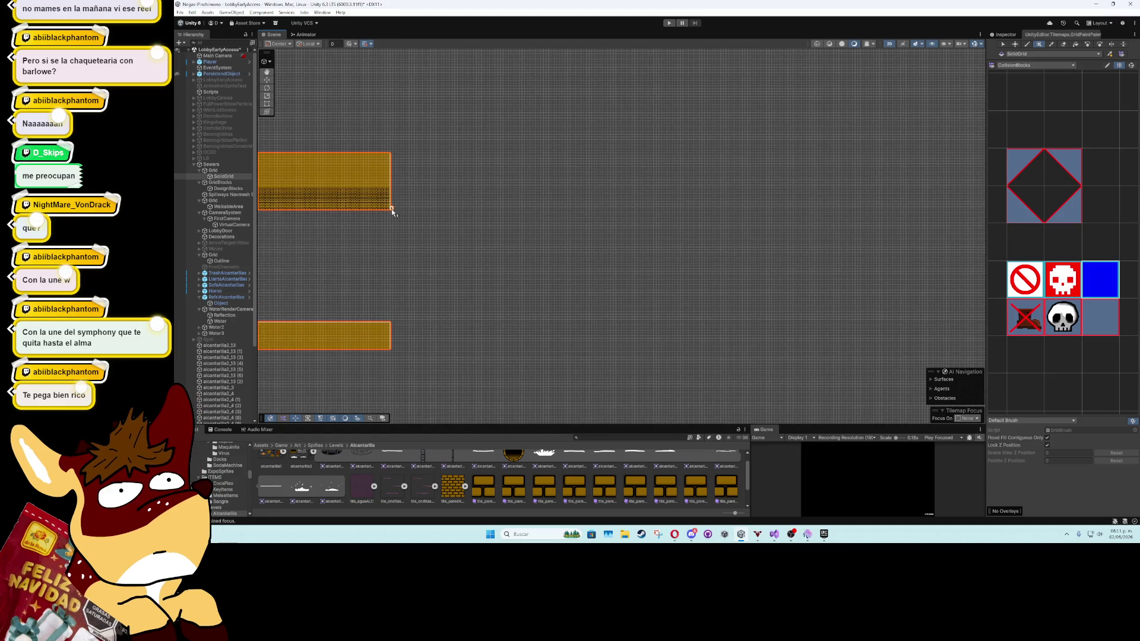
mouse_move(392, 209)
left_mouse_down()
mouse_move(608, 146)
mouse_move(614, 156)
mouse_move(570, 157)
left_mouse_up()
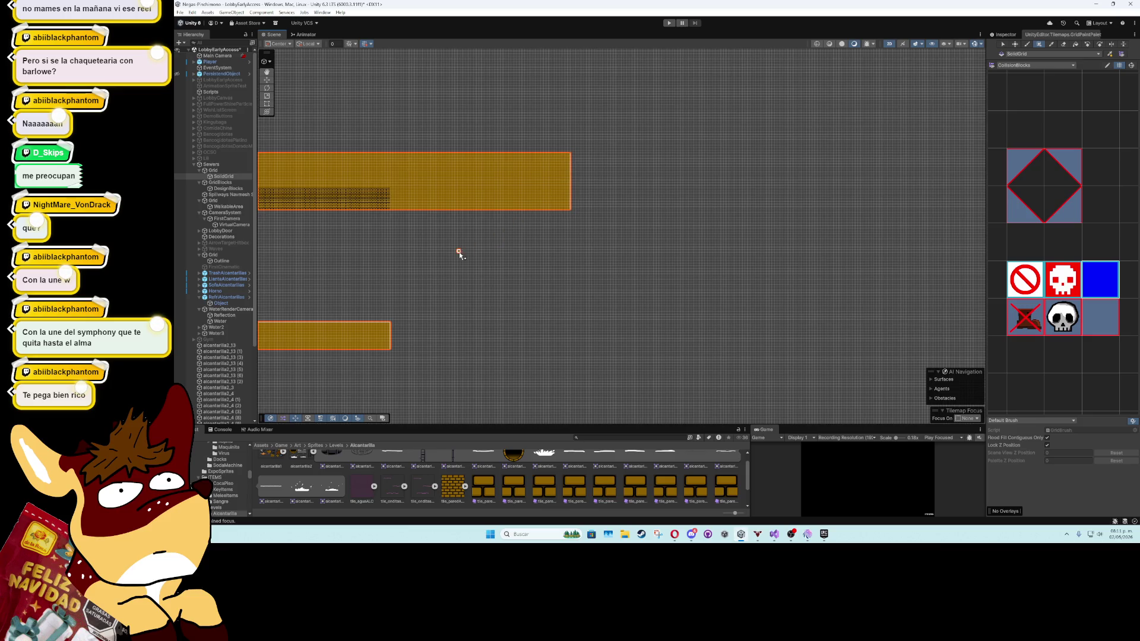
scroll(459, 252, "down", 3)
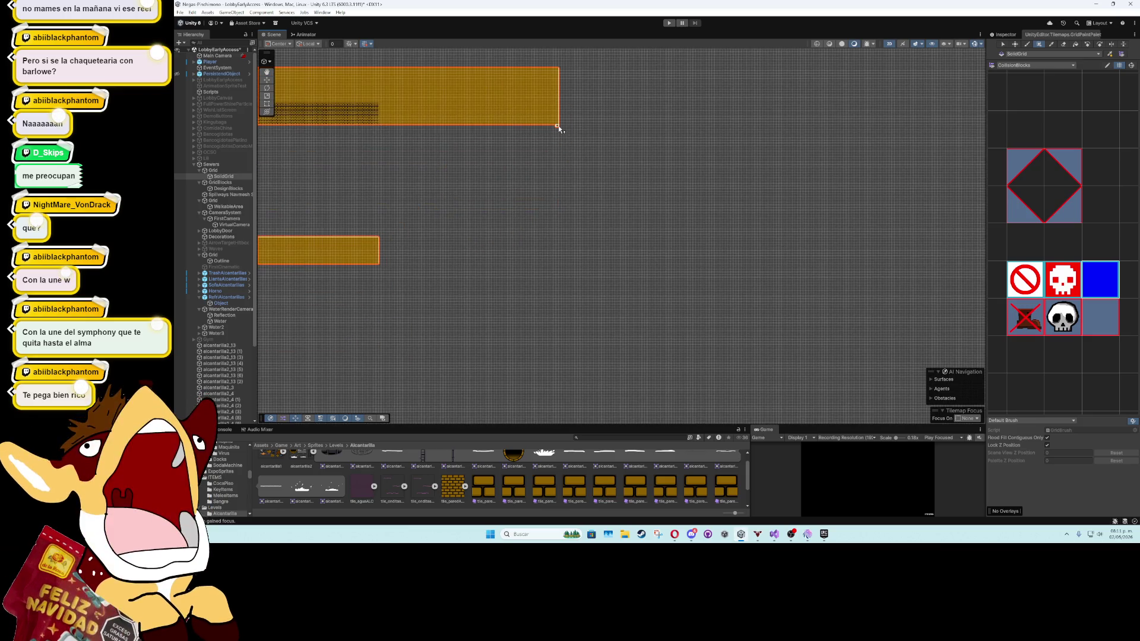
mouse_move(558, 127)
left_mouse_down()
mouse_move(547, 293)
mouse_move(523, 324)
mouse_move(525, 347)
left_mouse_up()
left_click_drag(469, 295, 605, 255)
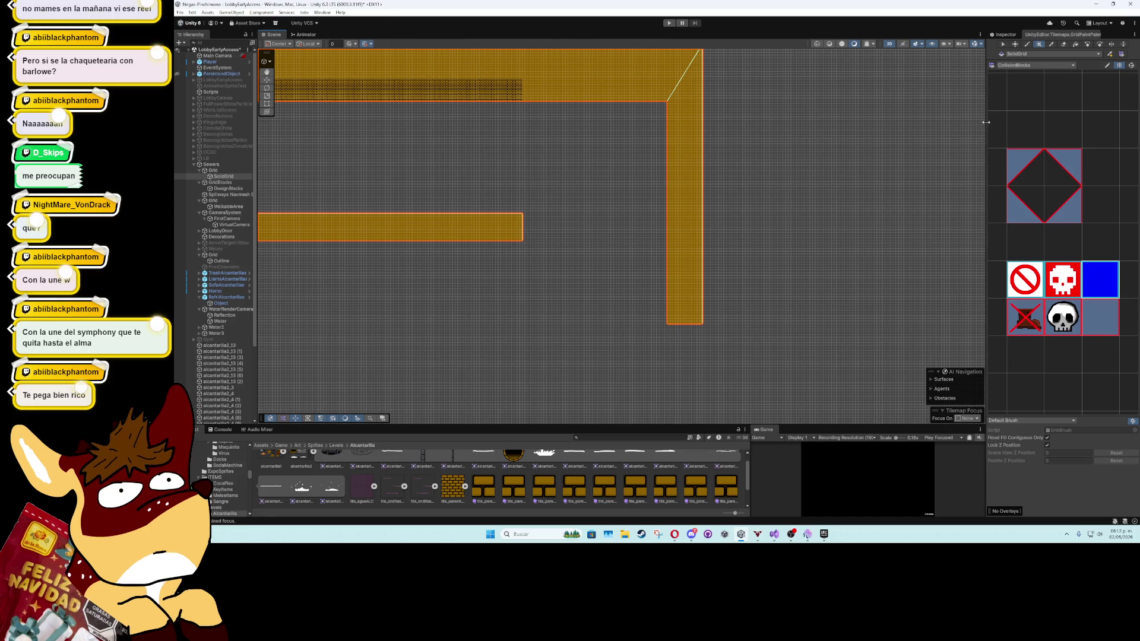
left_click(267, 80)
Select DesignBlocks, browse the tile palettes, and pick a 4x4 dark block from Floor
left_click(333, 85)
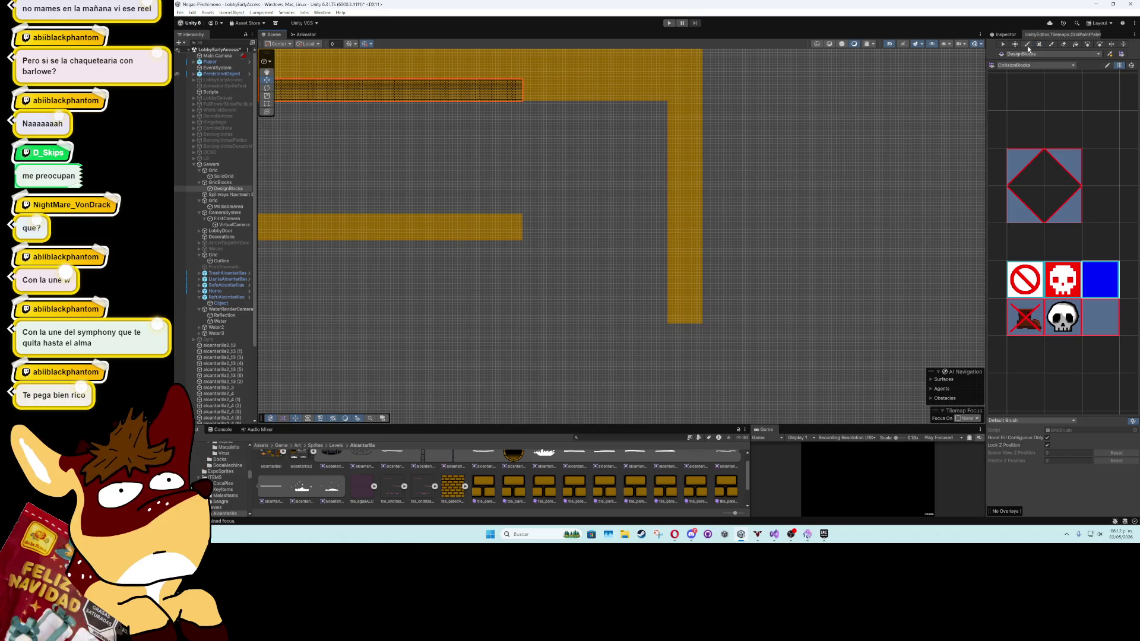
left_click(1032, 65)
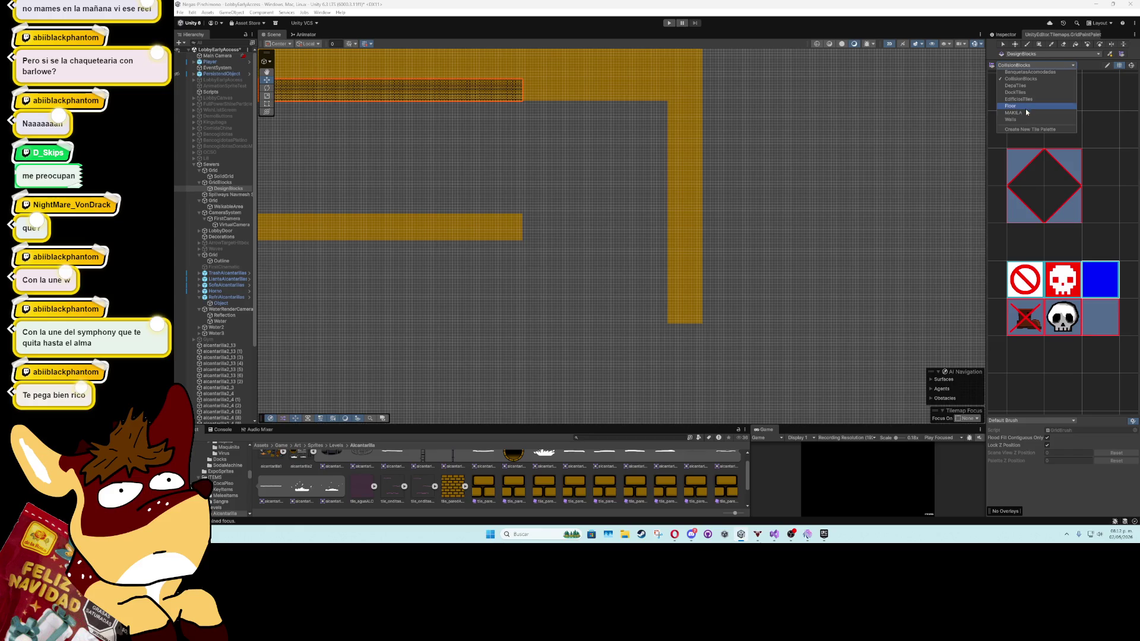
left_click(1024, 119)
left_click(1021, 65)
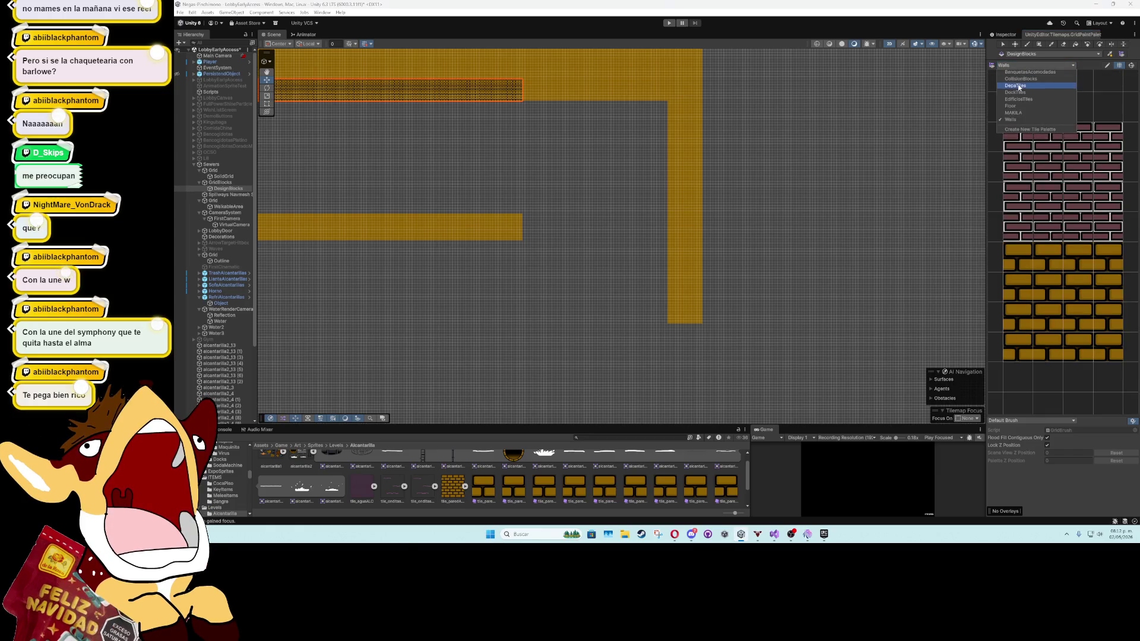
left_click(1019, 79)
left_click(1021, 66)
left_click(1023, 85)
left_click(1023, 65)
left_click(1020, 102)
left_click(1023, 66)
left_click(1019, 103)
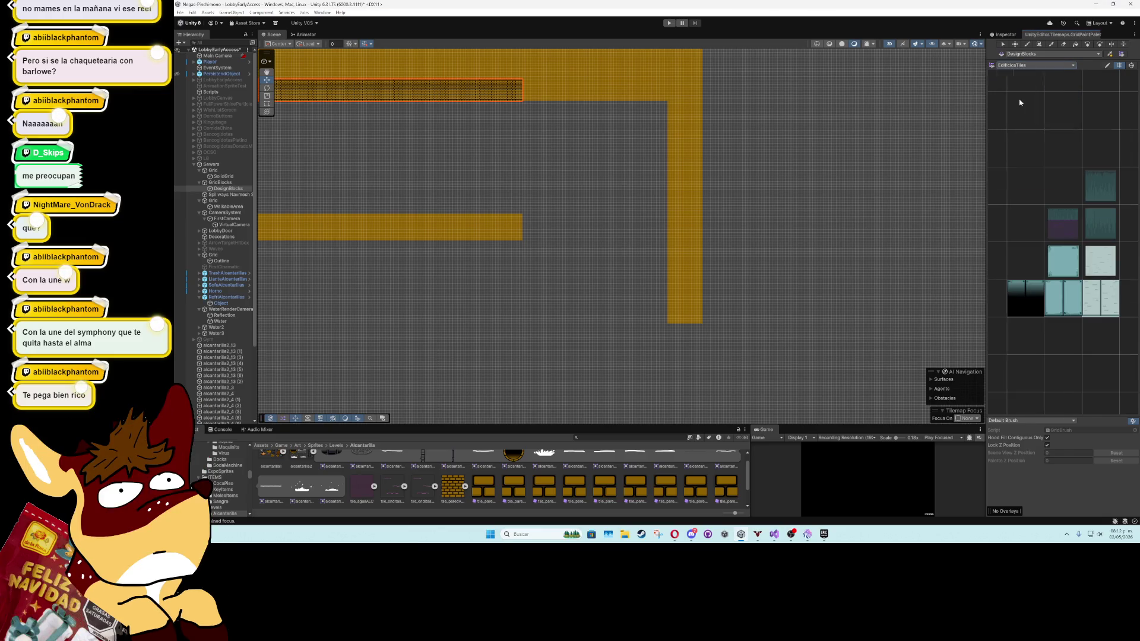
left_click(1023, 65)
left_click(1015, 106)
left_click(1024, 65)
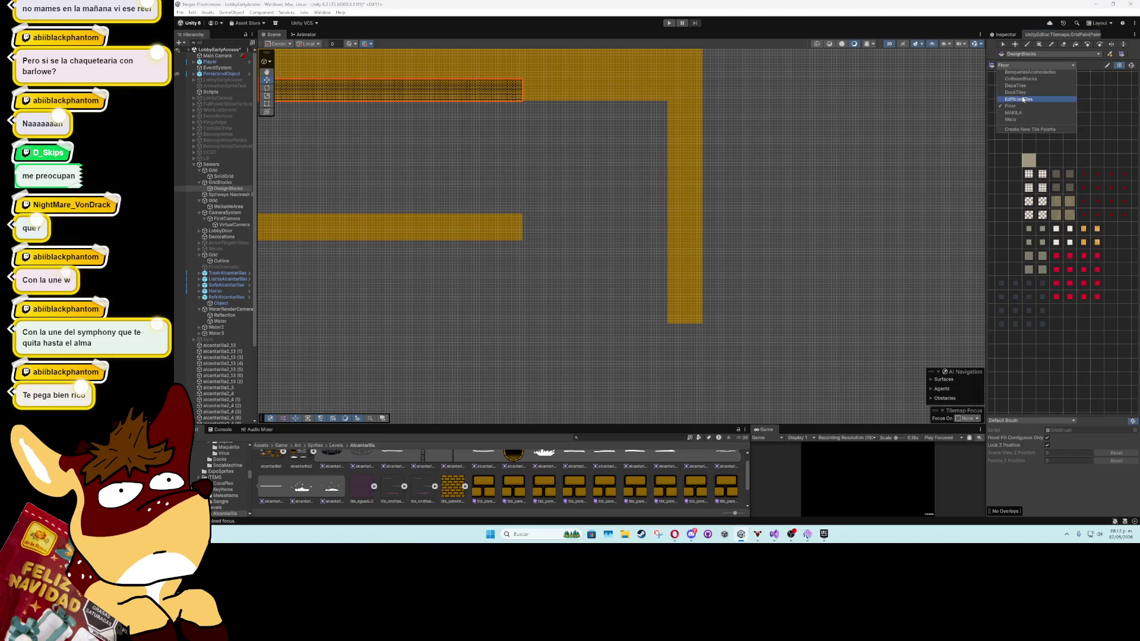
left_click(1013, 112)
left_click(1028, 67)
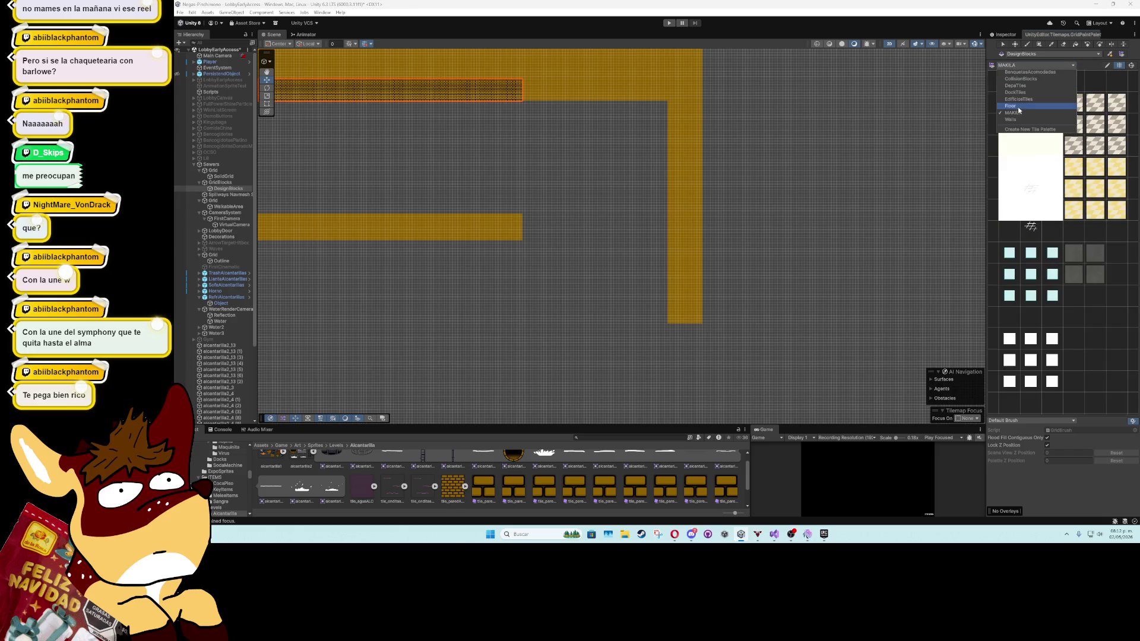
left_click(1019, 107)
left_click_drag(1002, 287, 1045, 327)
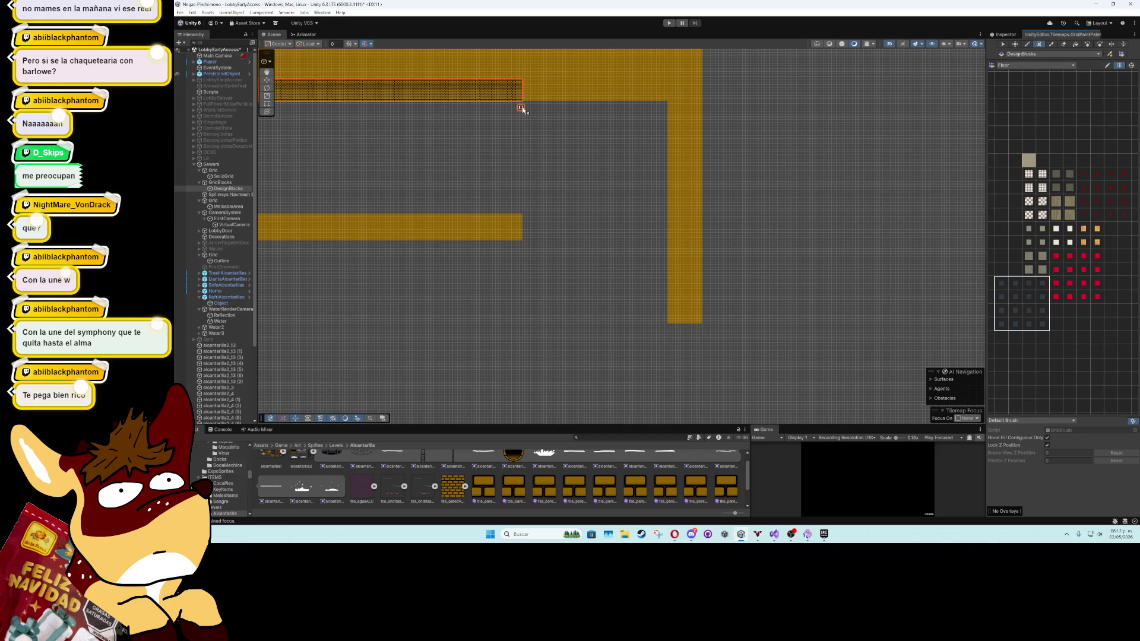
Switch back to the Walls palette and box-fill the brick band rightward across the whole corridor
scroll(521, 108, "up", 3)
left_click(1037, 66)
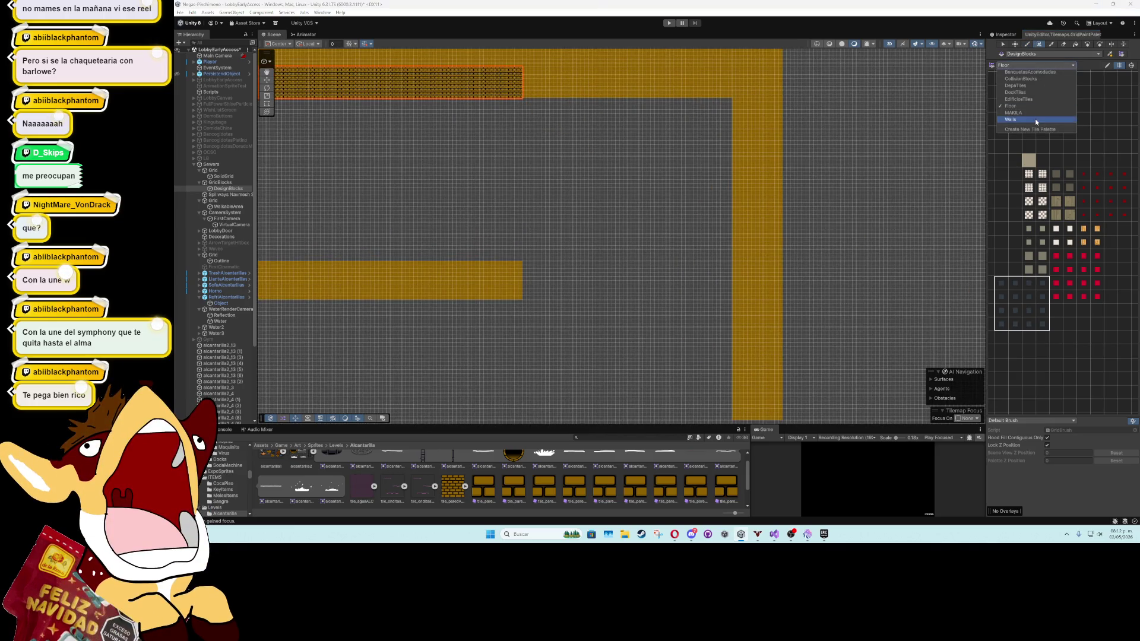
left_click(1036, 119)
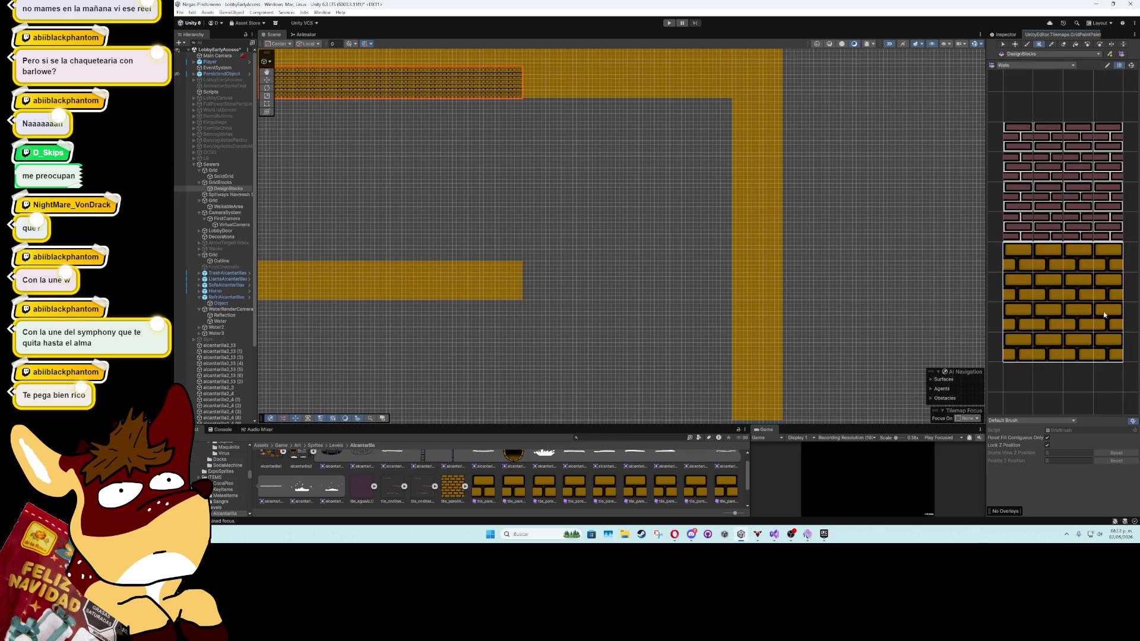
scroll(474, 287, "up", 4)
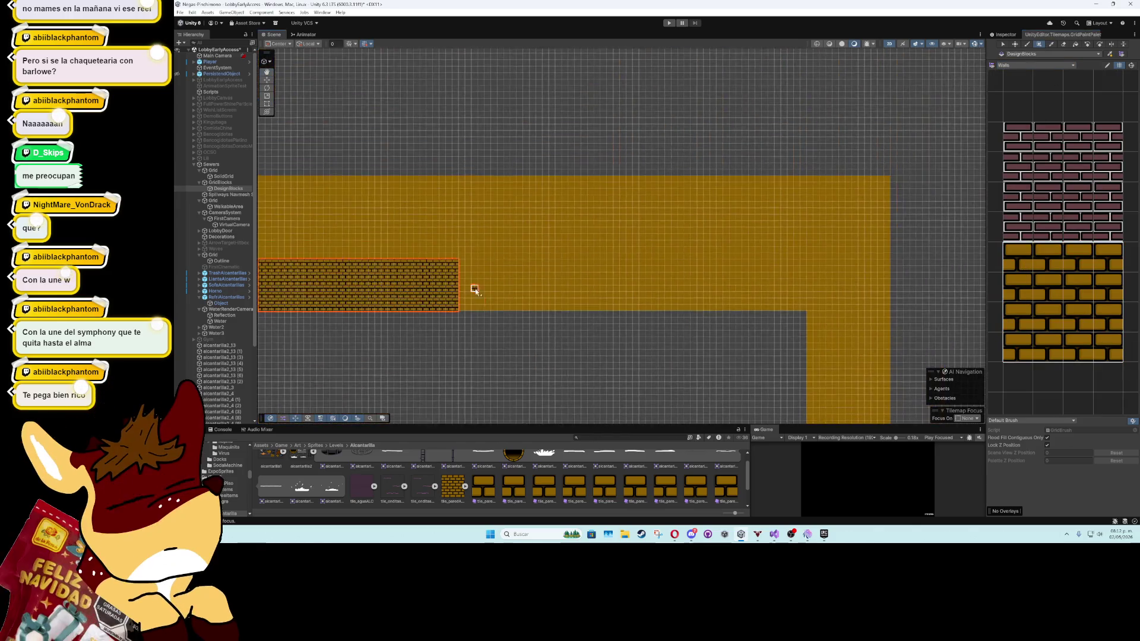
mouse_move(368, 136)
left_mouse_down()
mouse_move(775, 211)
mouse_move(912, 213)
left_mouse_up()
scroll(707, 282, "down", 5)
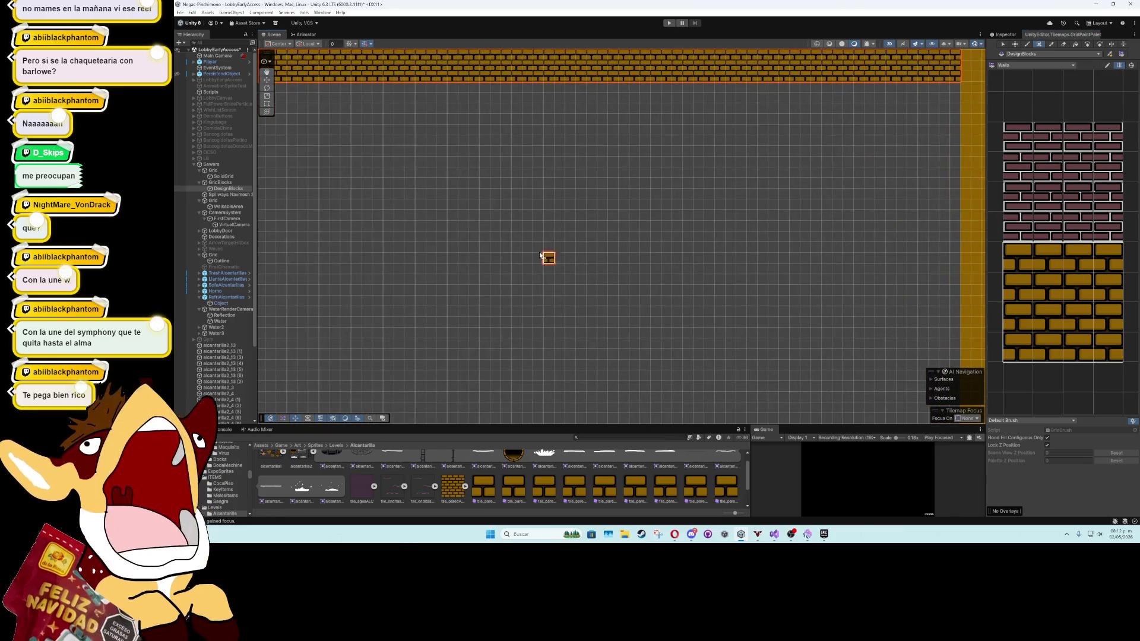
left_click(267, 79)
scroll(330, 236, "down", 8)
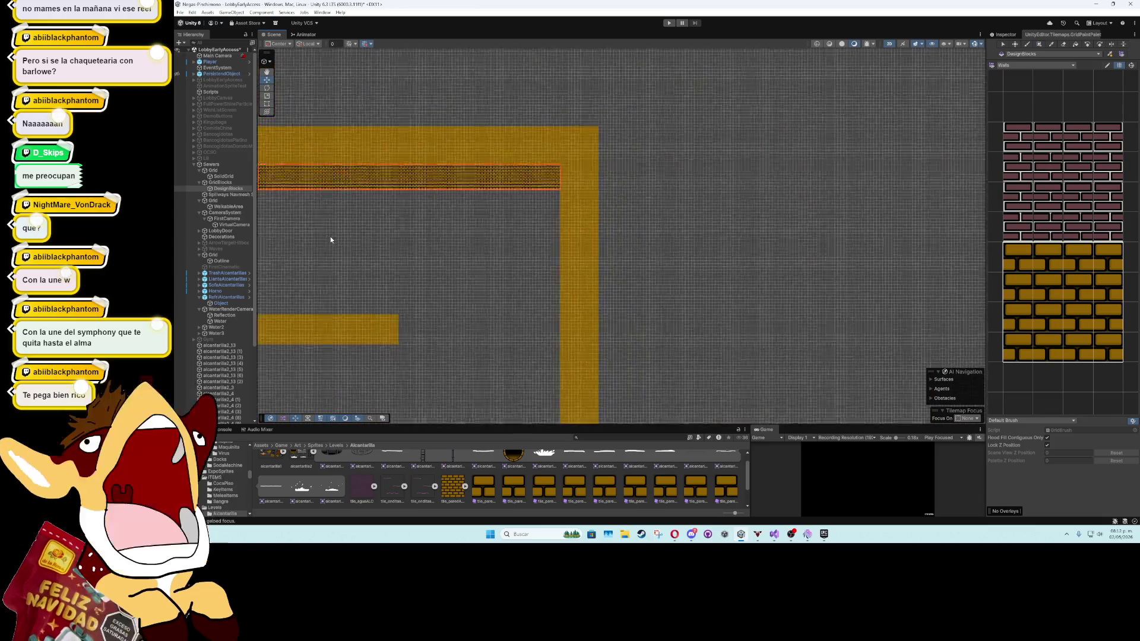
Select the WalkableArea tilemap and pick a 4x4 block of dark tiles from the Floor palette
key("f")
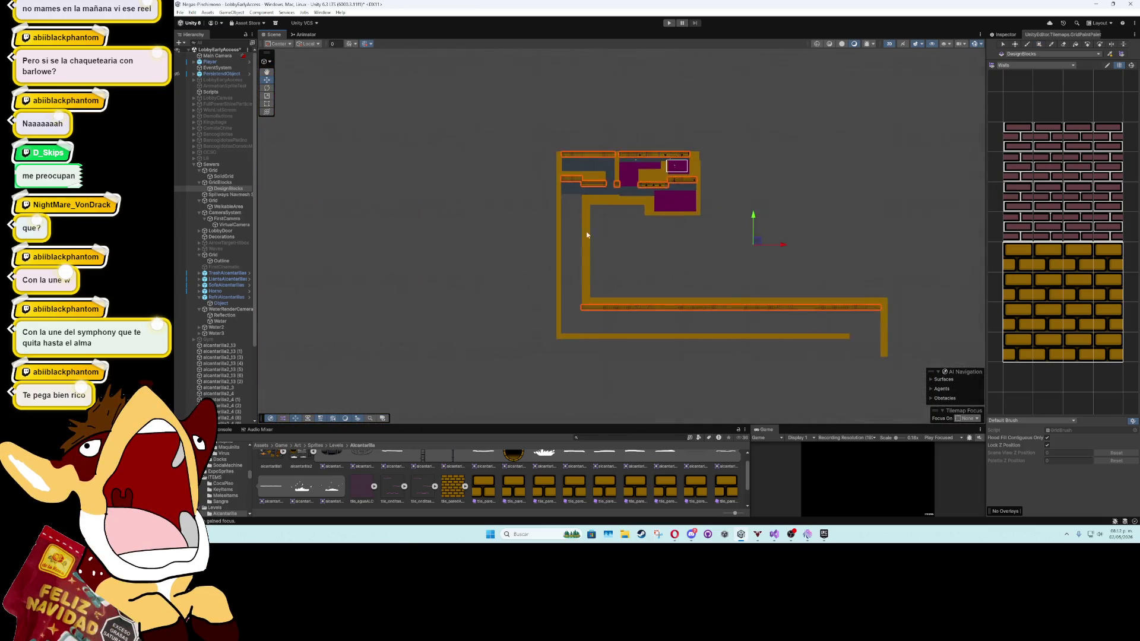
left_click(650, 168)
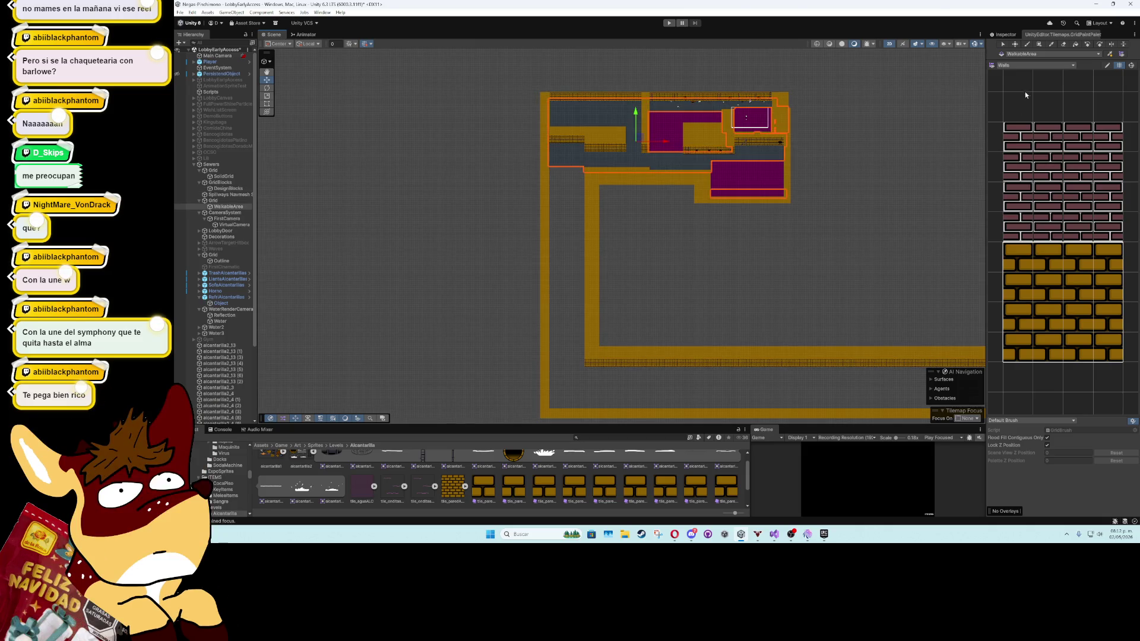
left_click(1030, 64)
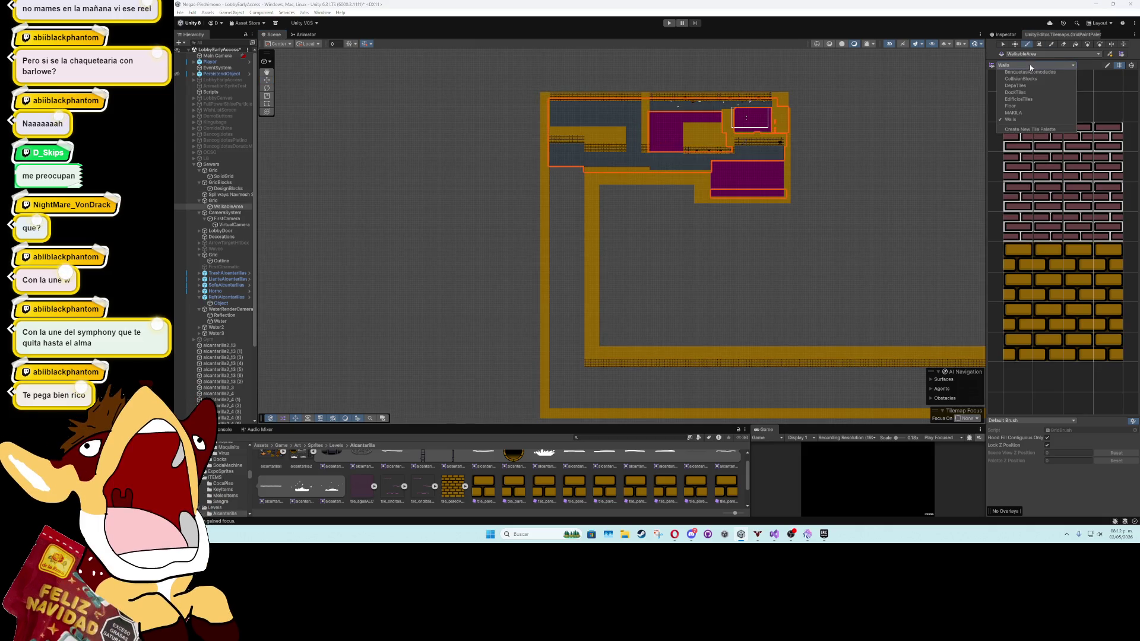
left_click(1027, 106)
left_click_drag(1001, 284, 1043, 324)
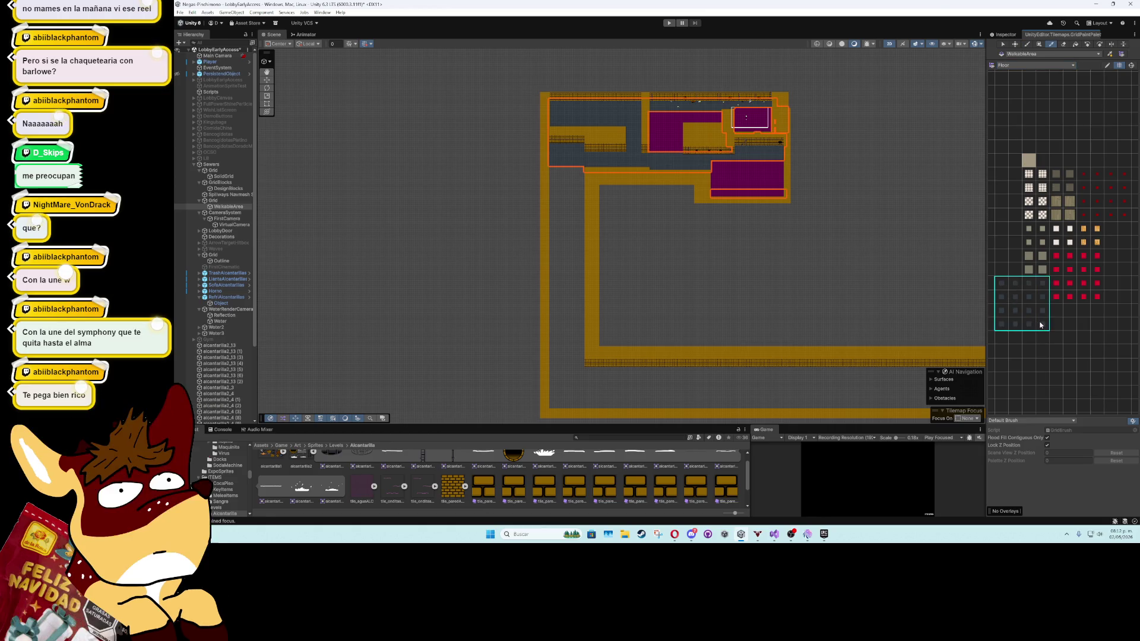
Box-fill a large dark floor rectangle below the top corridor, undoing one stray stroke
scroll(427, 201, "up", 6)
scroll(552, 224, "up", 5)
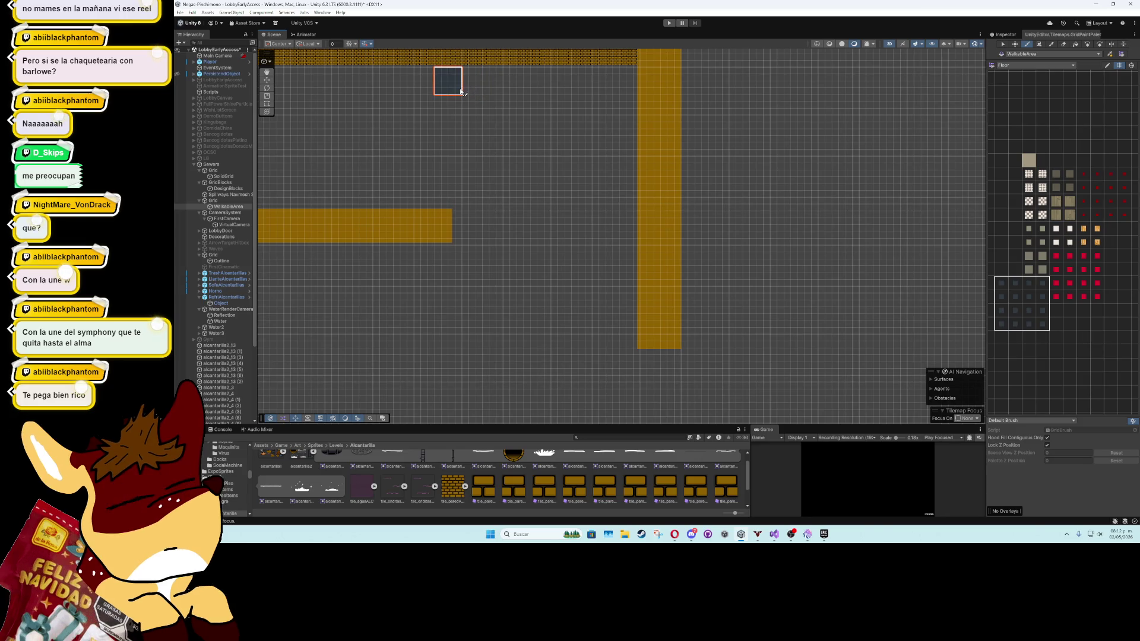
left_click_drag(475, 94, 535, 157)
key("ctrl+z")
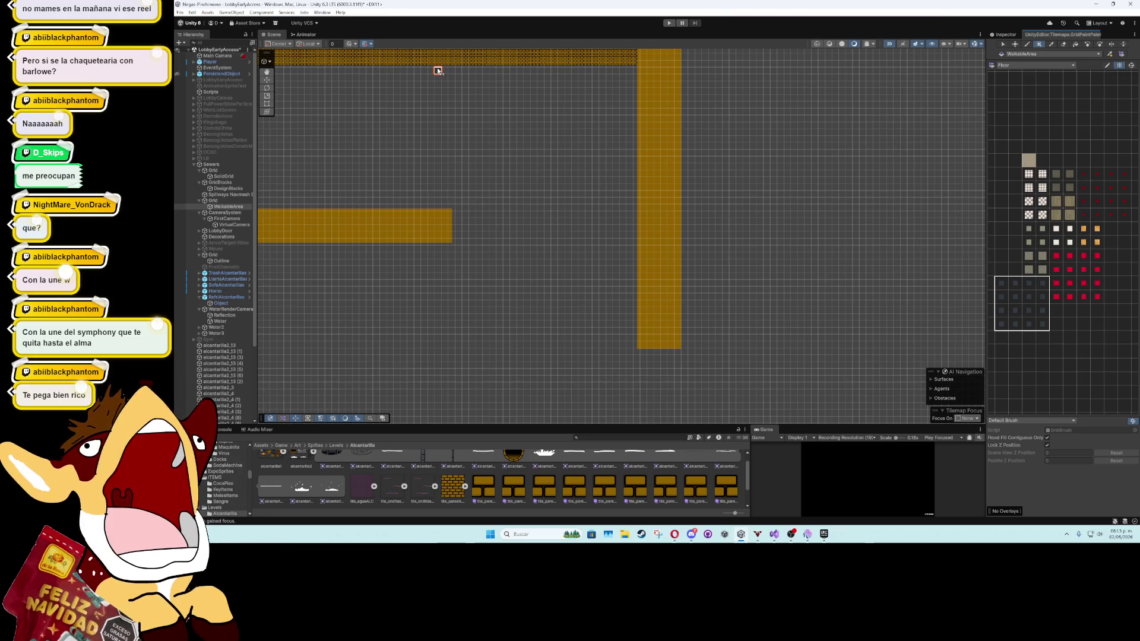
mouse_move(437, 68)
left_mouse_down()
mouse_move(544, 188)
mouse_move(631, 234)
mouse_move(642, 346)
left_mouse_up()
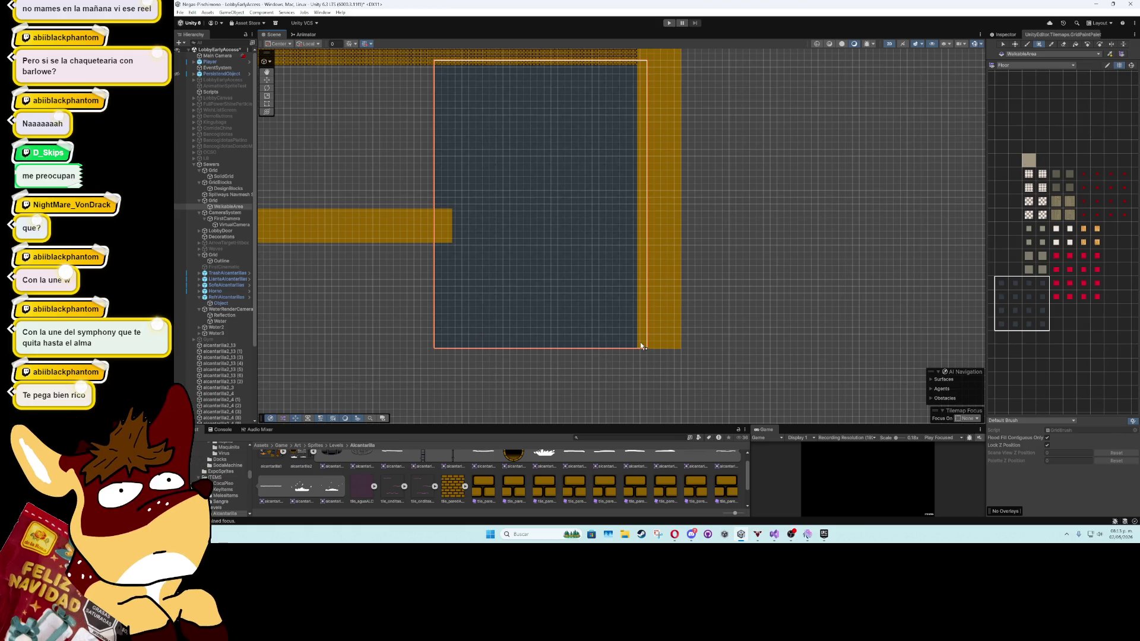
mouse_move(641, 345)
left_mouse_down()
mouse_move(645, 408)
mouse_move(644, 387)
left_mouse_up()
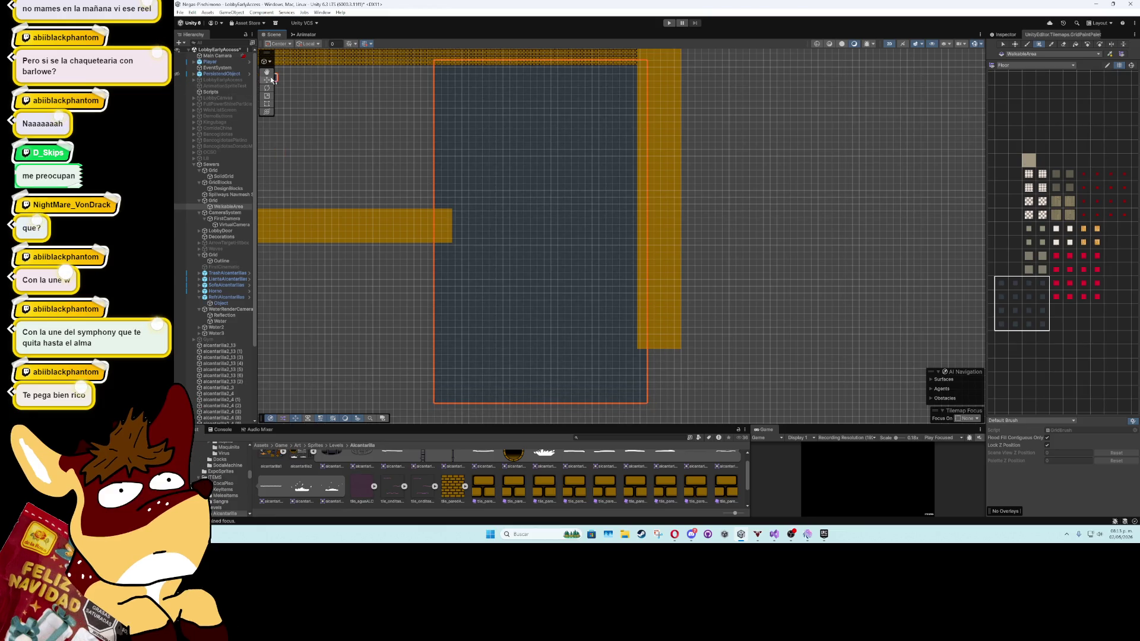
left_click(394, 232)
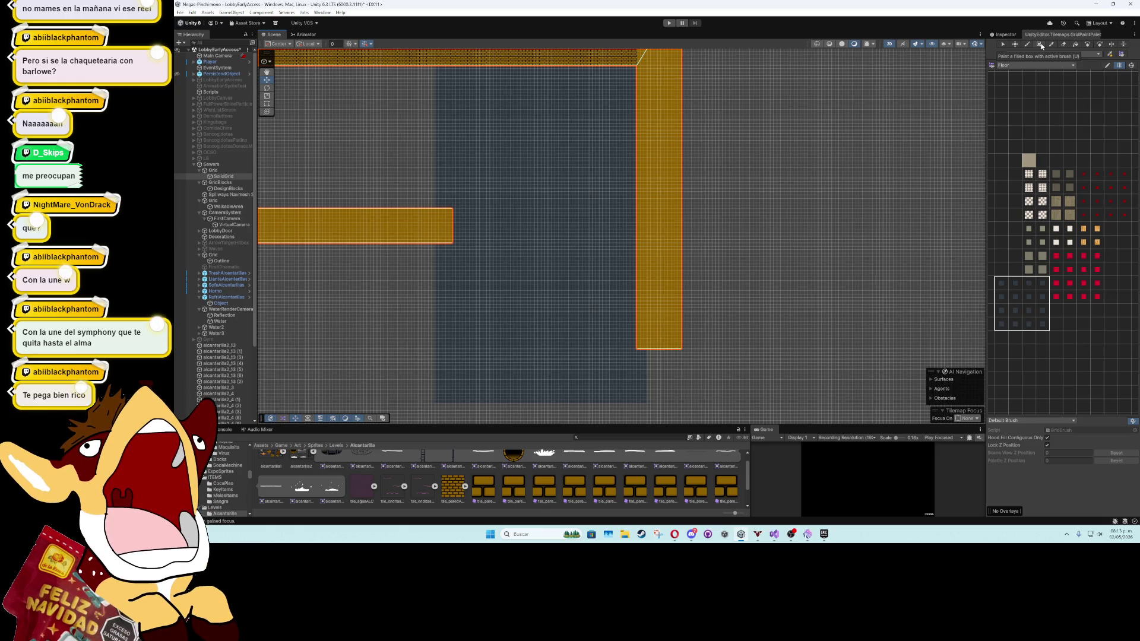
scroll(480, 188, "down", 1)
left_click_drag(468, 178, 598, 268)
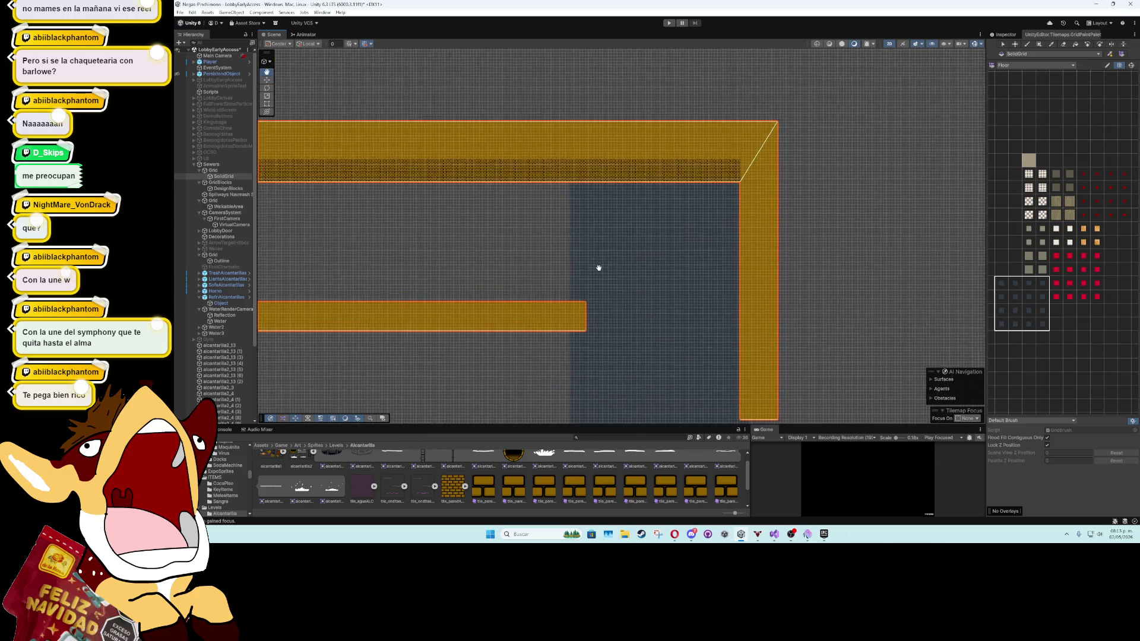
left_click(286, 83)
left_click_drag(507, 170, 620, 230)
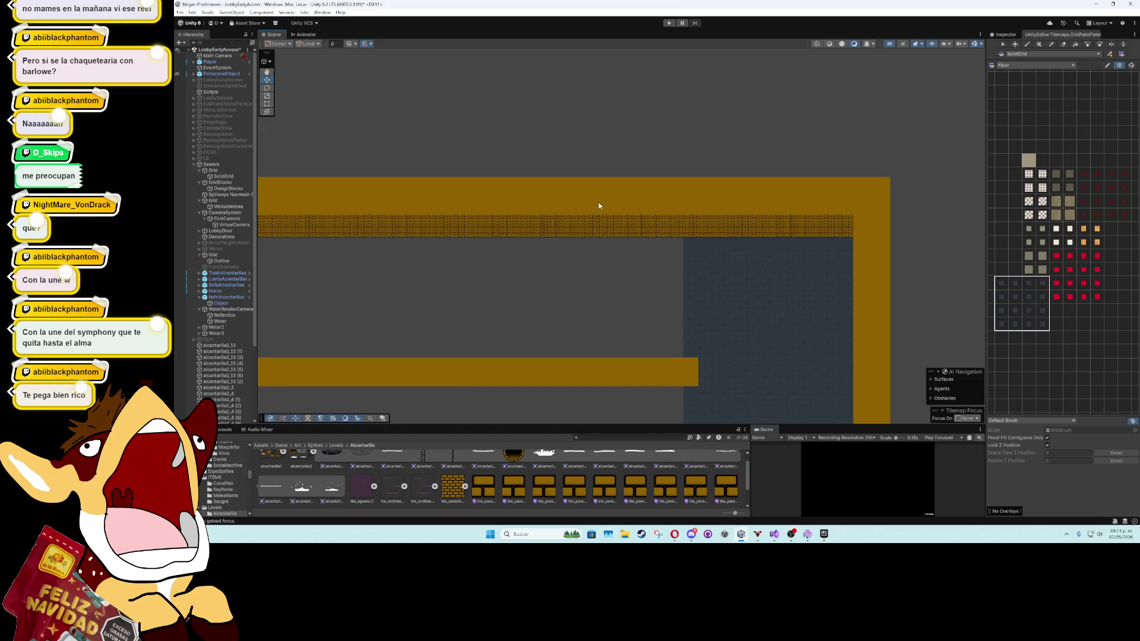
mouse_move(487, 148)
left_mouse_down()
mouse_move(579, 249)
mouse_move(473, 244)
mouse_move(624, 323)
left_mouse_up()
scroll(603, 228, "down", 3)
scroll(603, 228, "up", 5)
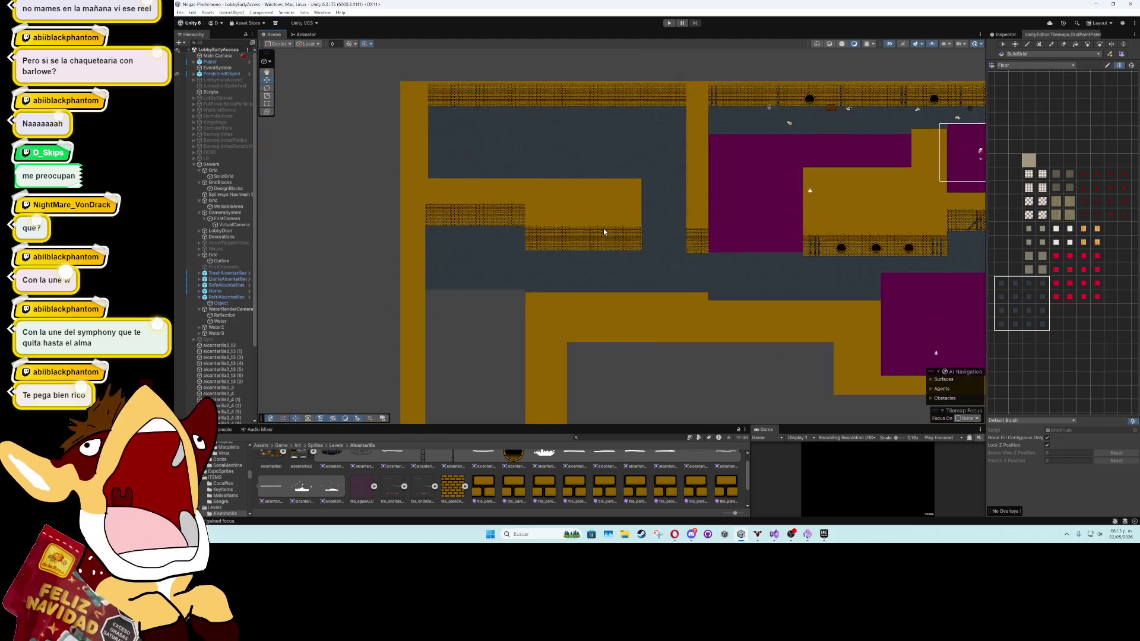
scroll(600, 248, "up", 3)
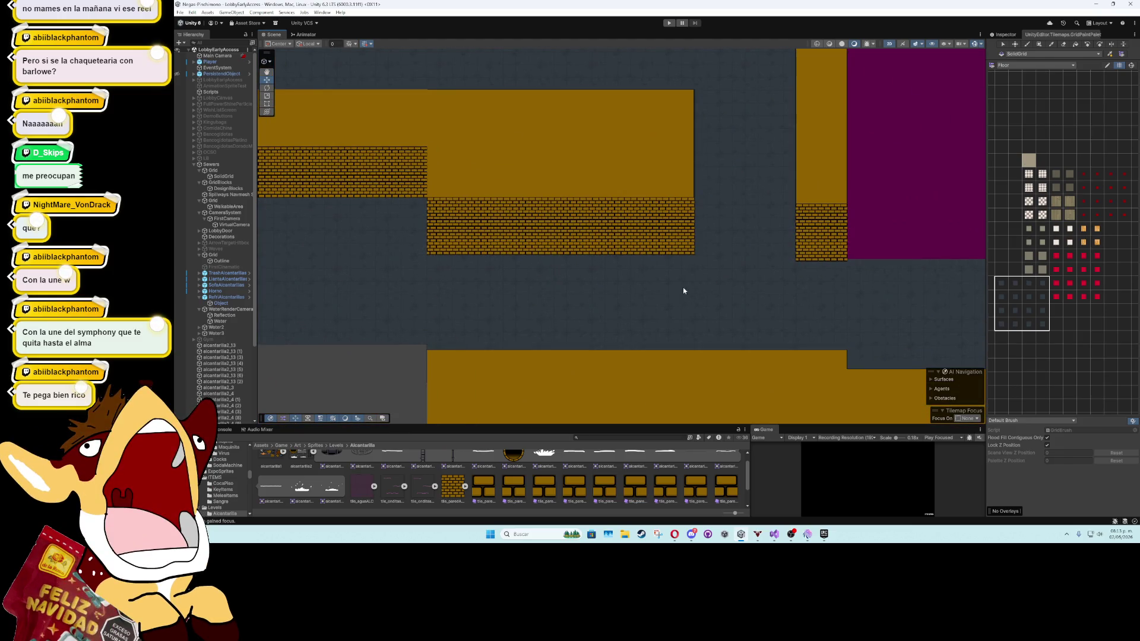
scroll(674, 322, "up", 3)
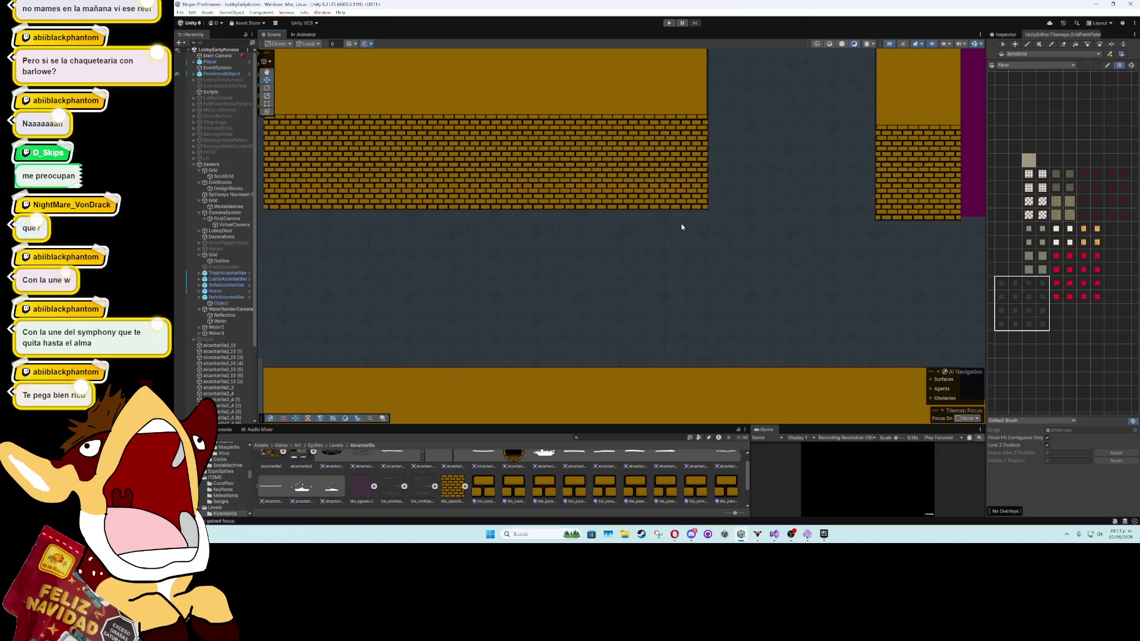
scroll(681, 226, "down", 5)
scroll(649, 299, "up", 4)
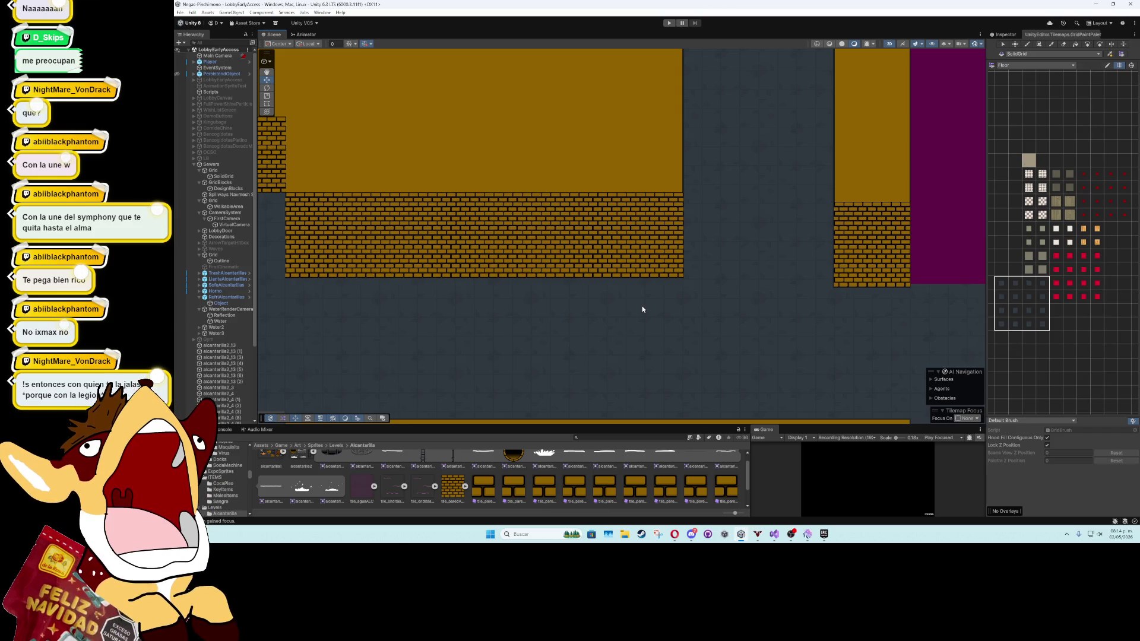
key("Right")
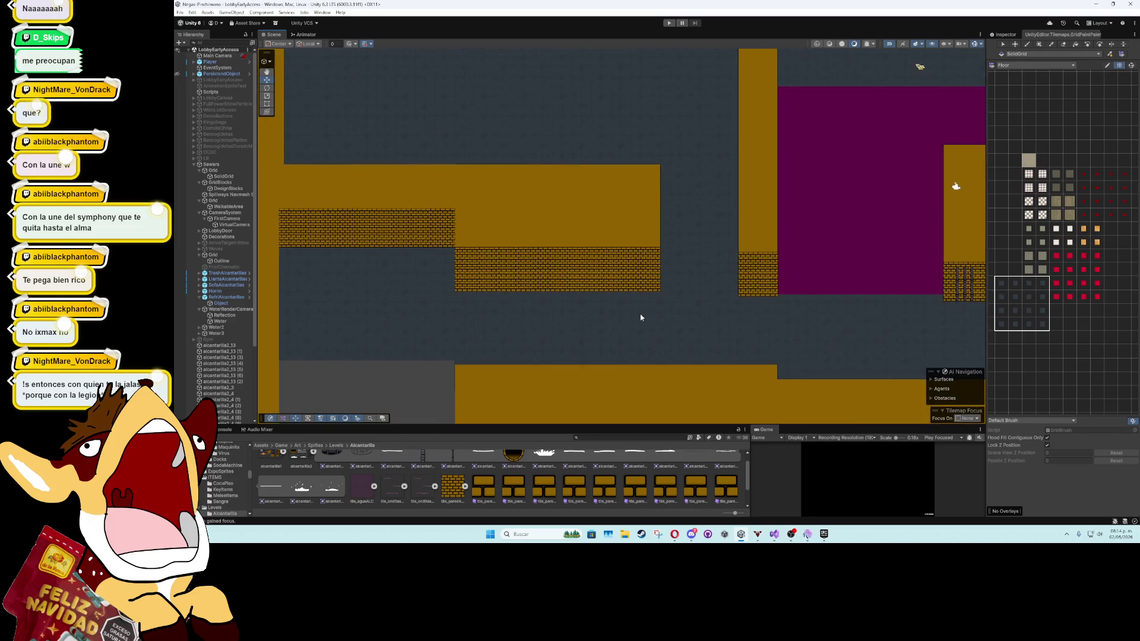
scroll(522, 181, "down", 3)
key("Down")
scroll(518, 186, "down", 3)
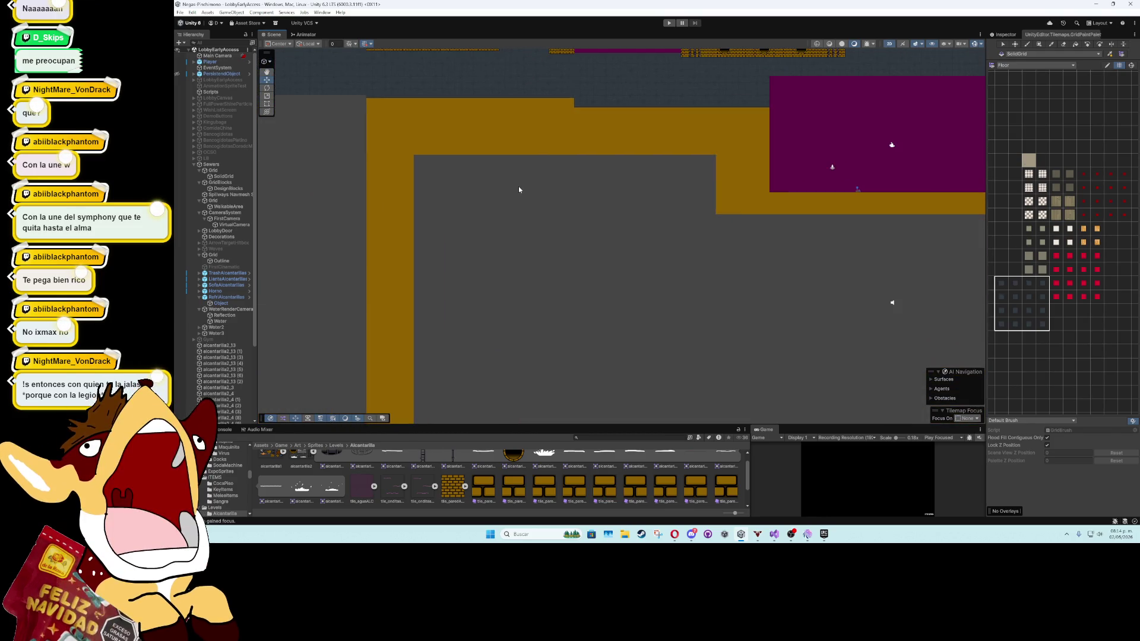
key("Down")
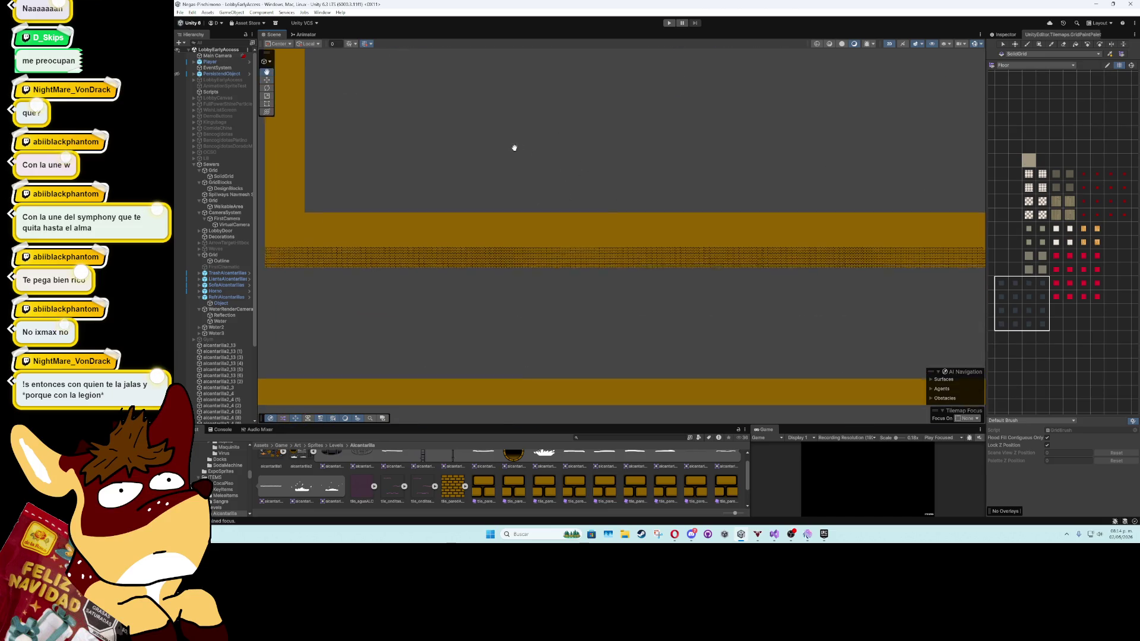
key("Right")
key("Down")
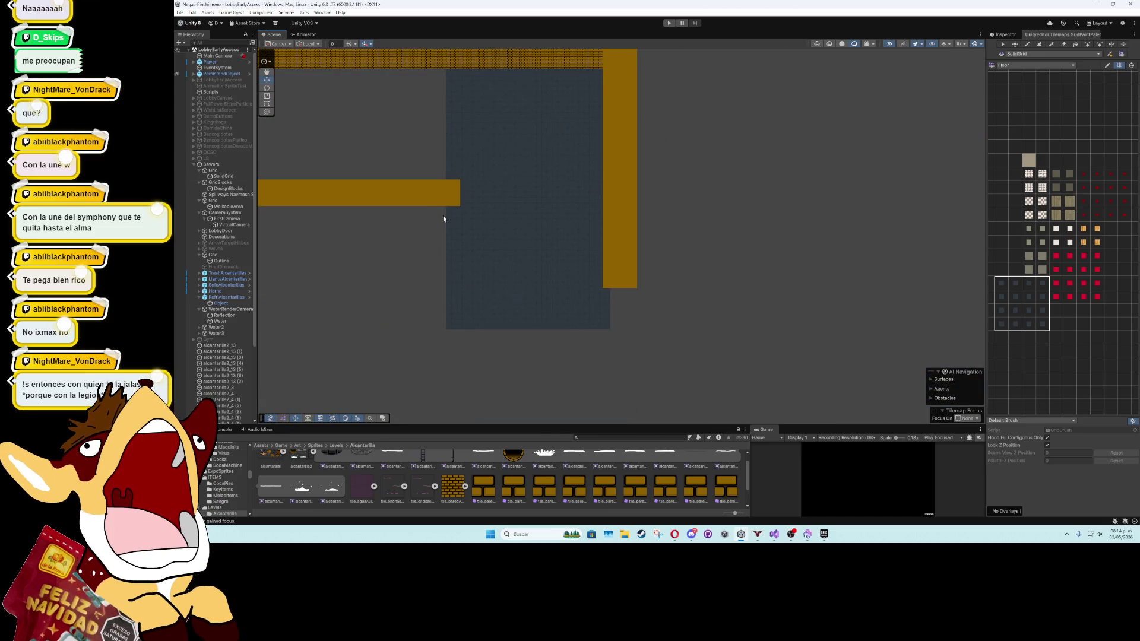
Select SolidGrid and pick the blue tile from the CollisionBlocks palette
left_click(380, 188)
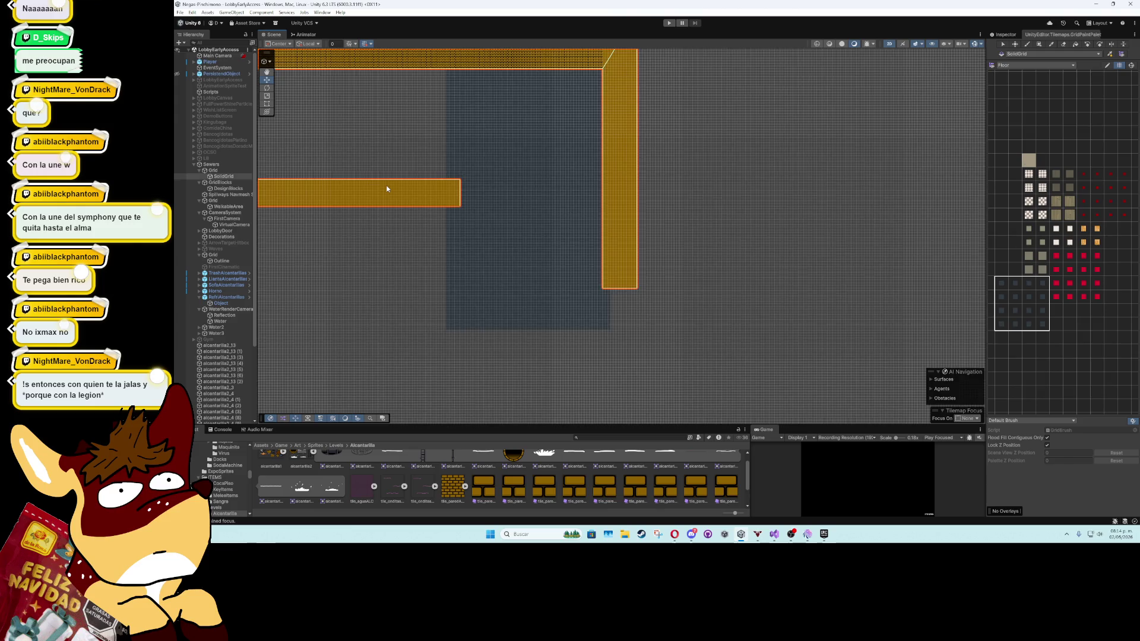
left_click(1031, 65)
left_click(1031, 92)
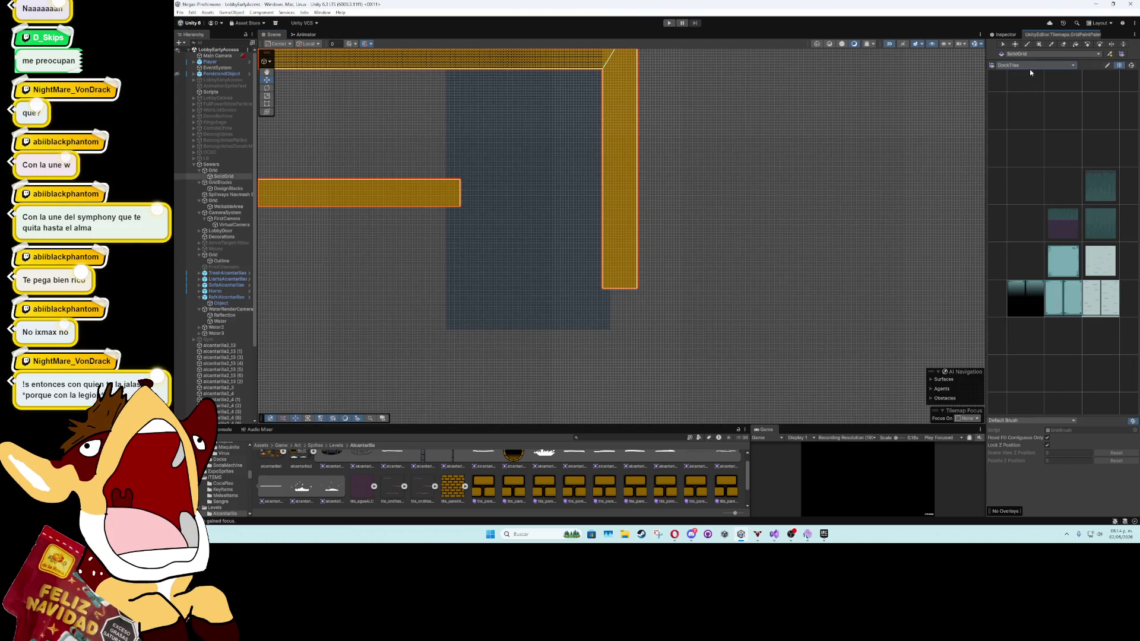
left_click(1031, 65)
left_click(1033, 87)
left_click(1102, 284)
Paint a collision bar rightward along the lower corridor and check the new corner
mouse_move(444, 196)
left_mouse_down()
mouse_move(482, 165)
mouse_move(512, 203)
mouse_move(501, 323)
left_mouse_up()
scroll(482, 166, "up", 2)
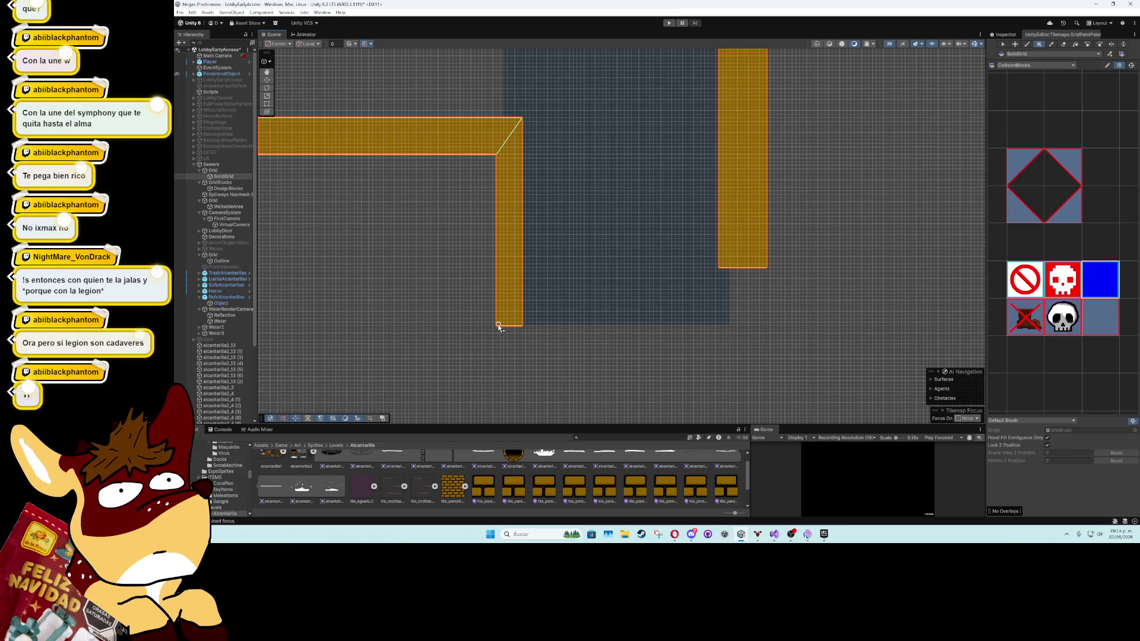
left_click_drag(499, 325, 729, 357)
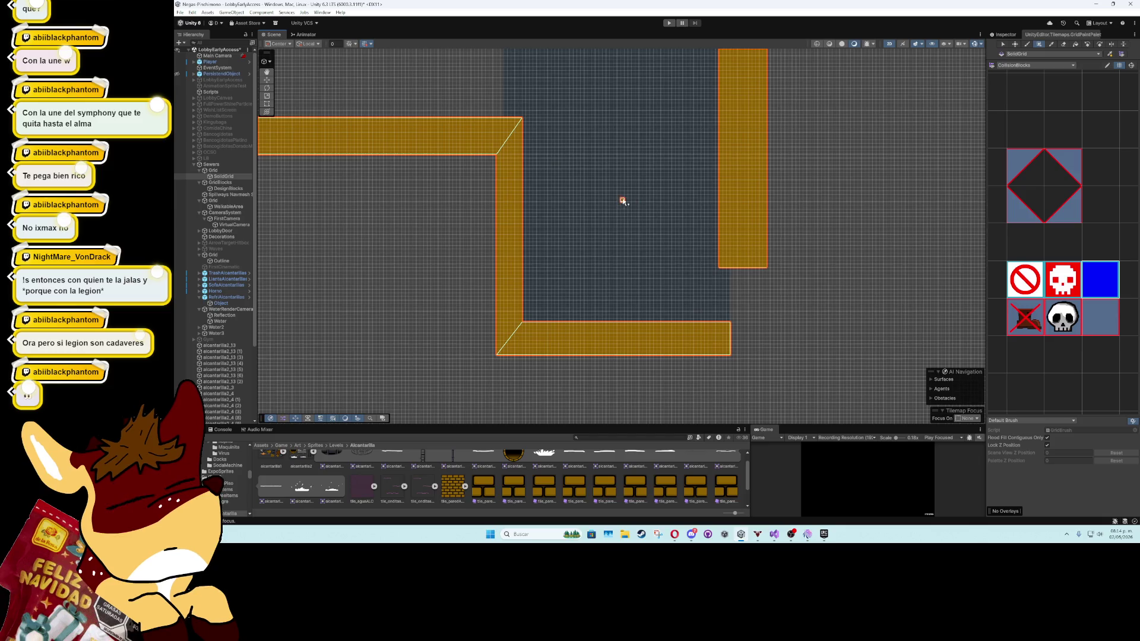
scroll(621, 198, "up", 2)
mouse_move(843, 235)
left_mouse_down()
mouse_move(486, 280)
mouse_move(522, 234)
left_mouse_up()
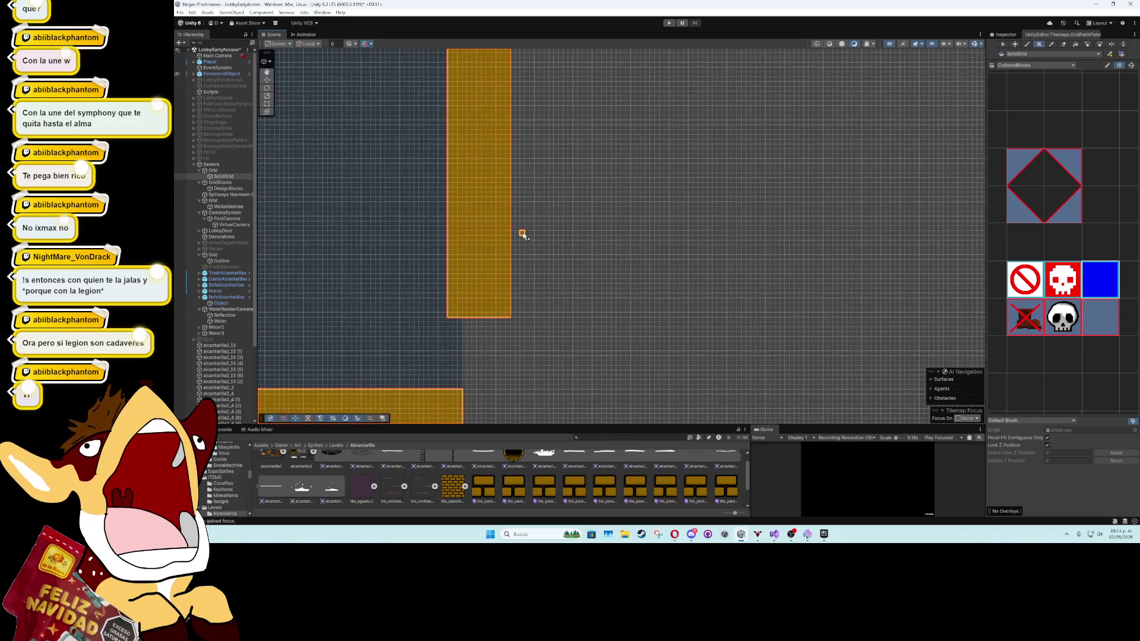
scroll(522, 236, "down", 2)
left_click_drag(362, 164, 585, 280)
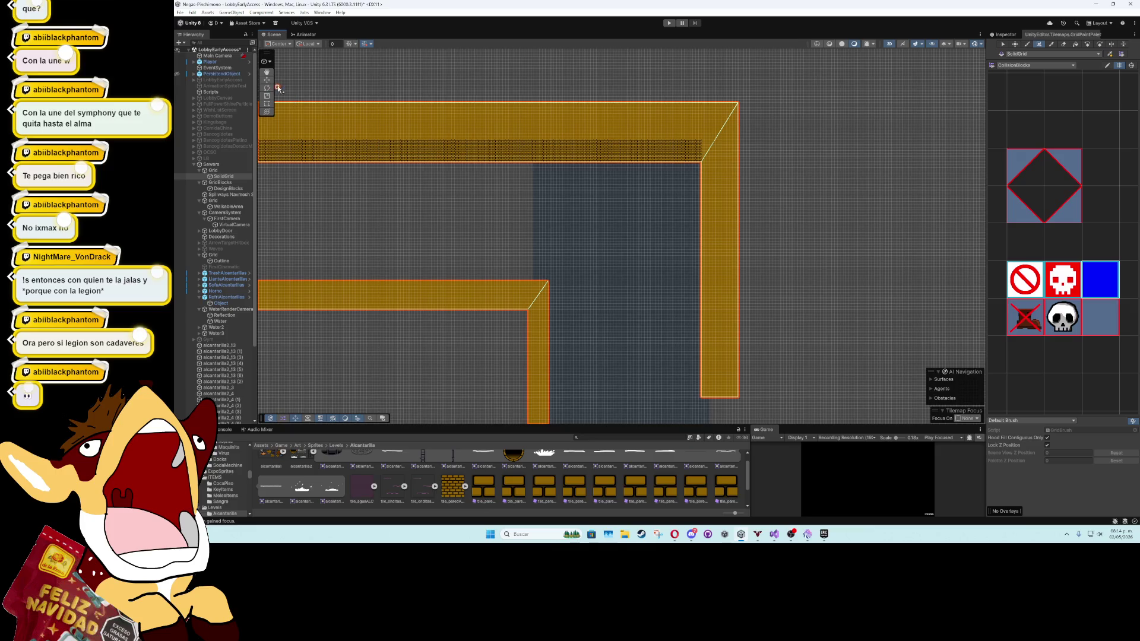
left_click(357, 191)
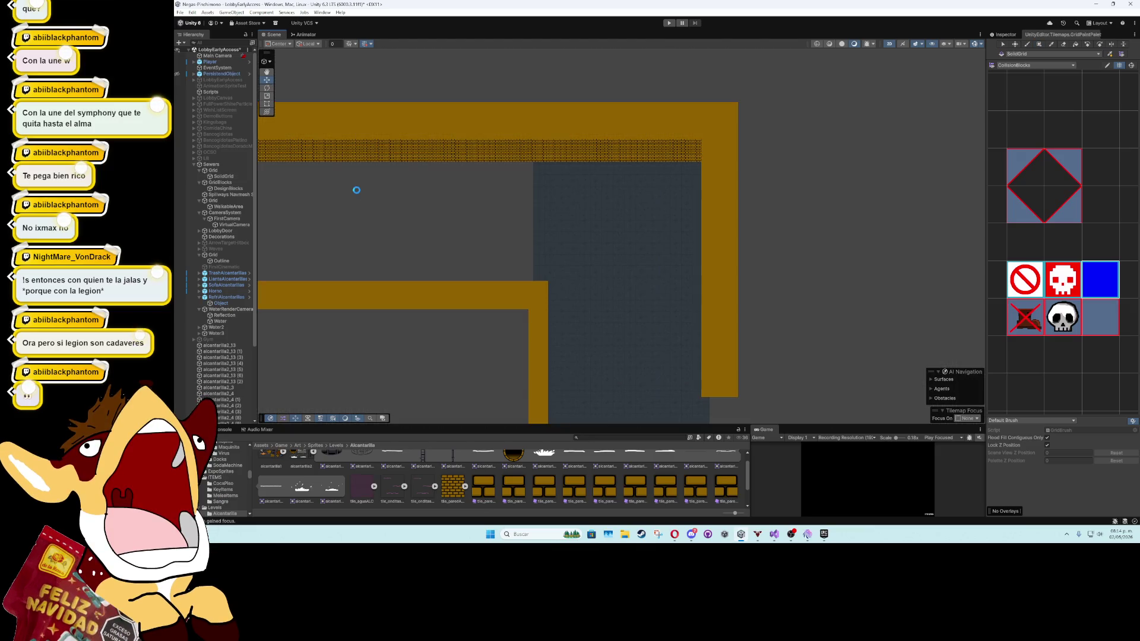
mouse_move(356, 190)
left_mouse_down()
mouse_move(809, 272)
mouse_move(560, 273)
mouse_move(606, 424)
mouse_move(588, 233)
mouse_move(566, 424)
mouse_move(581, 362)
left_mouse_up()
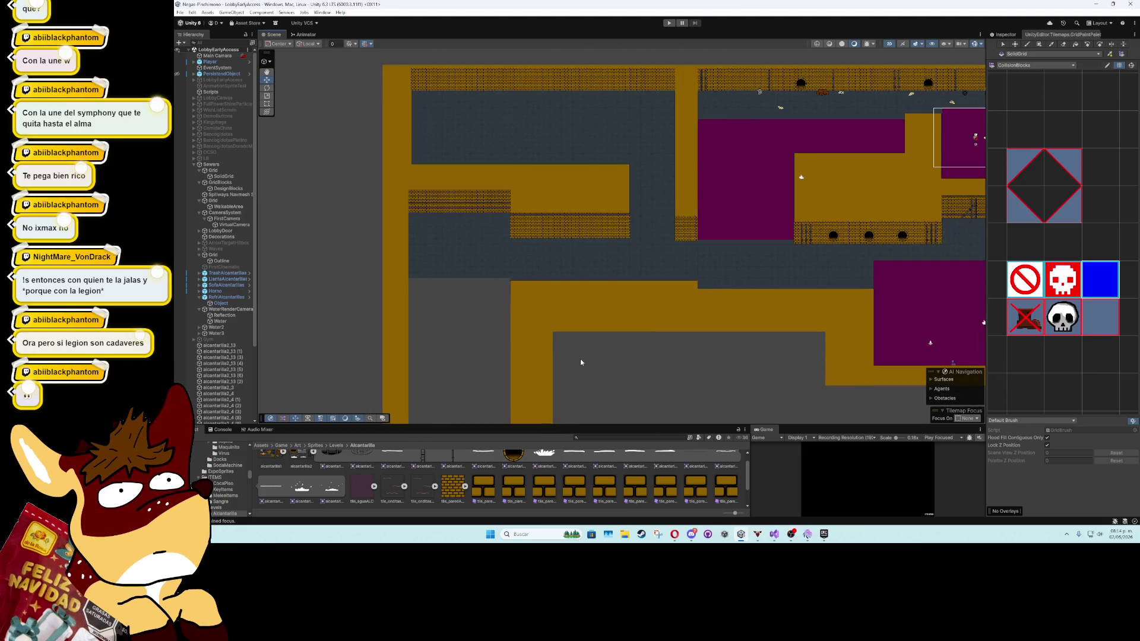
Pan and zoom around the level to review the new corridors and magenta rooms
left_click_drag(725, 331, 457, 388)
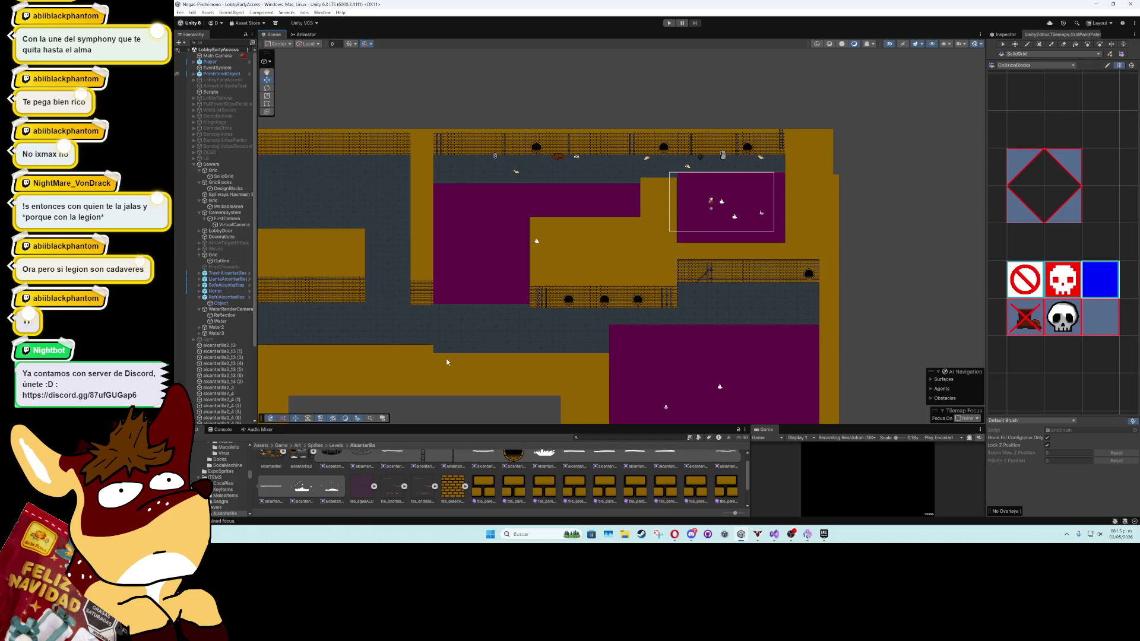
scroll(436, 333, "up", 2)
scroll(563, 286, "up", 2)
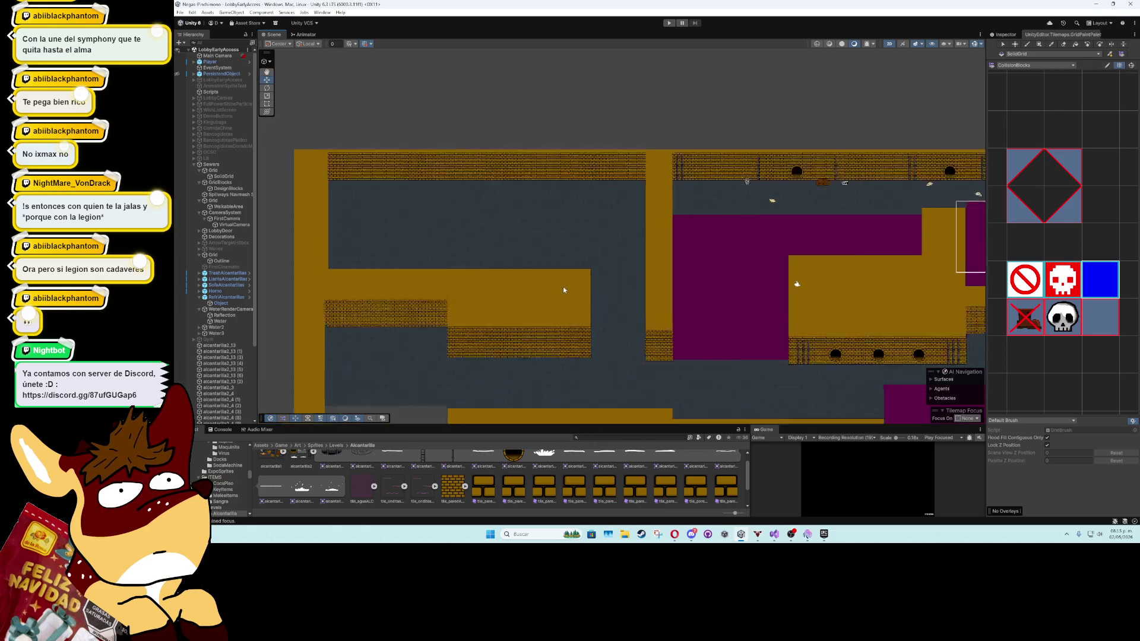
scroll(564, 290, "up", 2)
mouse_move(665, 319)
left_mouse_down()
mouse_move(490, 268)
mouse_move(735, 257)
mouse_move(539, 188)
mouse_move(577, 226)
left_mouse_up()
scroll(735, 257, "down", 2)
scroll(735, 257, "down", 1)
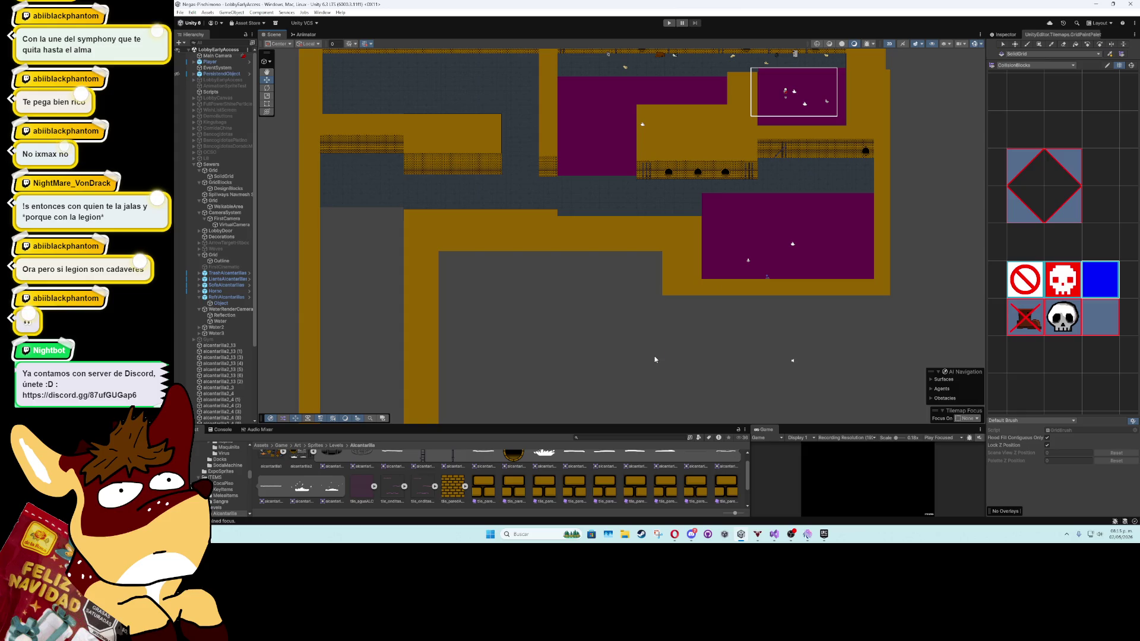
left_click_drag(635, 346, 659, 386)
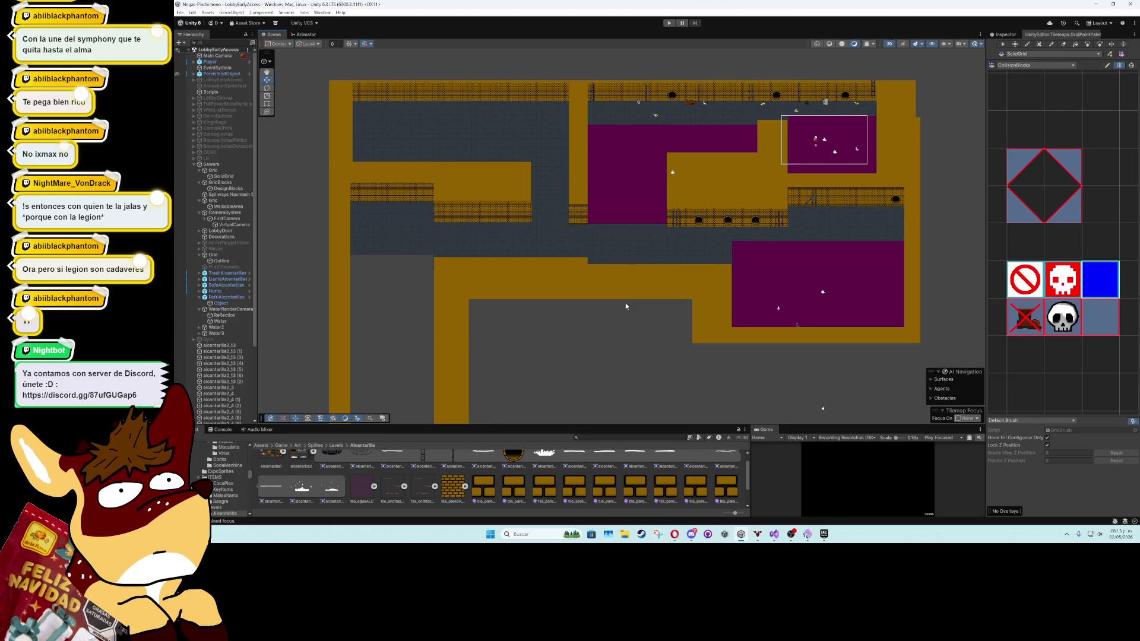
Return the Project window to the top-level Assets folder
scroll(625, 306, "up", 5)
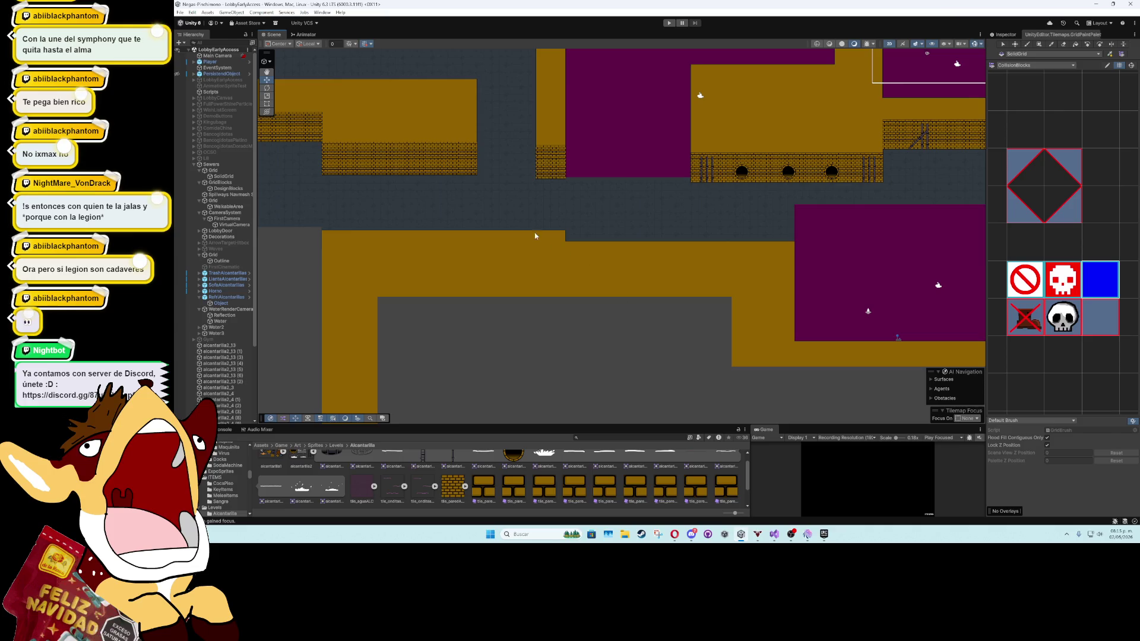
scroll(630, 311, "up", 5)
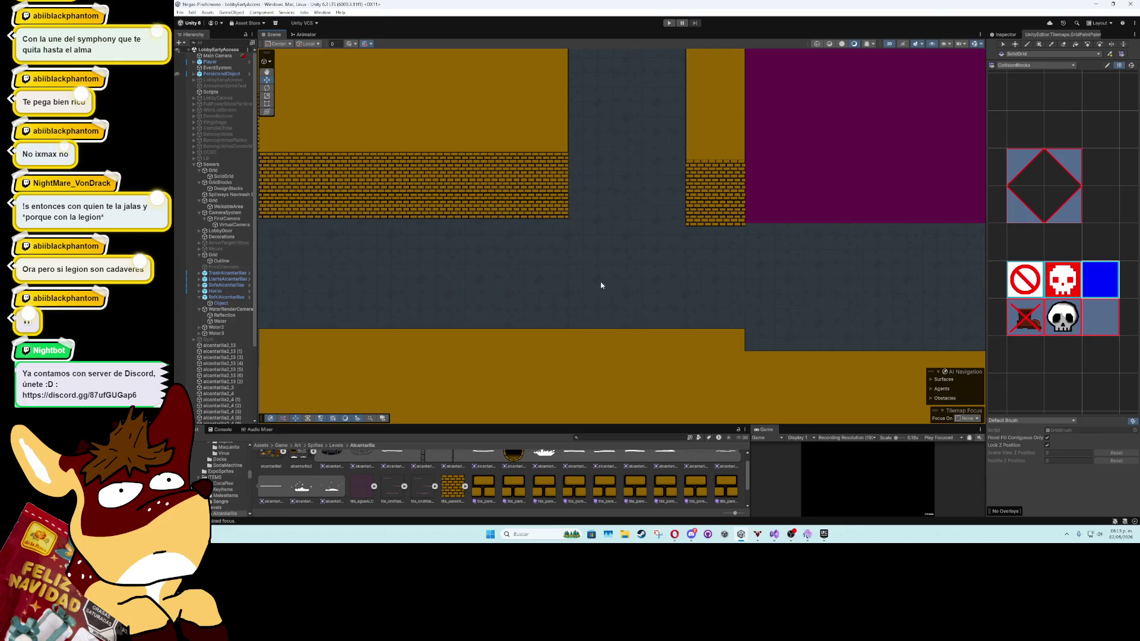
left_click(261, 446)
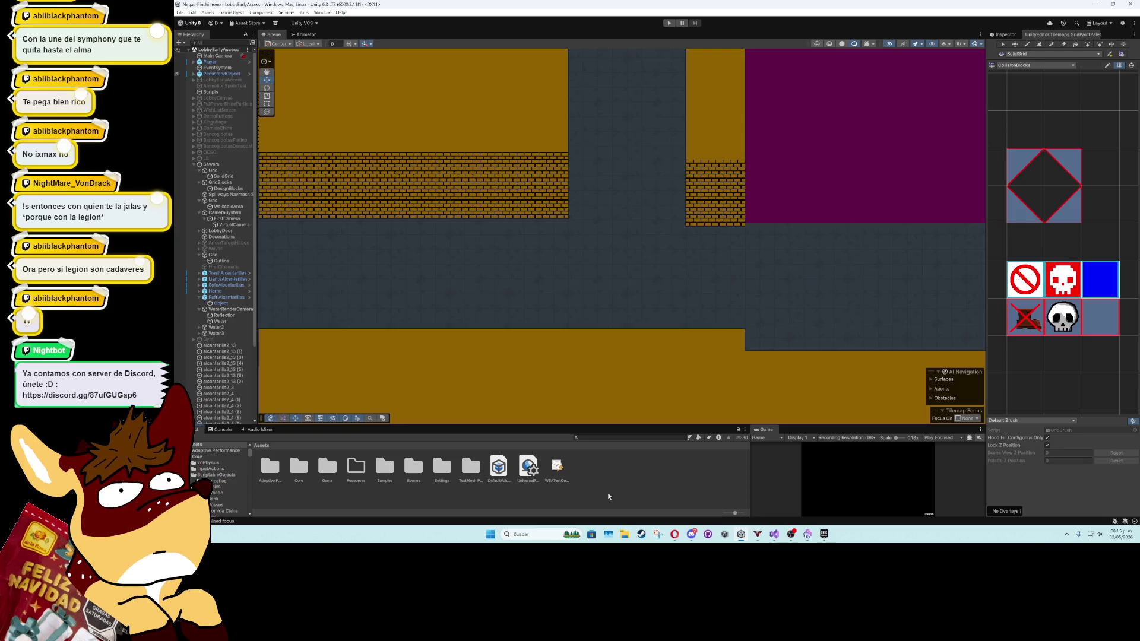
left_click(534, 534)
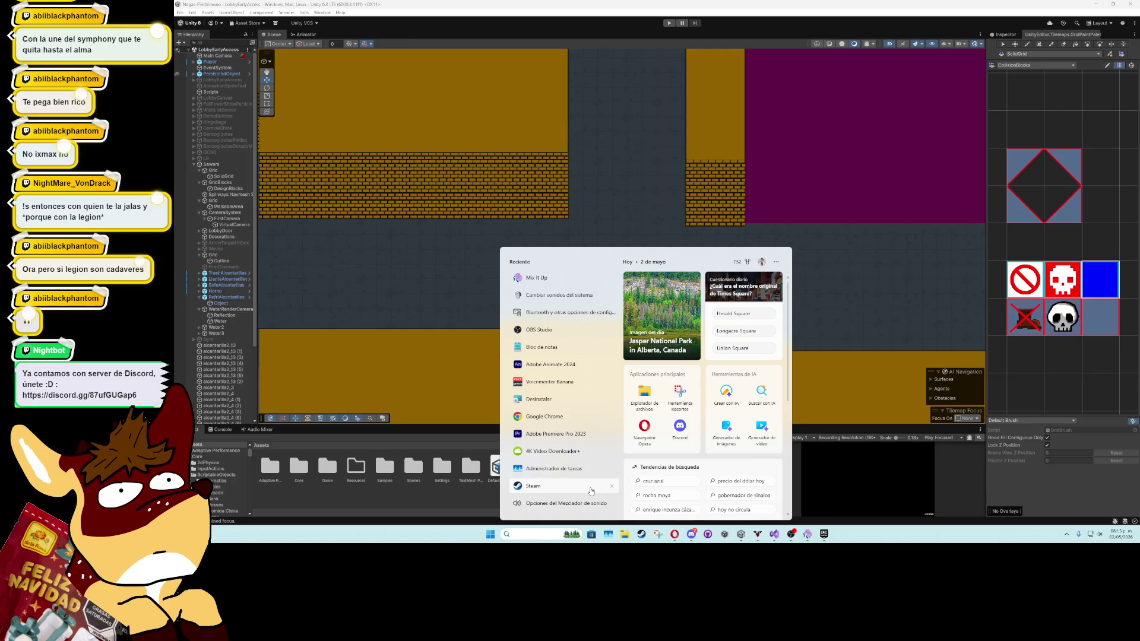
Search 'animate' in Windows and launch Adobe Animate 2024
type("animate")
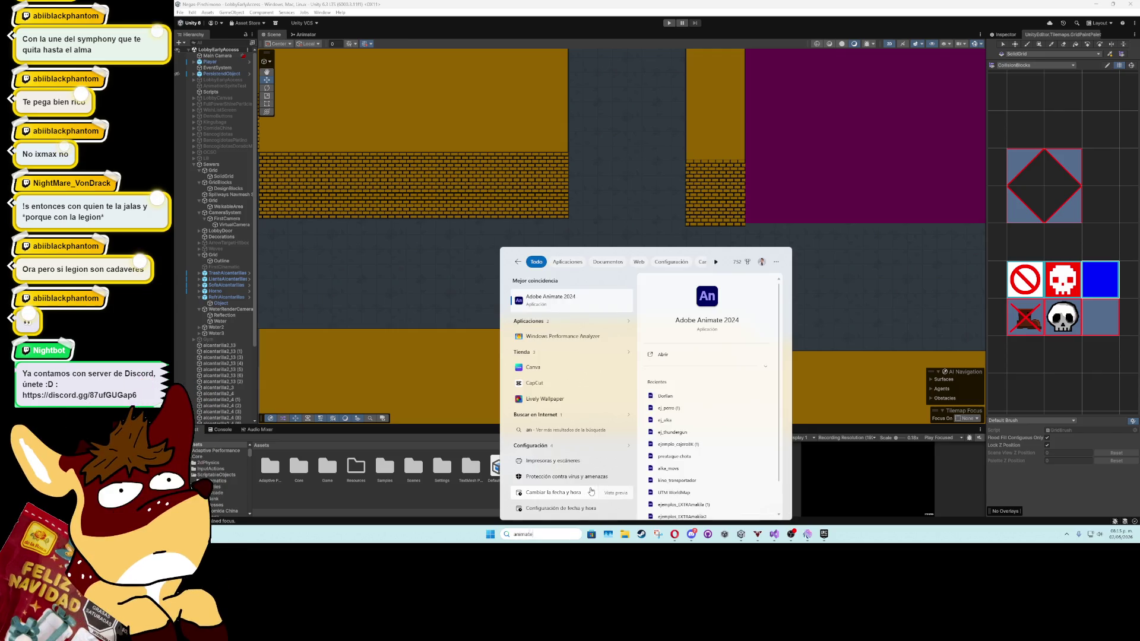
key("Return")
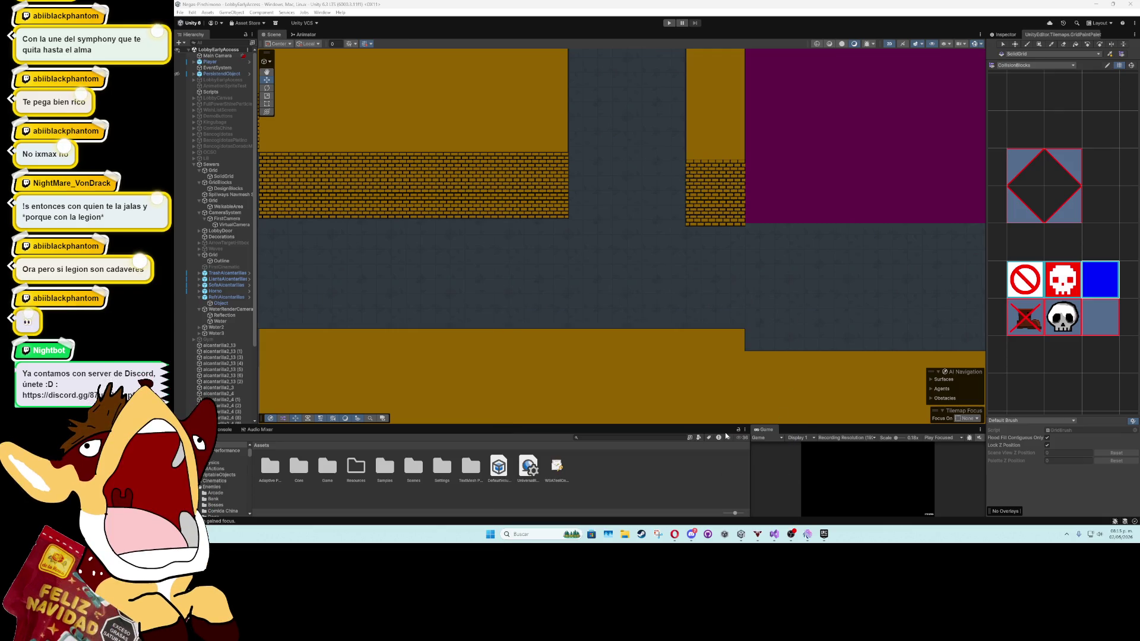
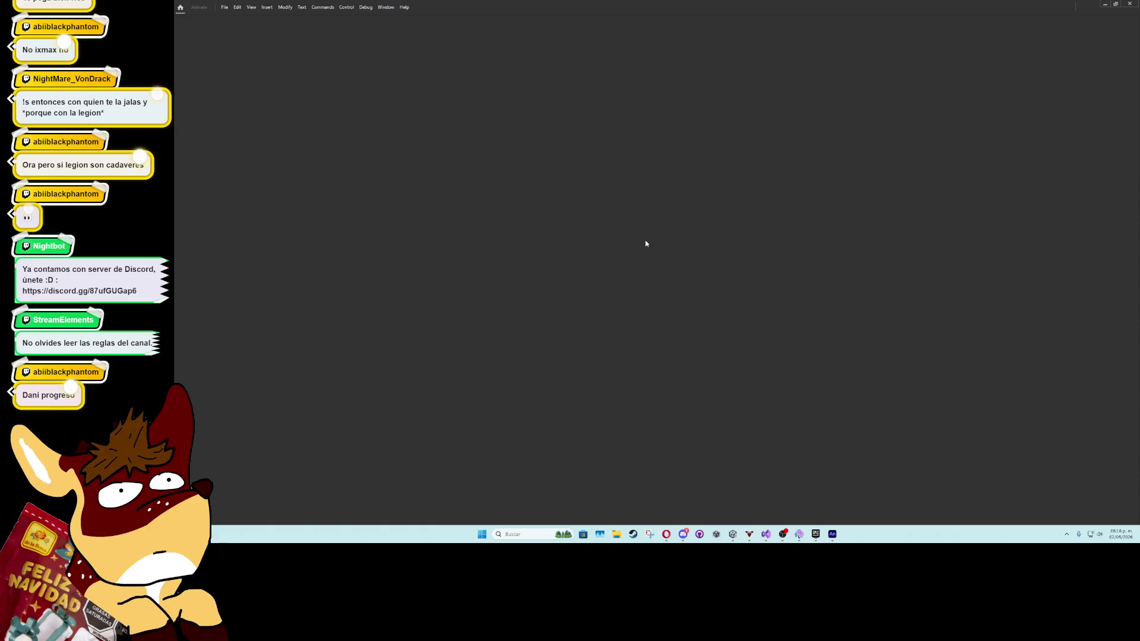
Create a new Full HD 1920×1080, 60 fps document and zoom the stage out
left_click(224, 7)
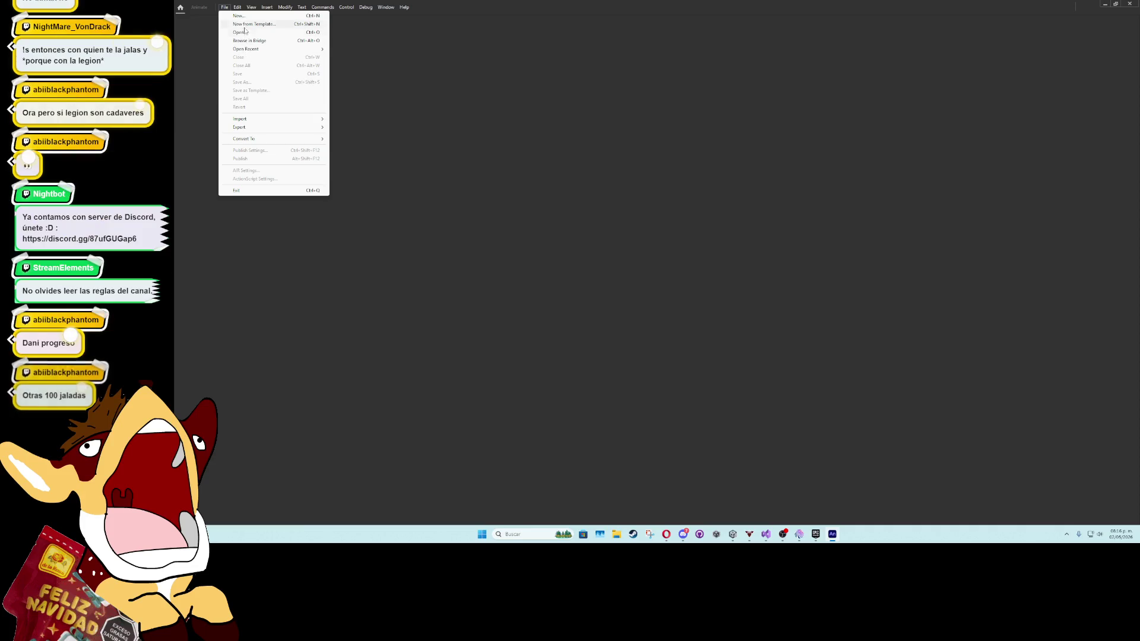
key("Escape")
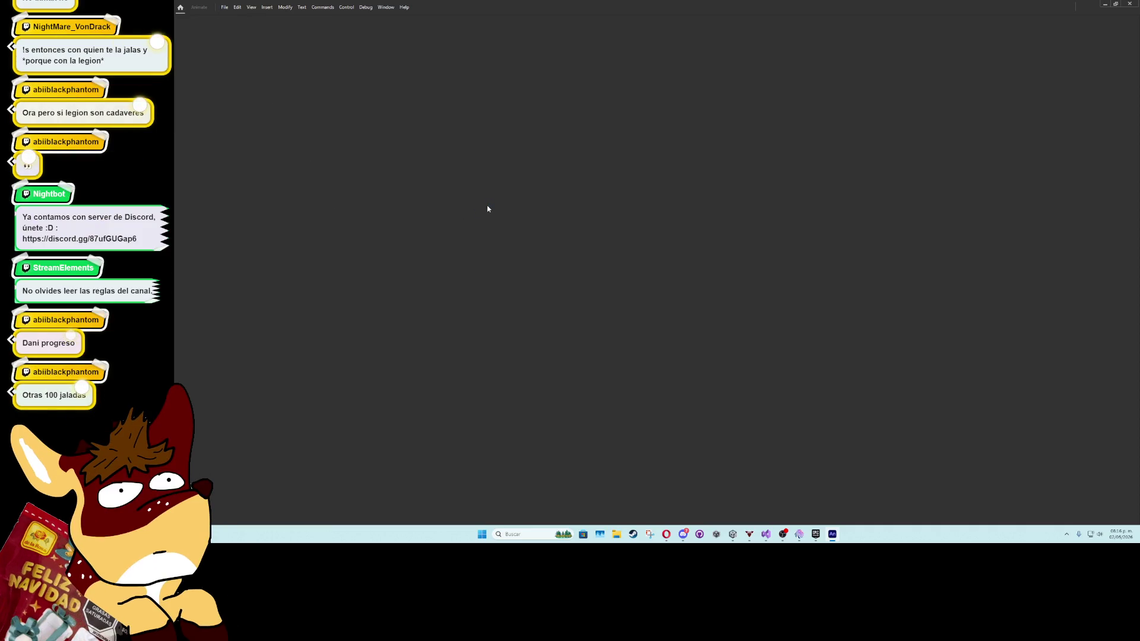
left_click_drag(486, 171, 381, 215)
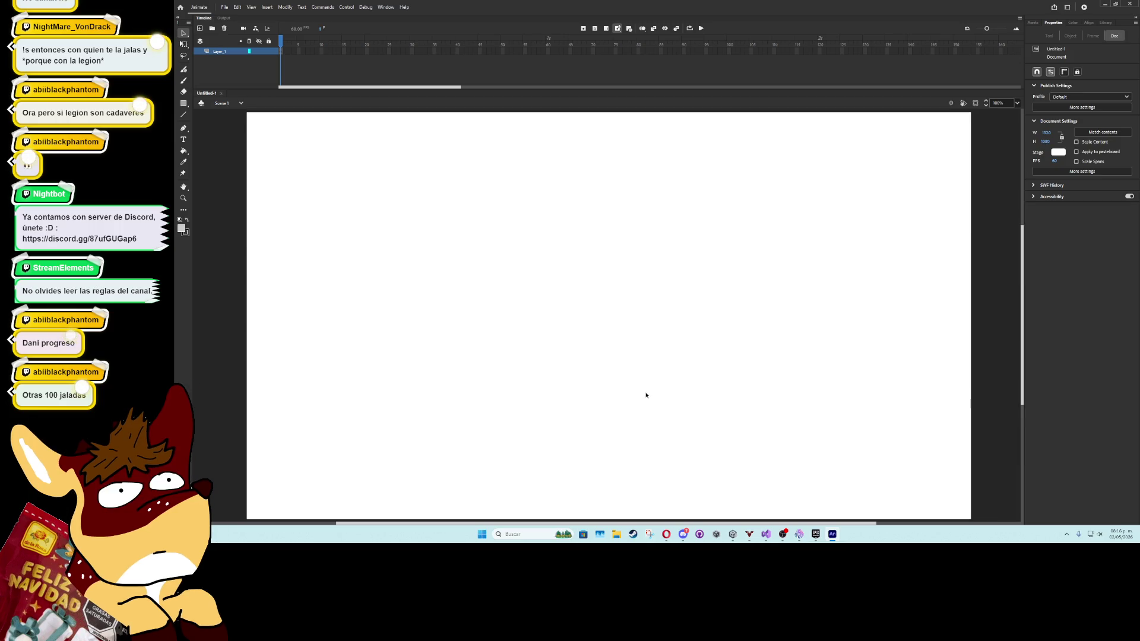
scroll(646, 395, "down", 1, "ctrl")
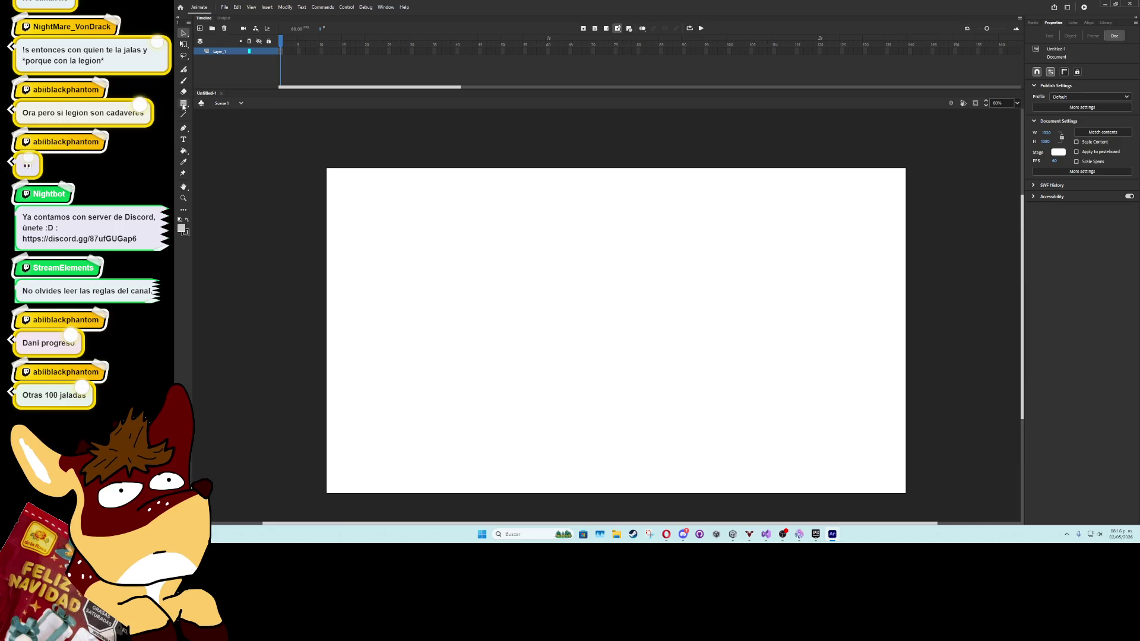
With the Rectangle tool, discard a black test square and switch the fill to white
left_click(184, 104)
left_click(186, 228)
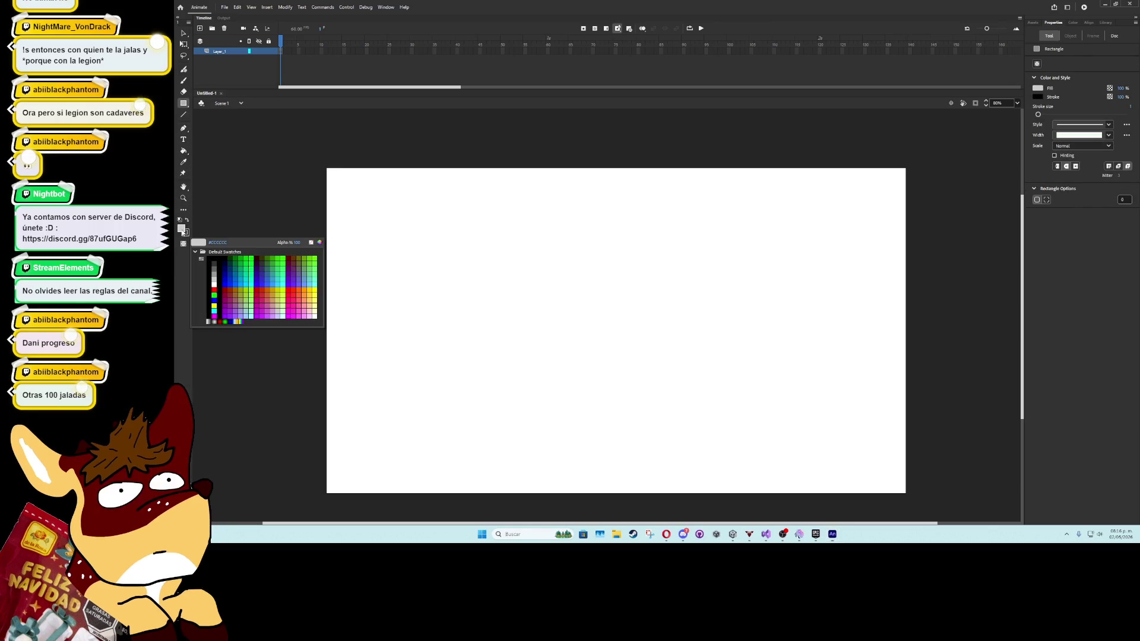
left_click(217, 256)
left_click_drag(439, 255, 520, 336)
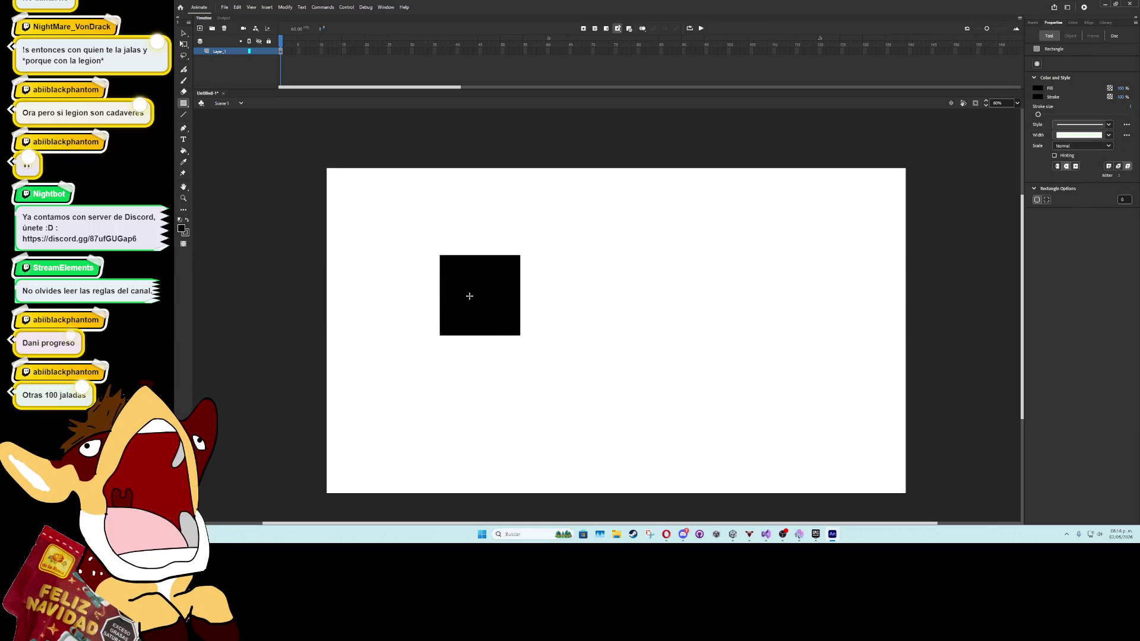
key("ctrl+z")
left_click(185, 232)
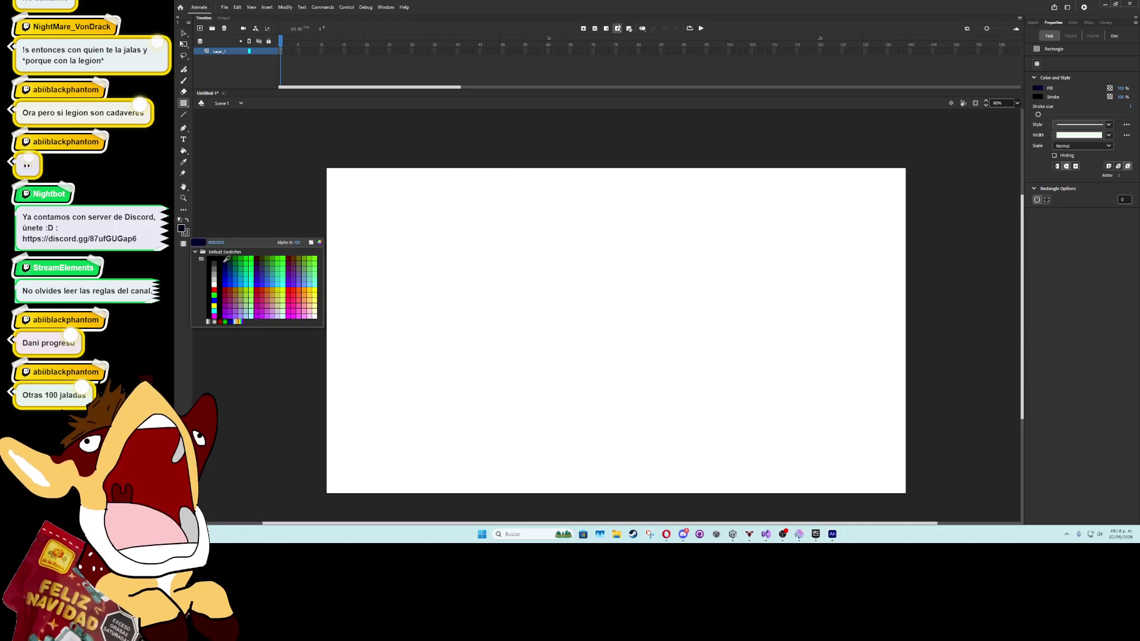
left_click(214, 279)
Draw two trial white squares, then undo them to clear the stage
left_click_drag(465, 257, 550, 331)
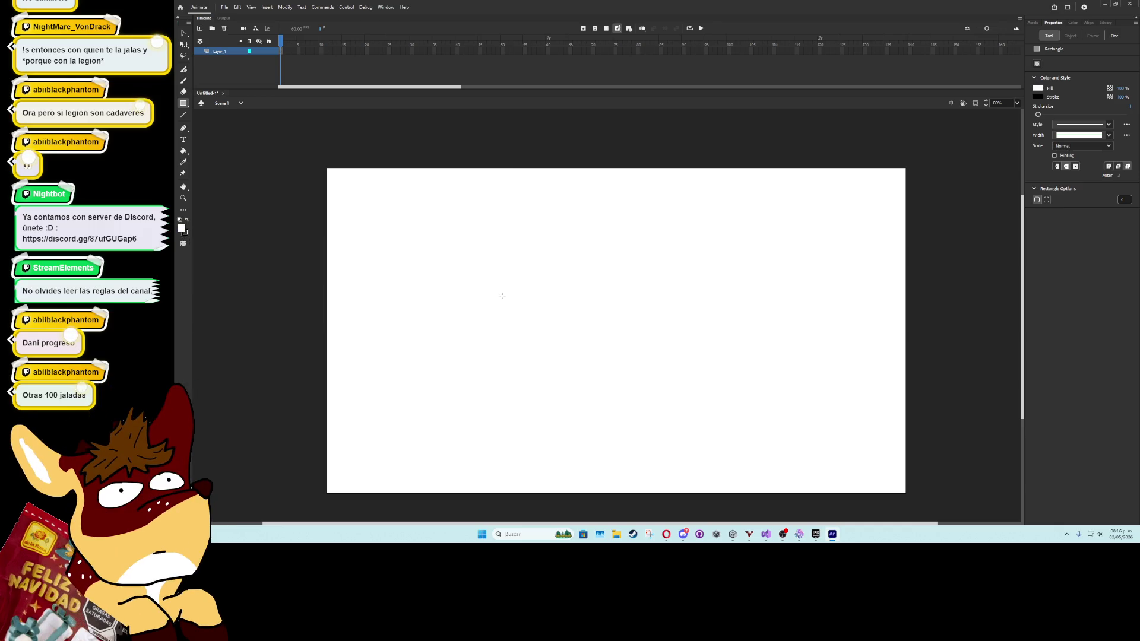
left_click_drag(455, 262, 605, 386)
left_click_drag(592, 388, 587, 387)
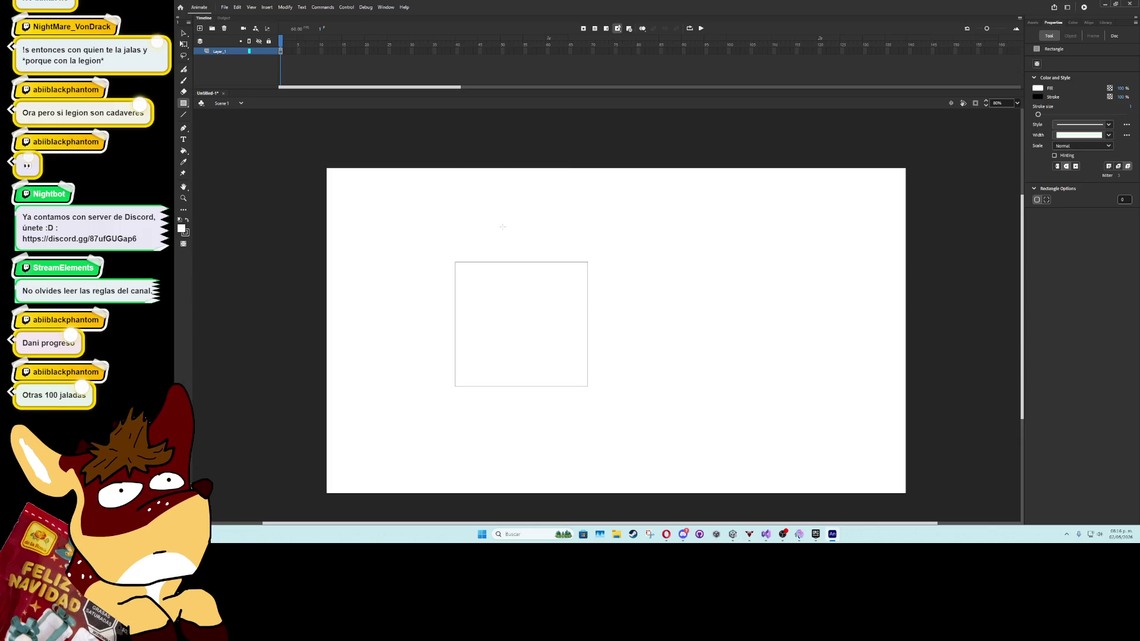
mouse_move(493, 204)
left_mouse_down()
mouse_move(576, 303)
mouse_move(634, 346)
left_mouse_up()
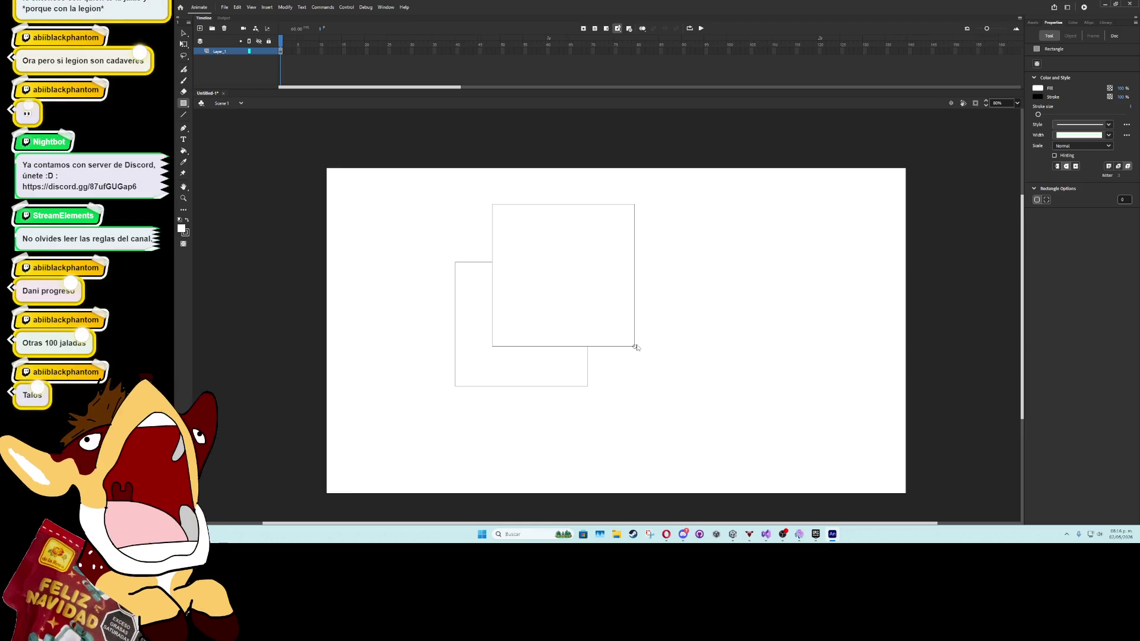
key("ctrl+z")
key("ctrl+z")
Draw the back square near centre and the front square offset below-left
mouse_move(568, 229)
left_mouse_down()
mouse_move(705, 346)
mouse_move(705, 366)
left_mouse_up()
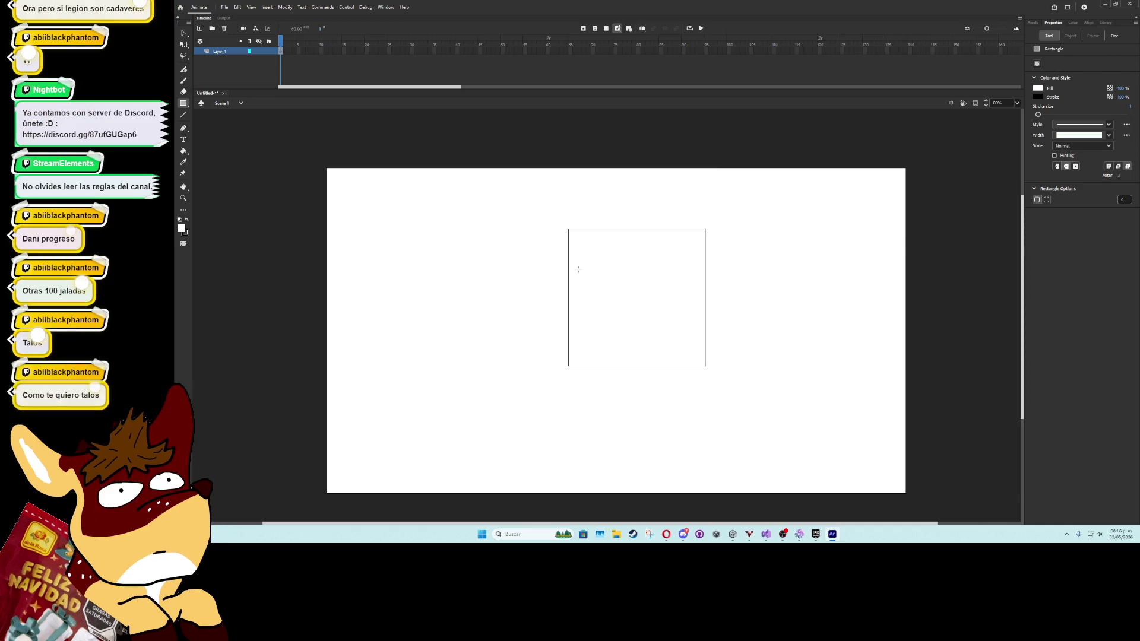
mouse_move(538, 260)
left_mouse_down()
mouse_move(630, 350)
mouse_move(682, 380)
mouse_move(694, 414)
left_mouse_up()
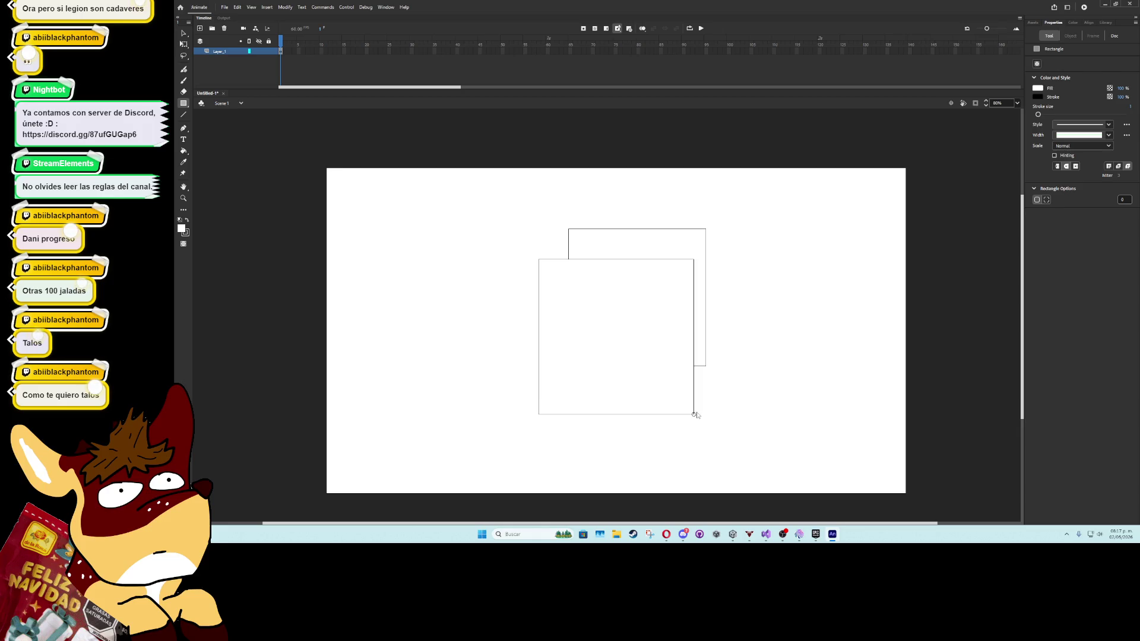
key("ctrl+z")
mouse_move(531, 261)
left_mouse_down()
mouse_move(688, 419)
mouse_move(678, 402)
left_mouse_up()
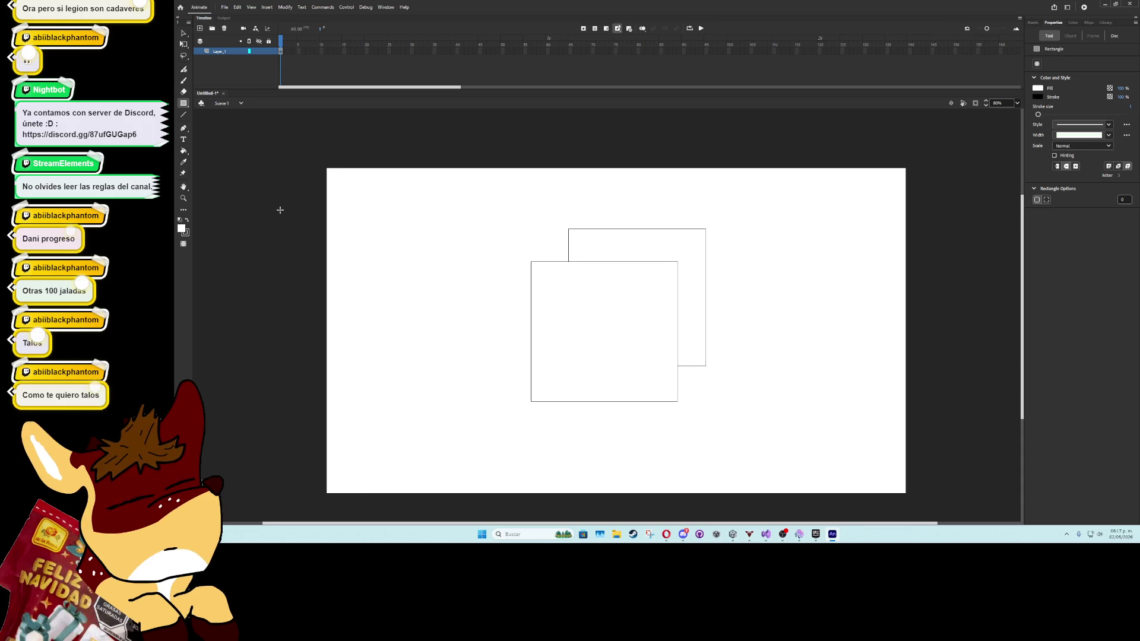
Draw Line-tool edges joining the corners of the two squares
left_click(184, 114)
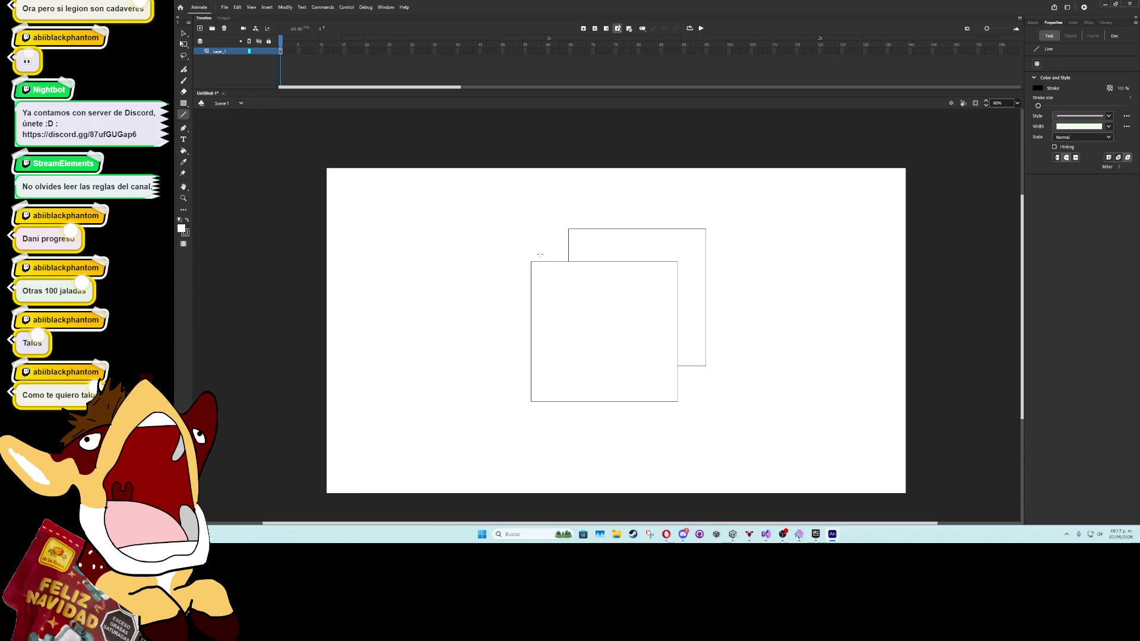
left_click_drag(531, 261, 585, 223)
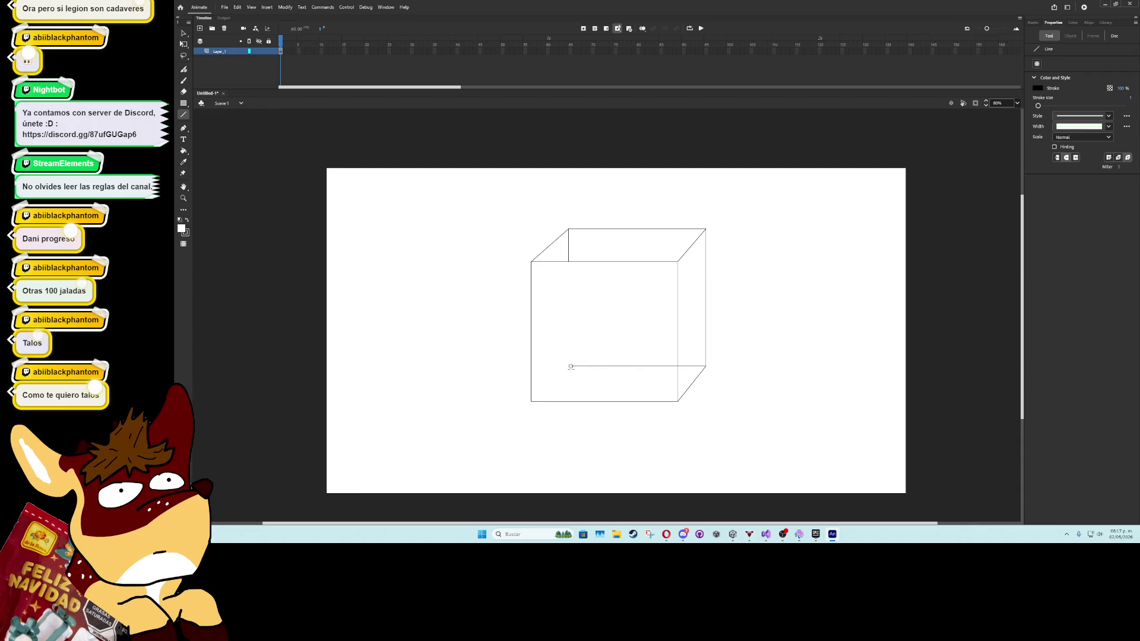
left_click_drag(570, 367, 569, 250)
left_click_drag(569, 291, 568, 385)
Delete the hidden back edges: upper back, back vertical, back bottom and leftover segment
left_click(184, 45)
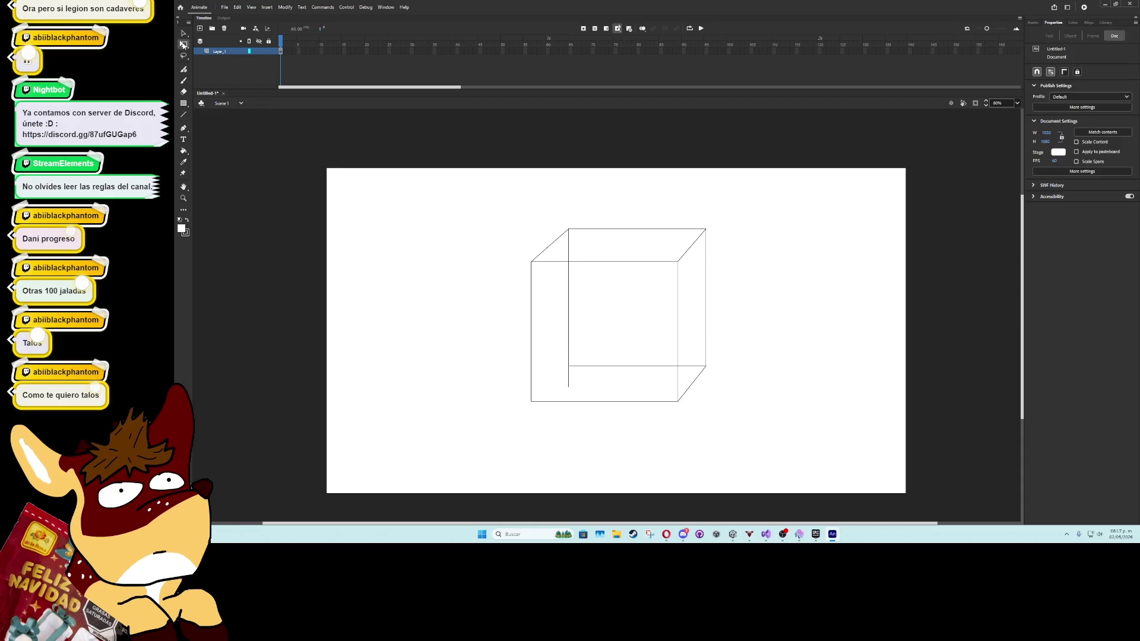
left_click(563, 367)
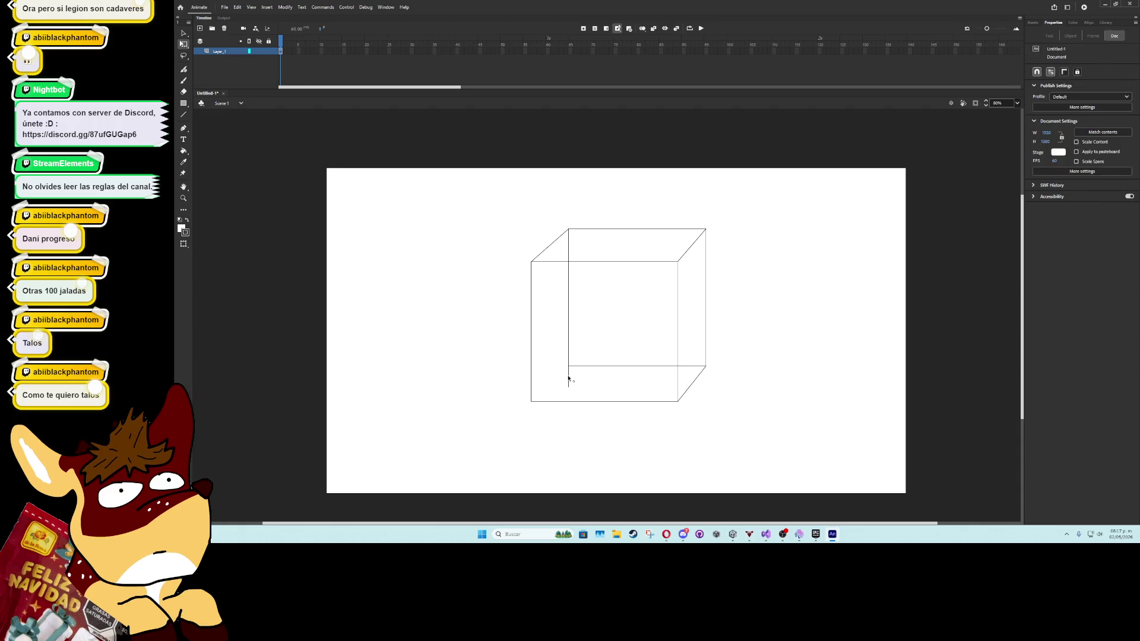
left_click(595, 341)
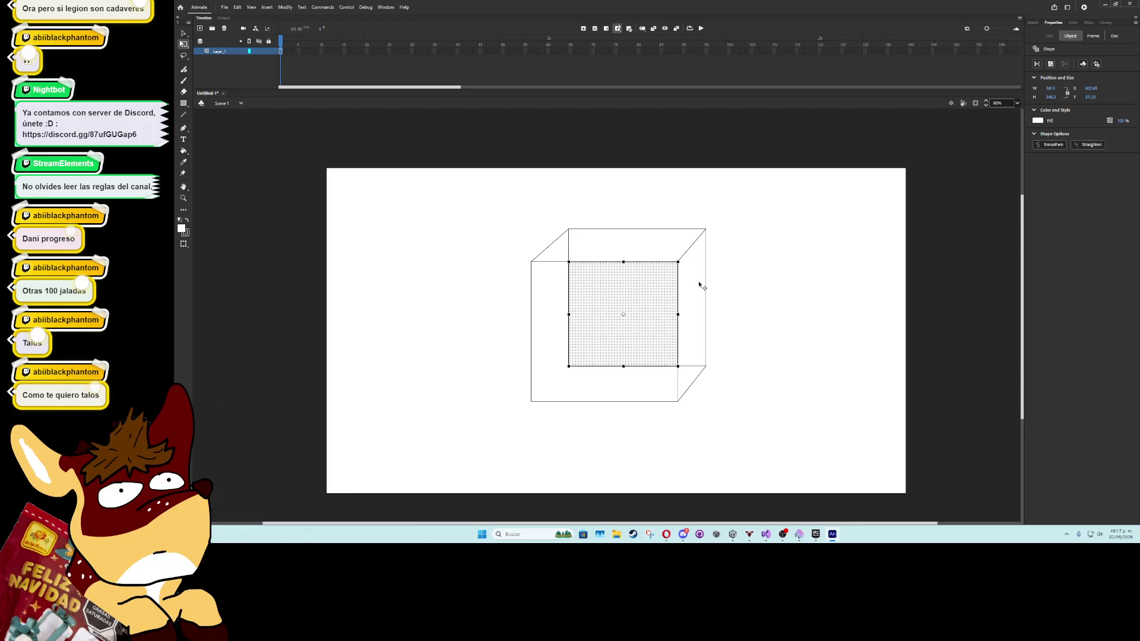
left_click(410, 229)
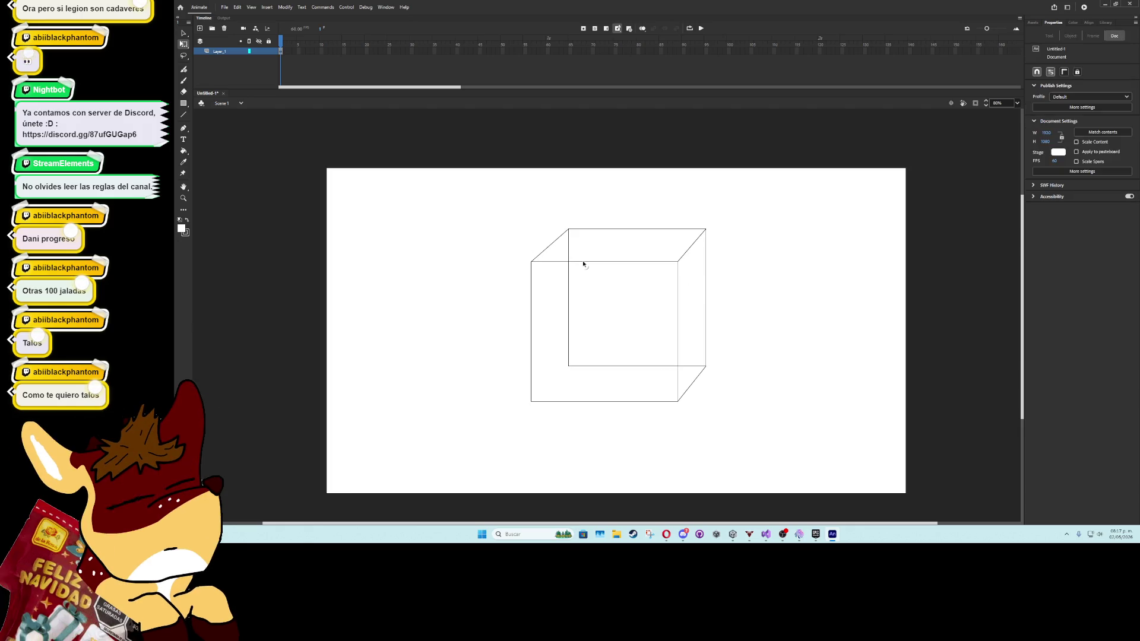
left_click(569, 252)
key("Delete")
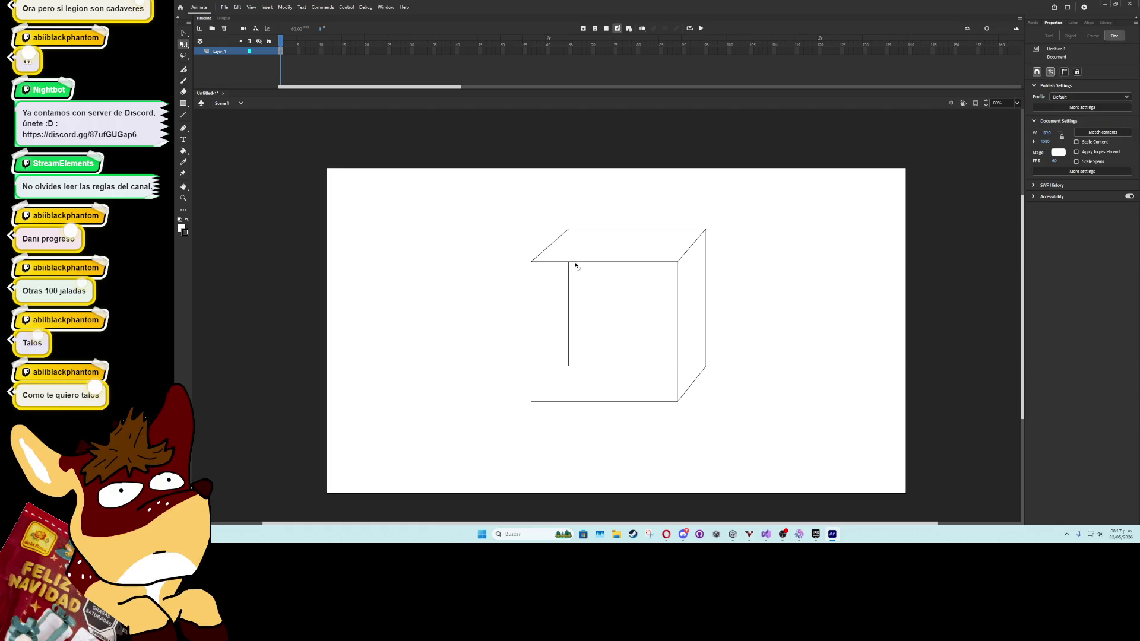
left_click(569, 283)
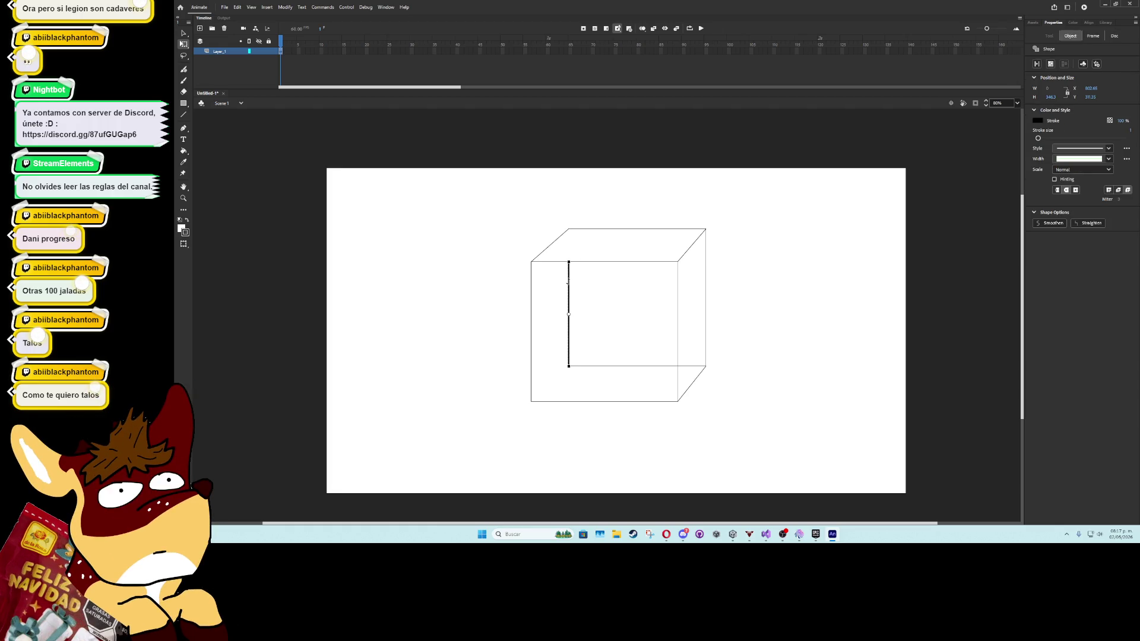
key("Delete")
left_click(649, 367)
key("Delete")
left_click(692, 367)
key("Delete")
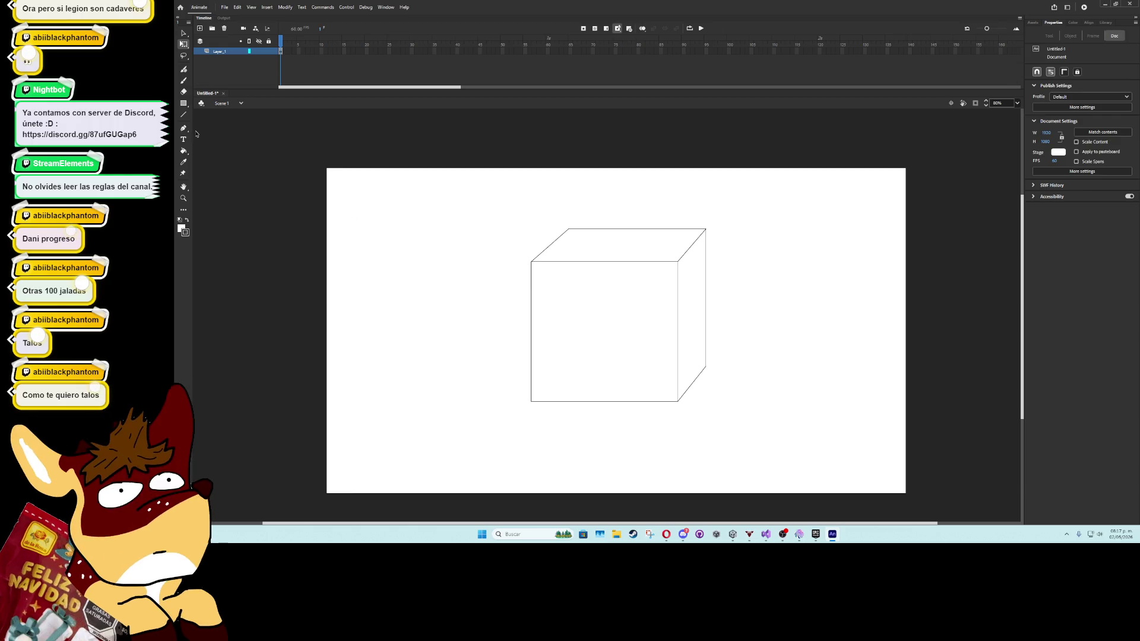
left_click(184, 151)
Fill the cube's front, top and side faces and the leftover gaps grey
left_click(181, 229)
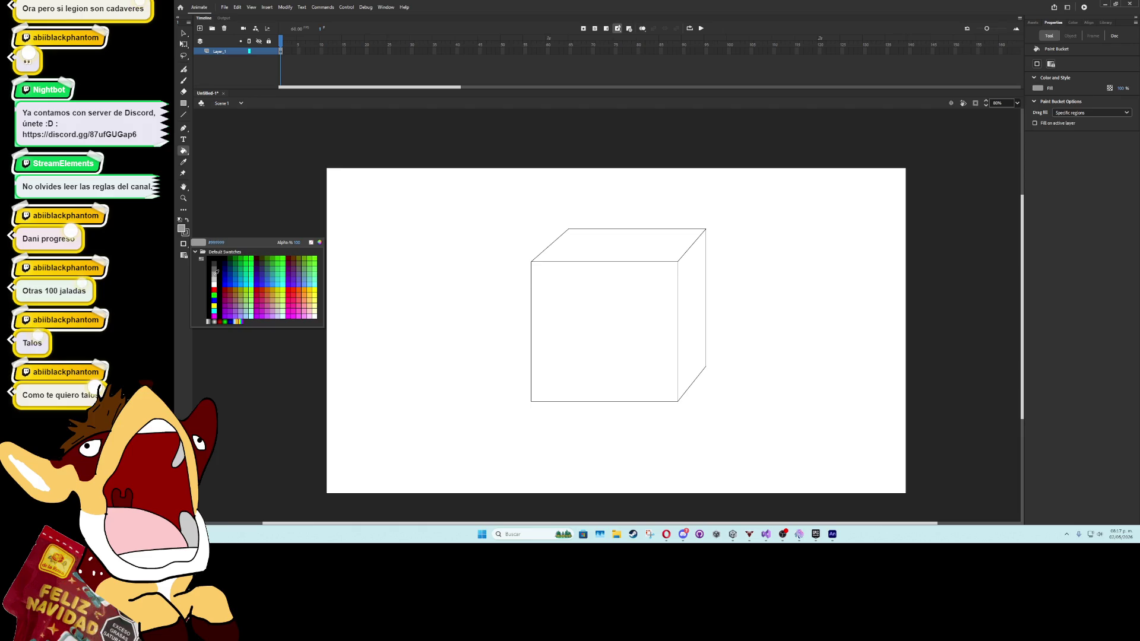
left_click(216, 272)
left_click(562, 349)
left_click(620, 243)
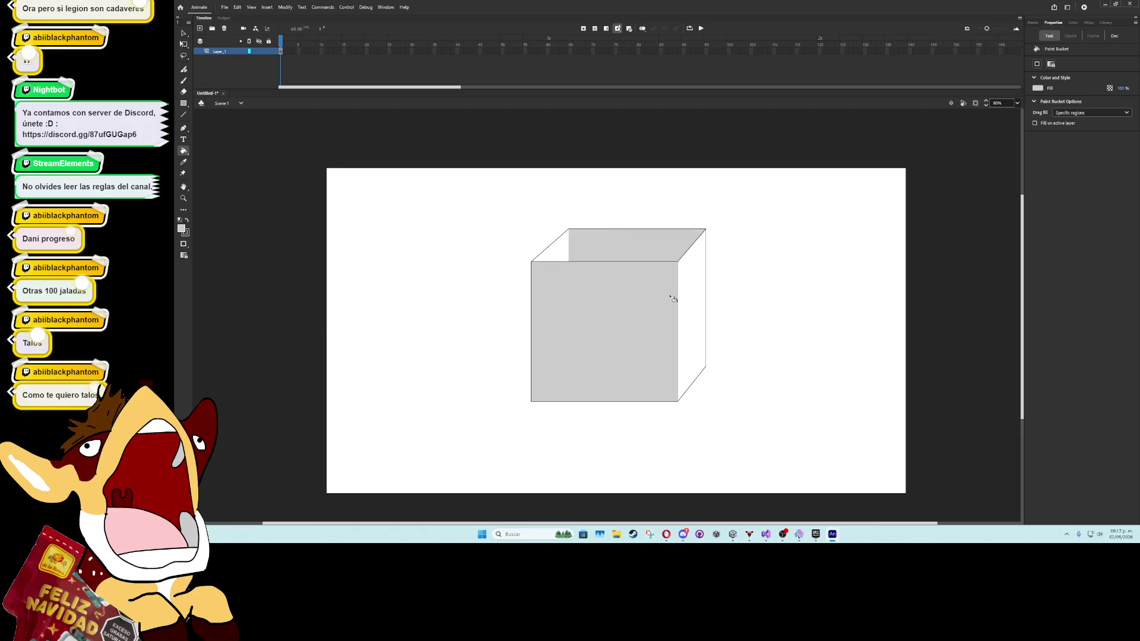
left_click(689, 291)
left_click(565, 256)
left_click(690, 378)
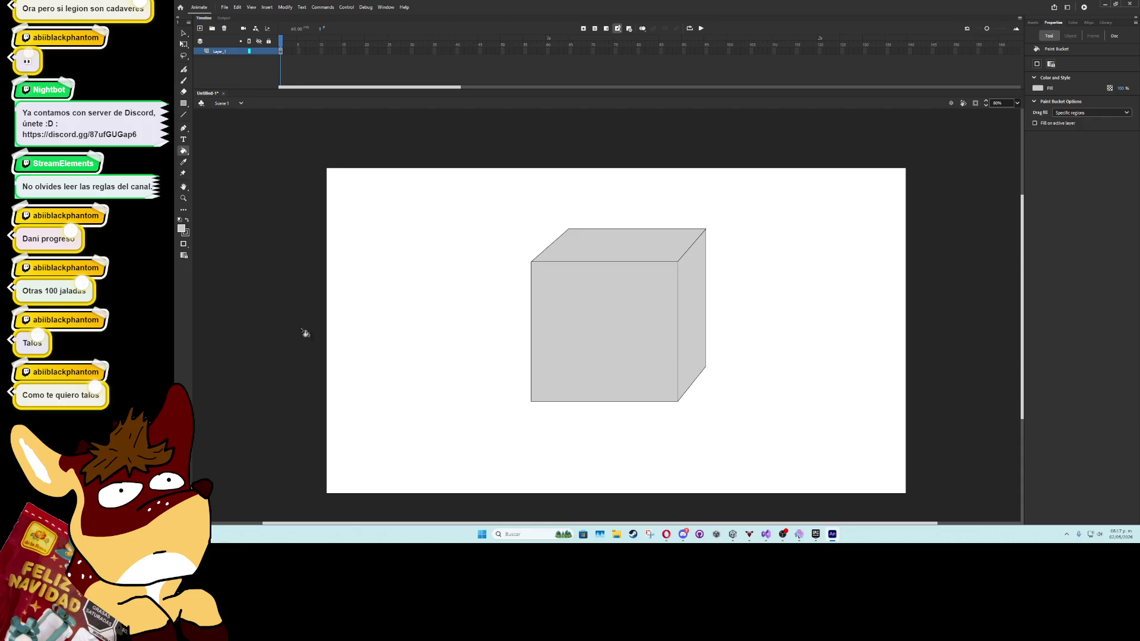
Select the whole cube and thicken its outline strokes
left_click(183, 44)
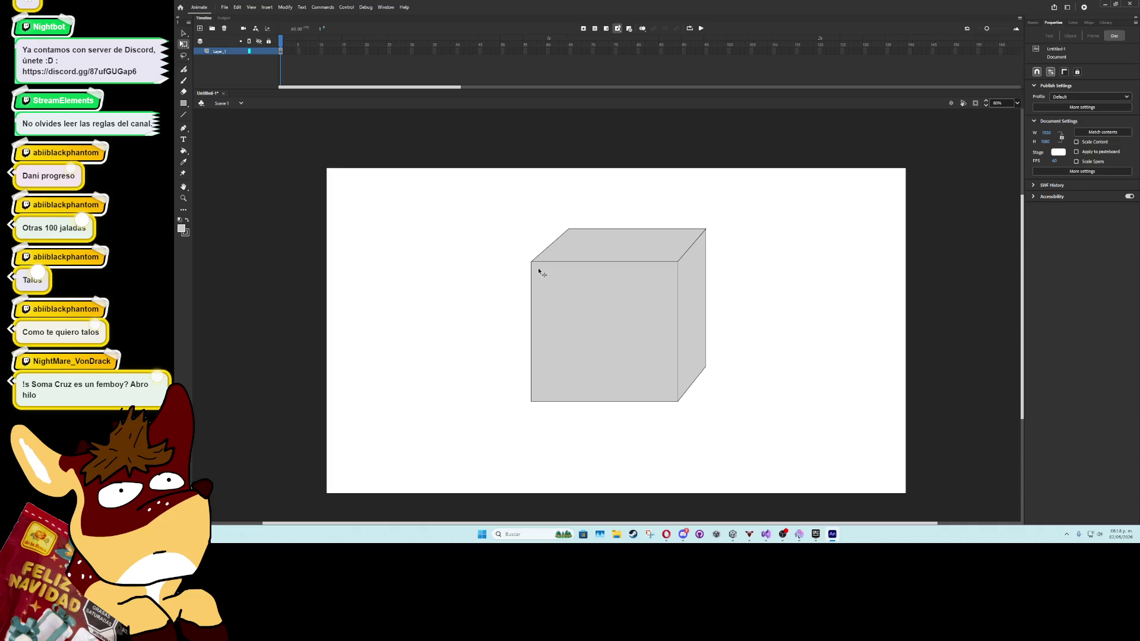
double_click(640, 236)
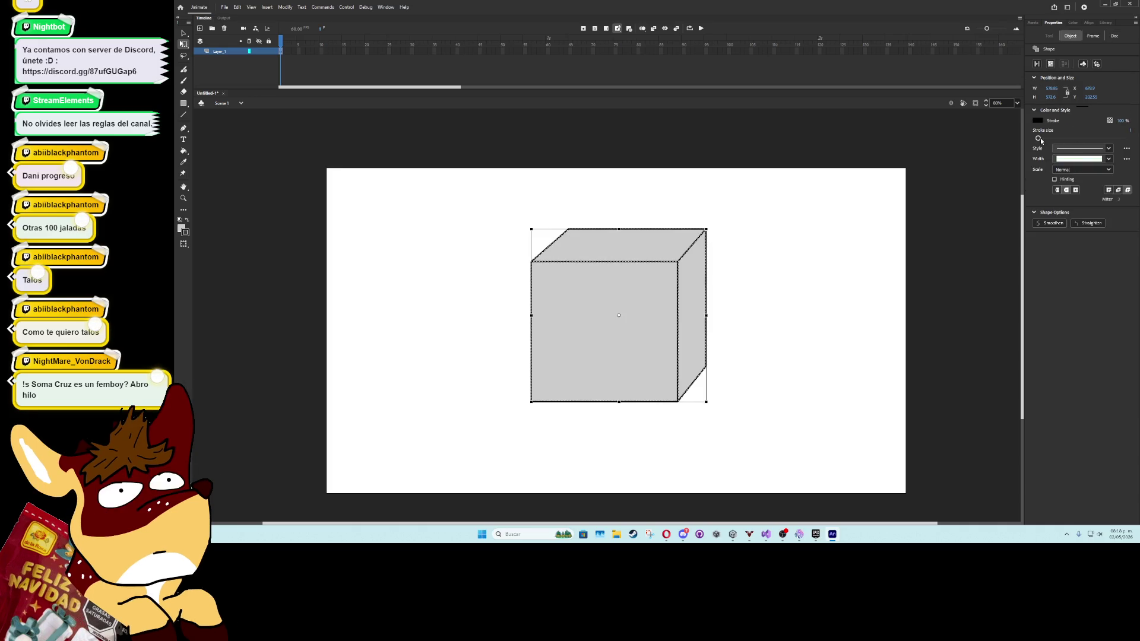
left_click_drag(1040, 141, 1044, 140)
left_click(822, 273)
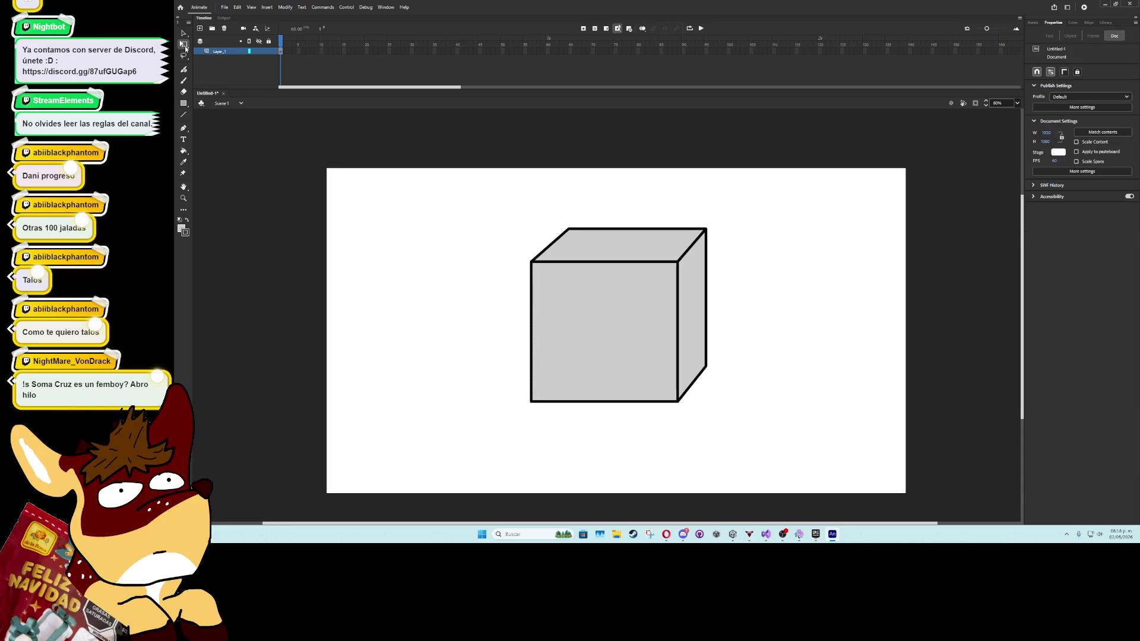
Add a '20KG' text label to the left of the cube
left_click(183, 139)
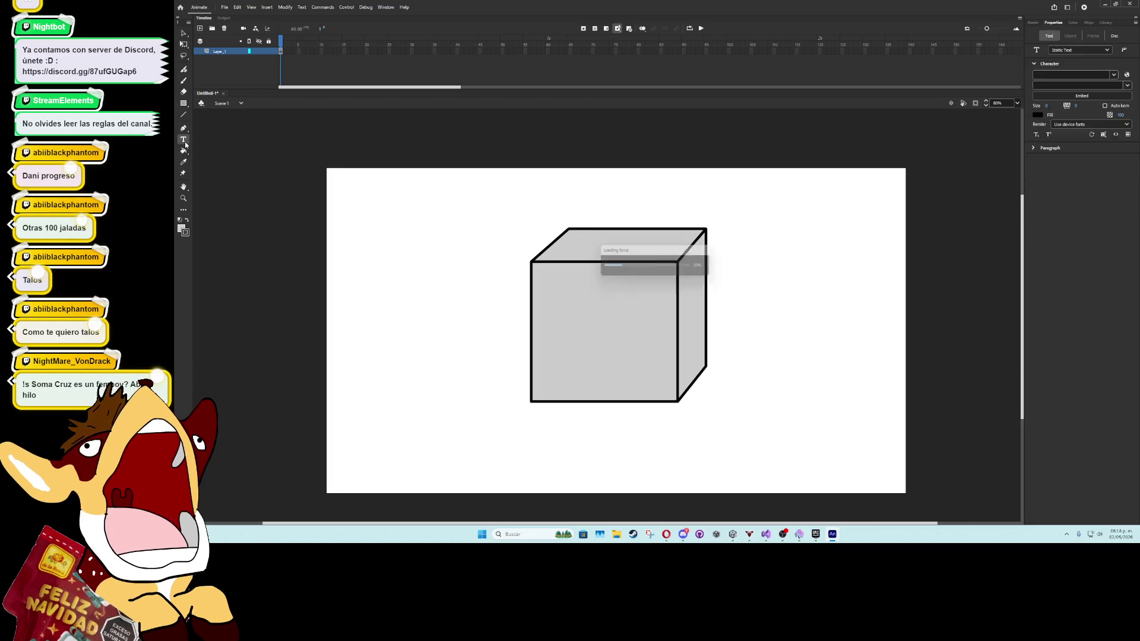
left_click(184, 232)
left_click(216, 259)
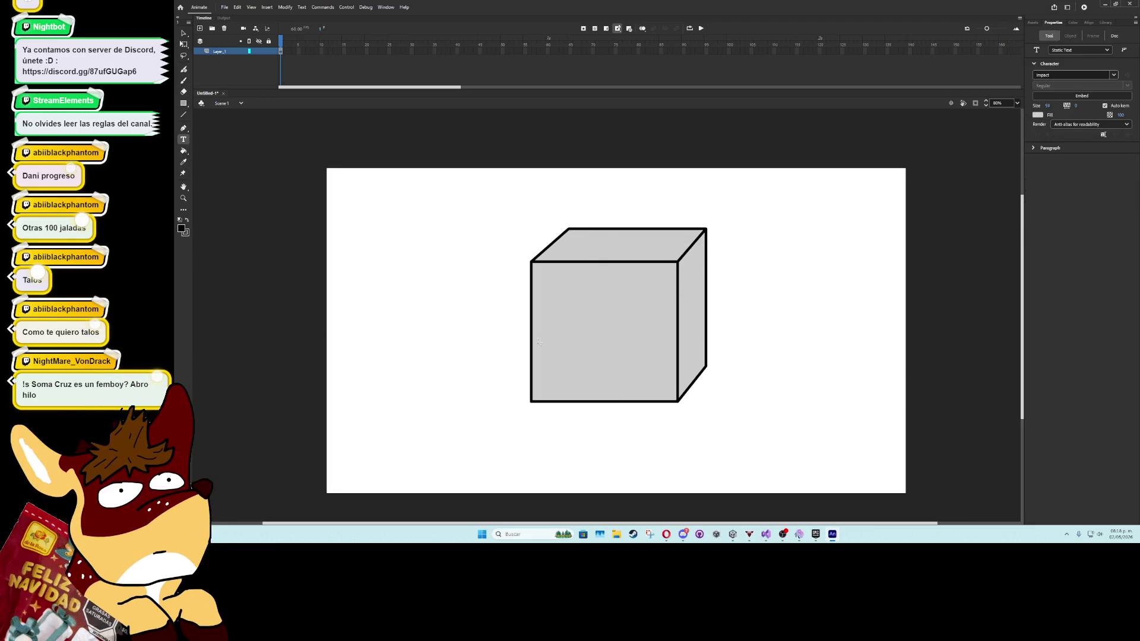
left_click(441, 322)
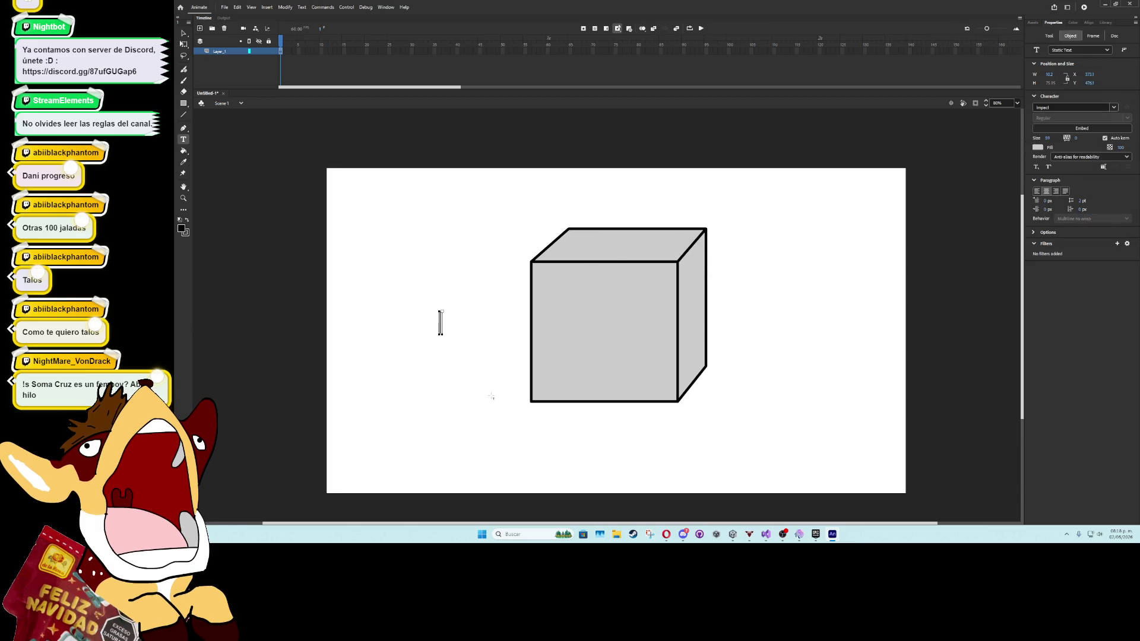
type("20KG")
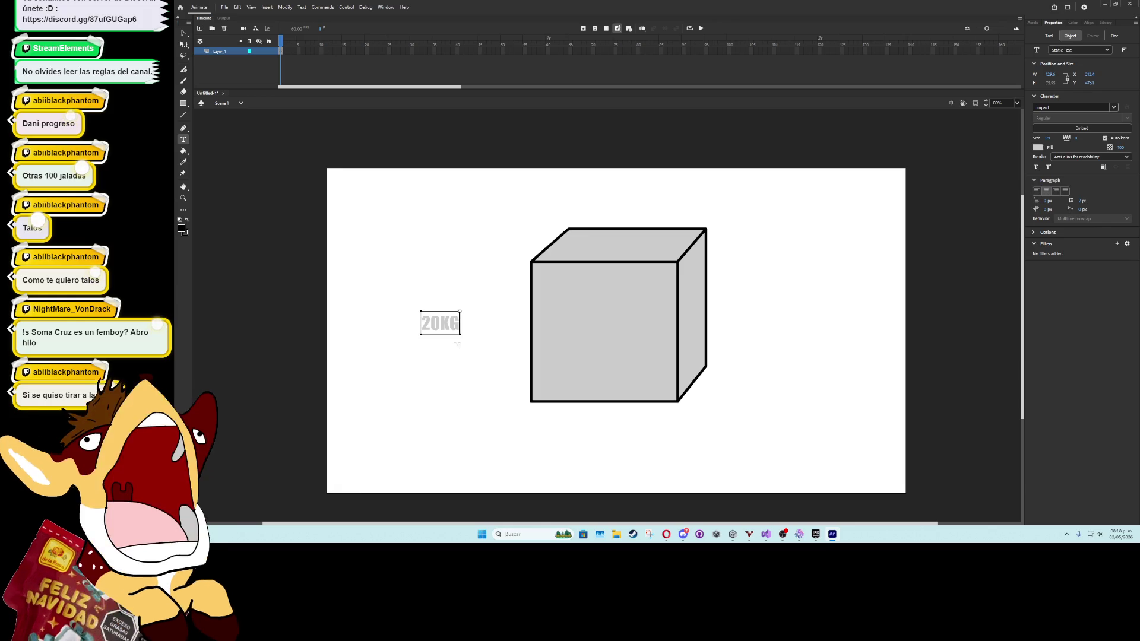
key("Escape")
Enlarge the 20KG text to about 350 wide and center-align it
key("q")
left_click_drag(415, 314, 386, 288)
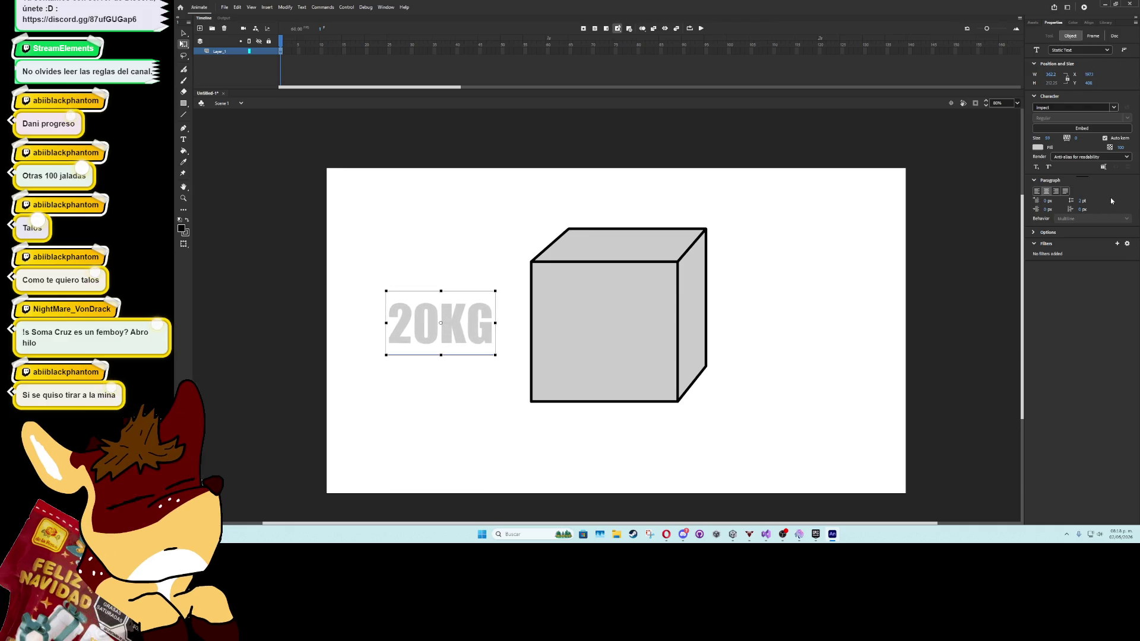
left_click(1049, 139)
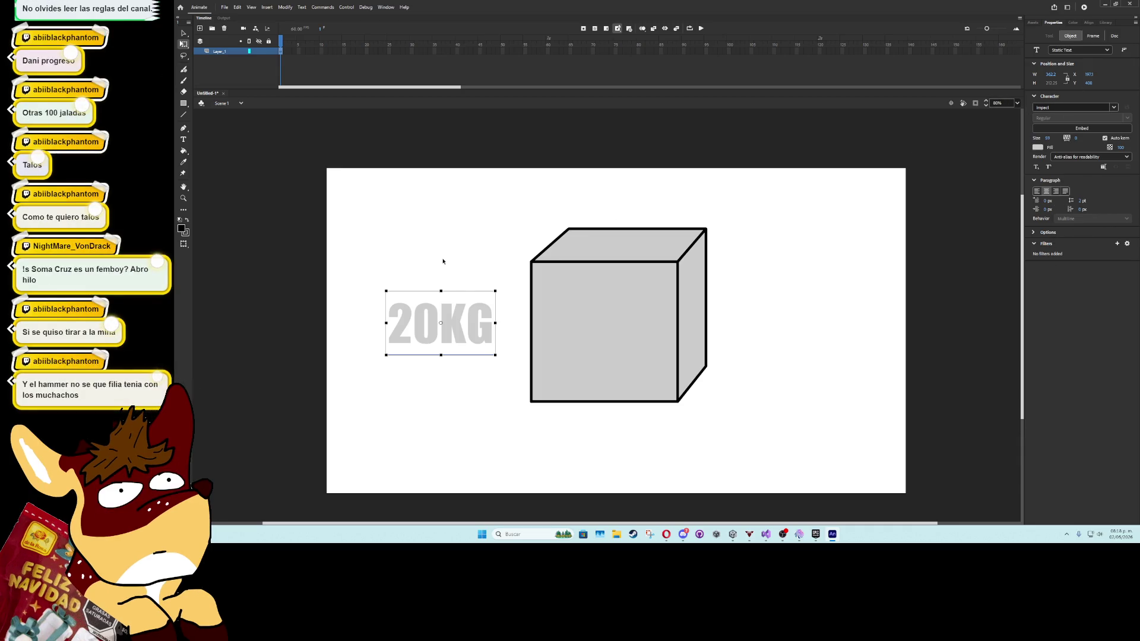
double_click(401, 326)
key("ctrl+a")
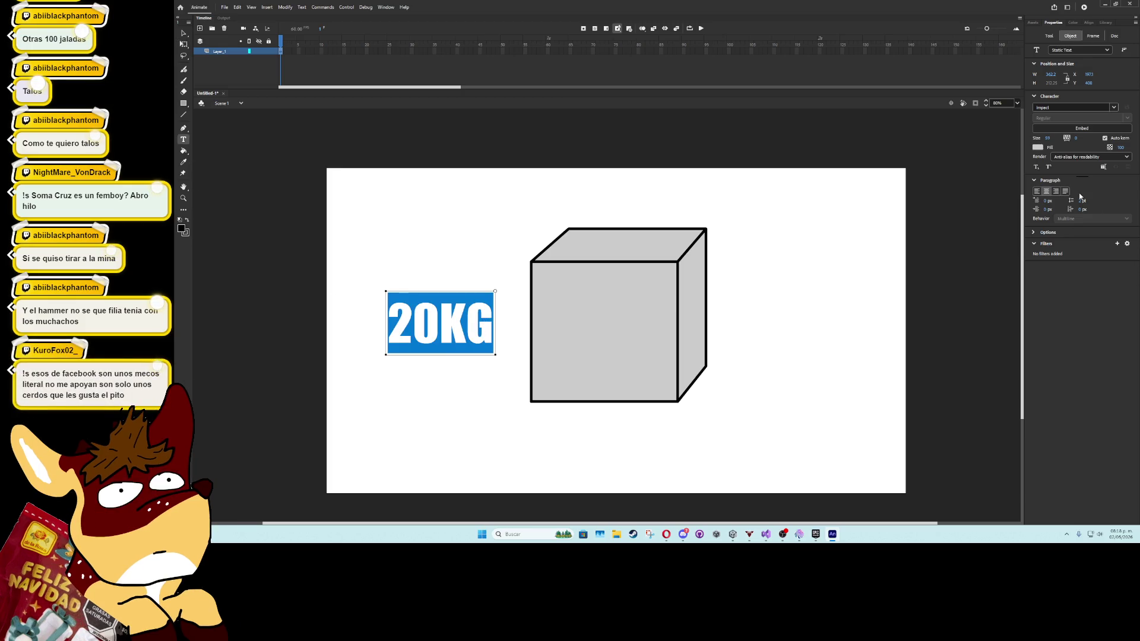
left_click(1037, 234)
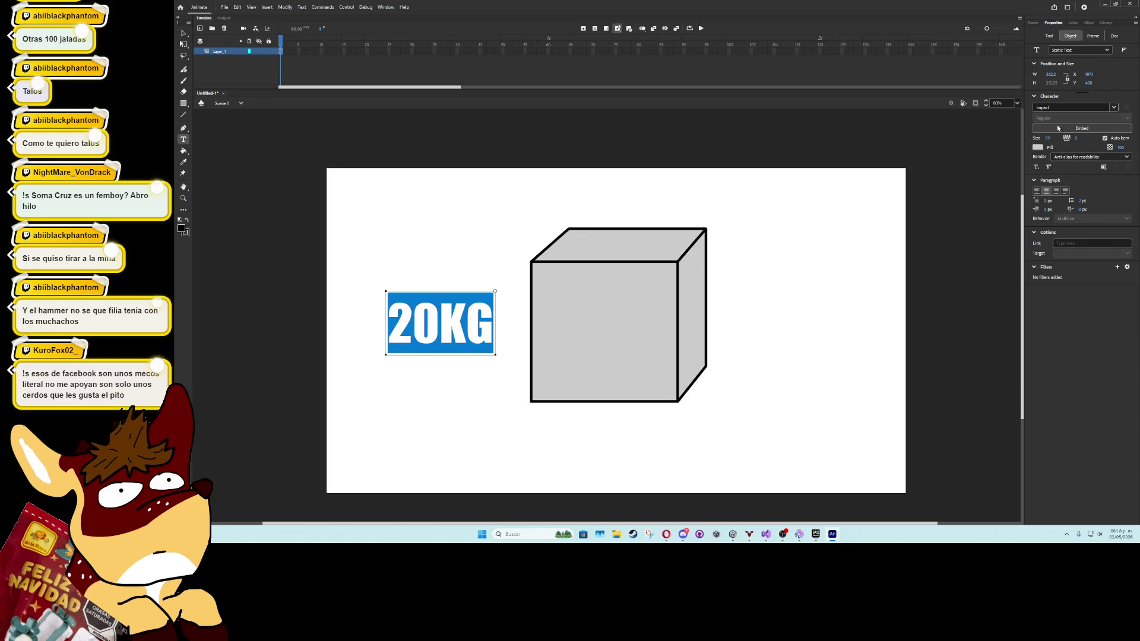
left_click(1047, 192)
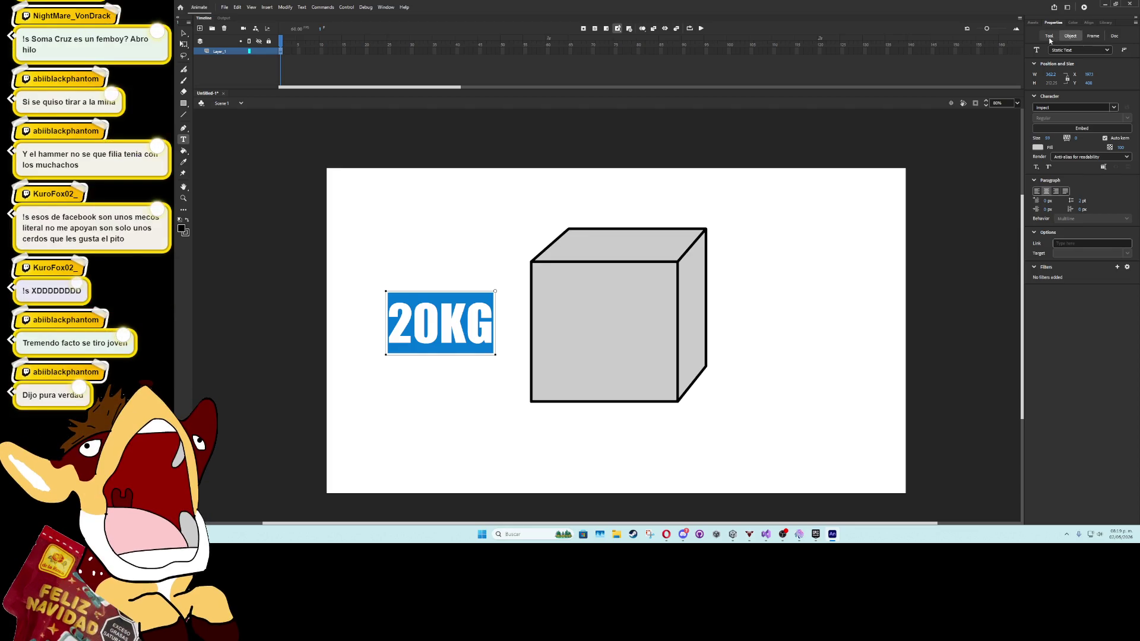
Make the 20KG text yellow #FFFF33 and move it onto the cube's front face
left_click(1037, 147)
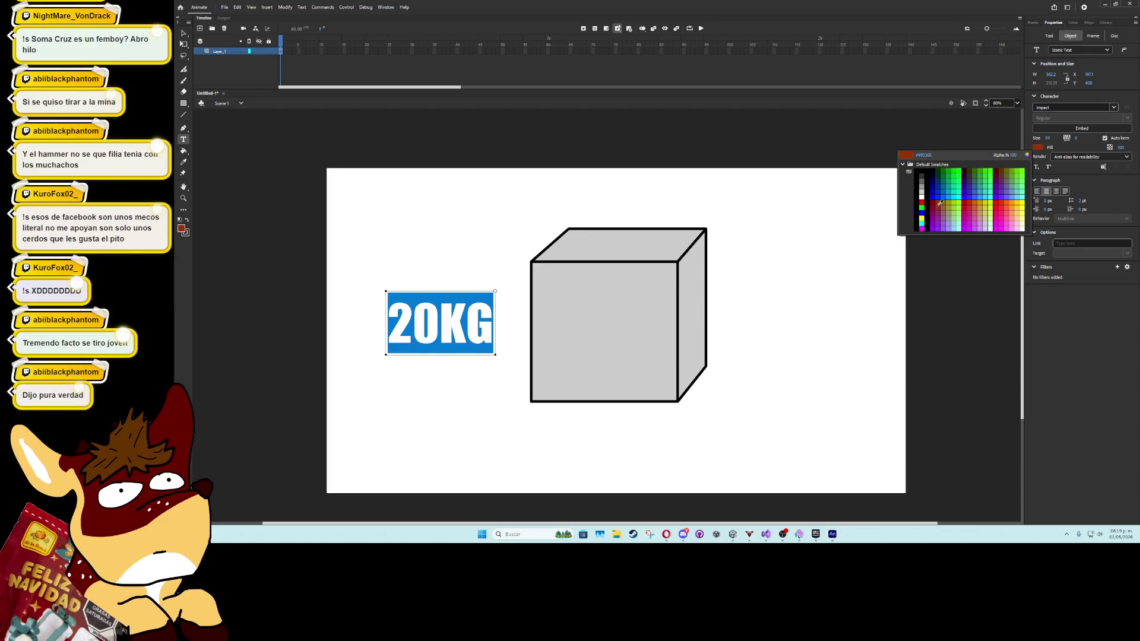
left_click(1025, 203)
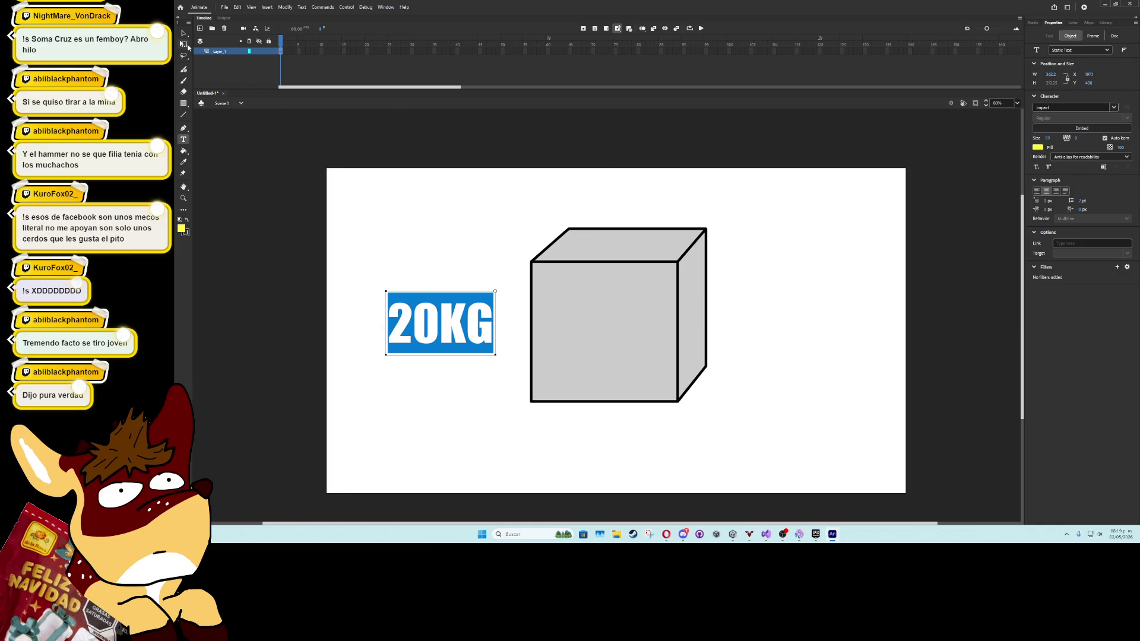
left_click(184, 44)
left_click_drag(427, 323, 587, 324)
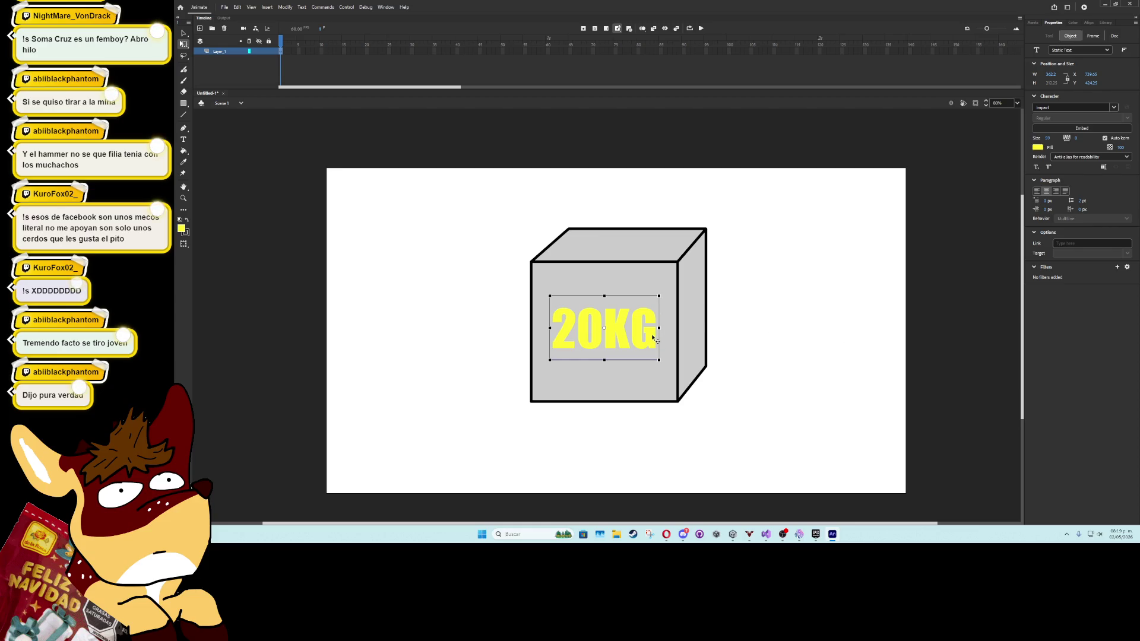
left_click_drag(653, 337, 655, 337)
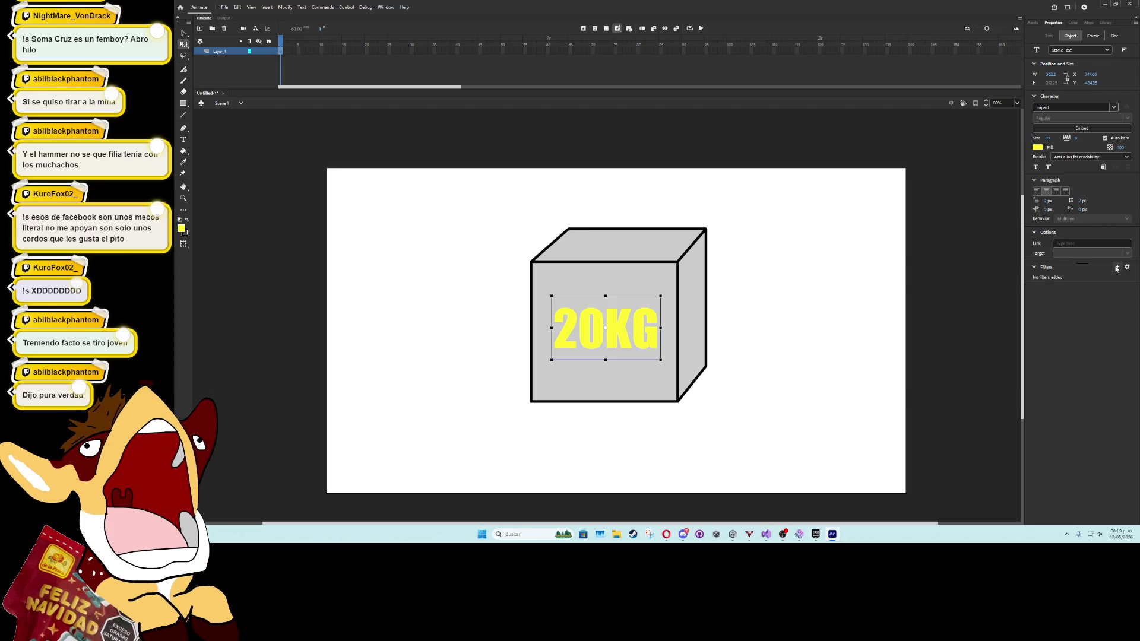
Add a Drop Shadow filter to the 20KG text with angle 0
left_click(1117, 266)
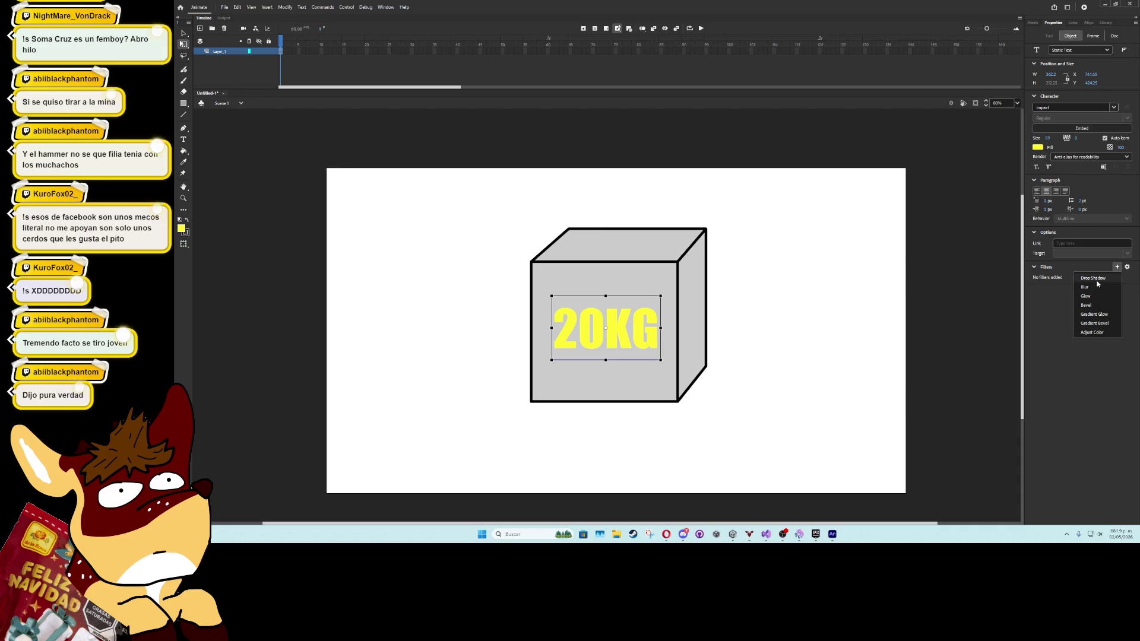
left_click(1093, 278)
left_click(1061, 291)
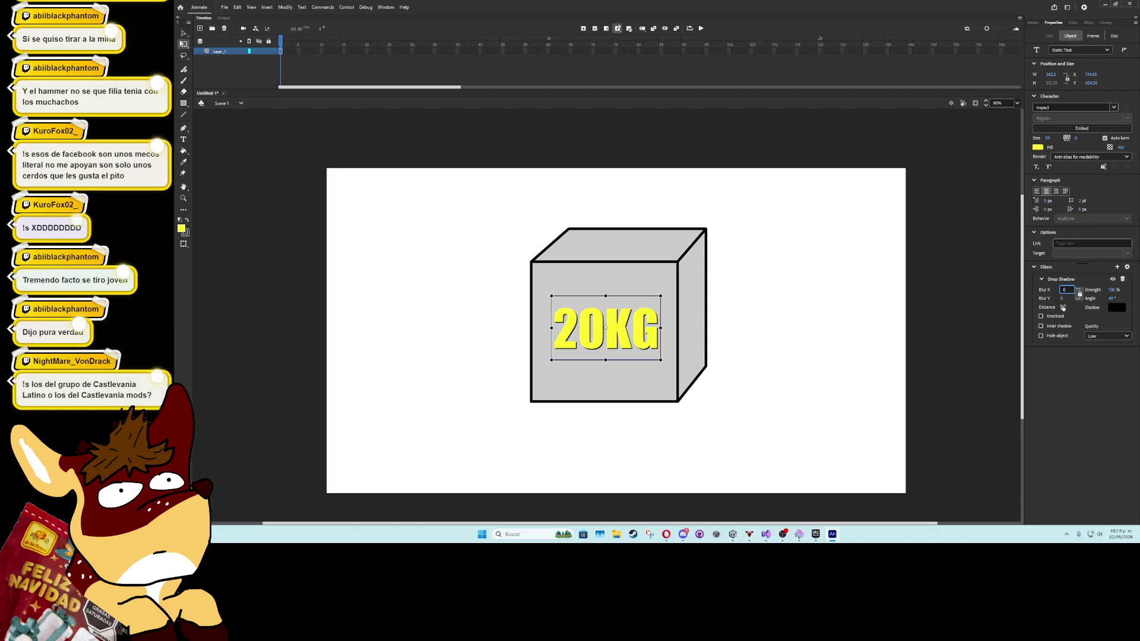
left_click_drag(1064, 308, 1068, 307)
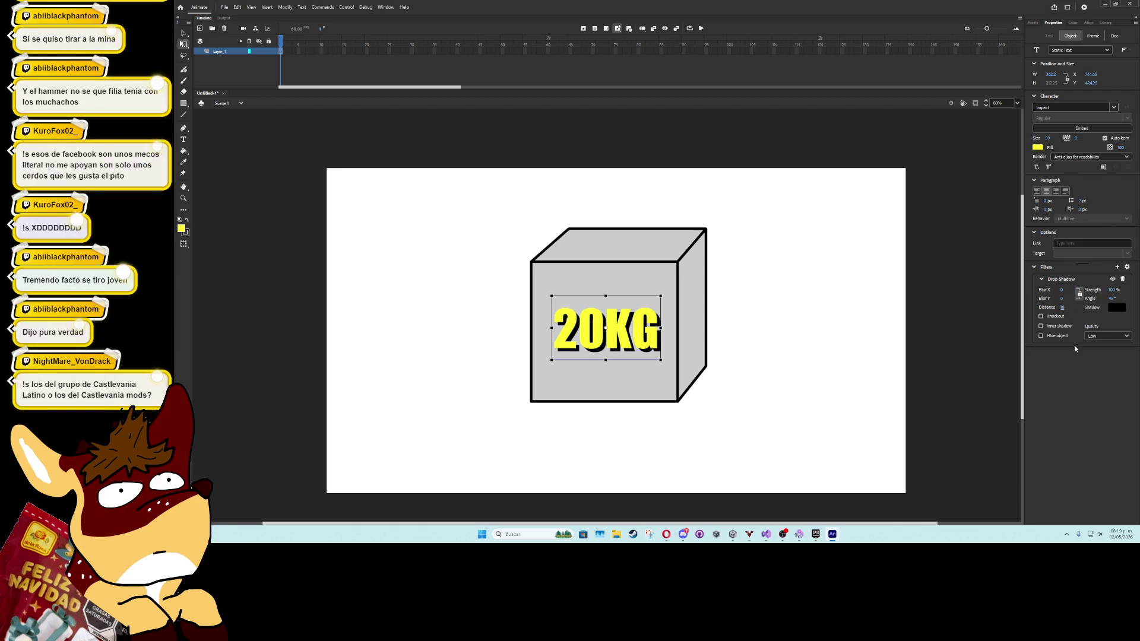
left_click(1114, 298)
type("0")
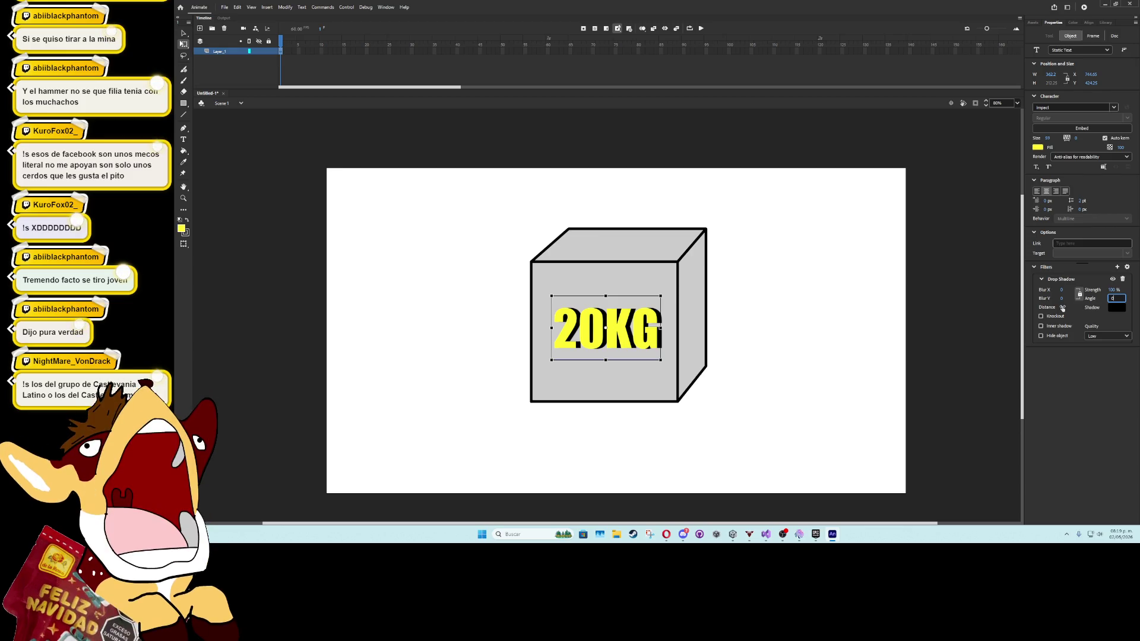
Set the shadow strength to 2000% and distance to 0, and increase the blur
left_click(1111, 291)
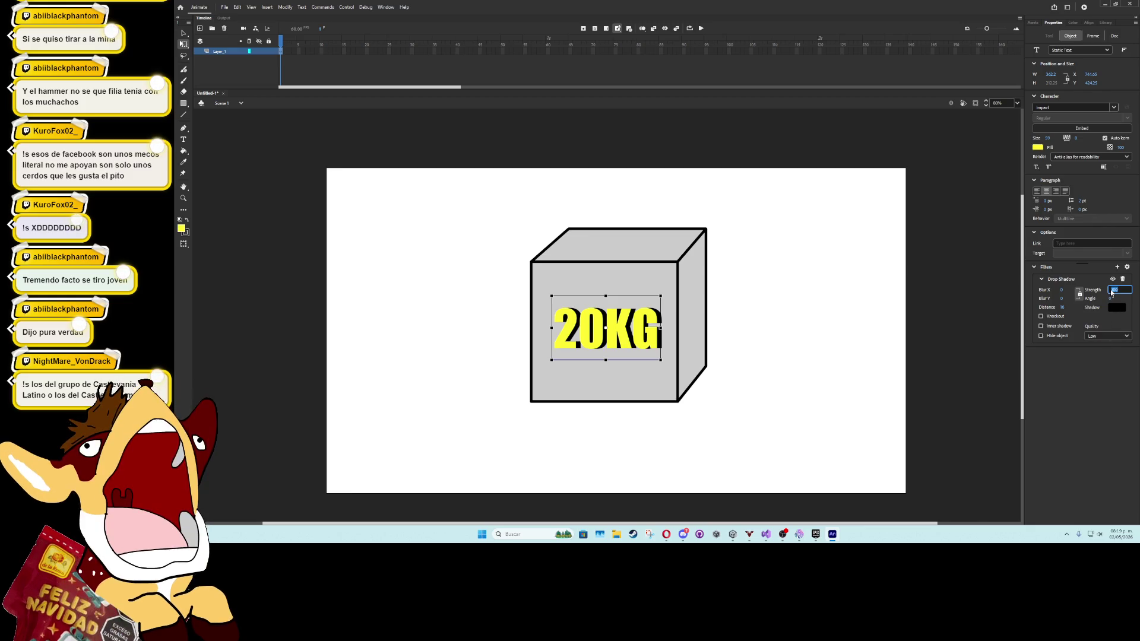
type("2000")
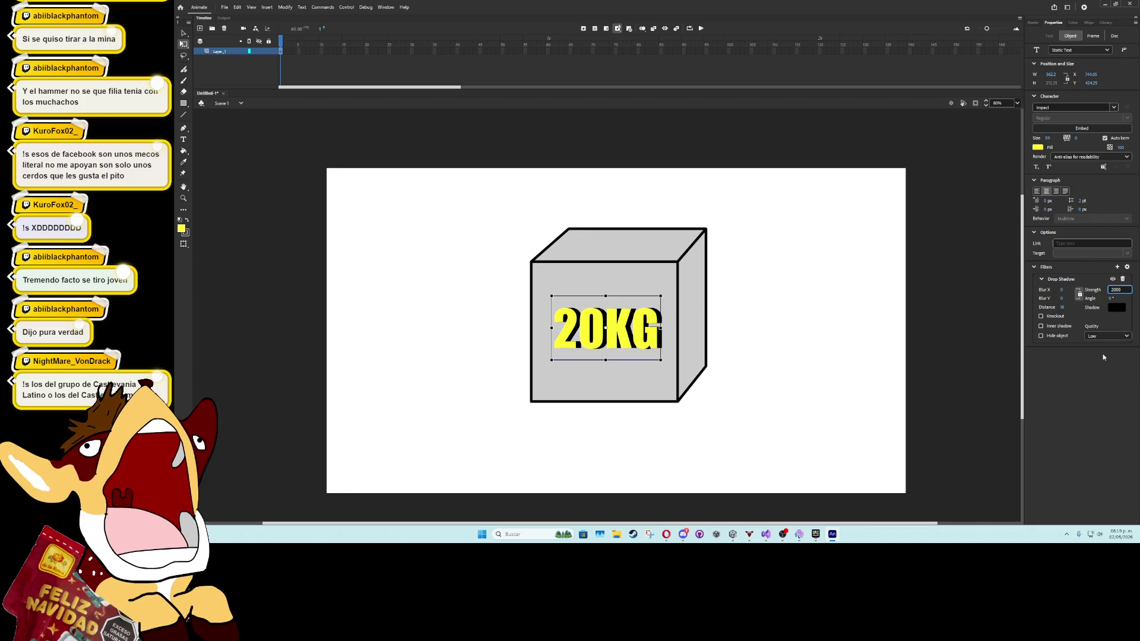
key("Return")
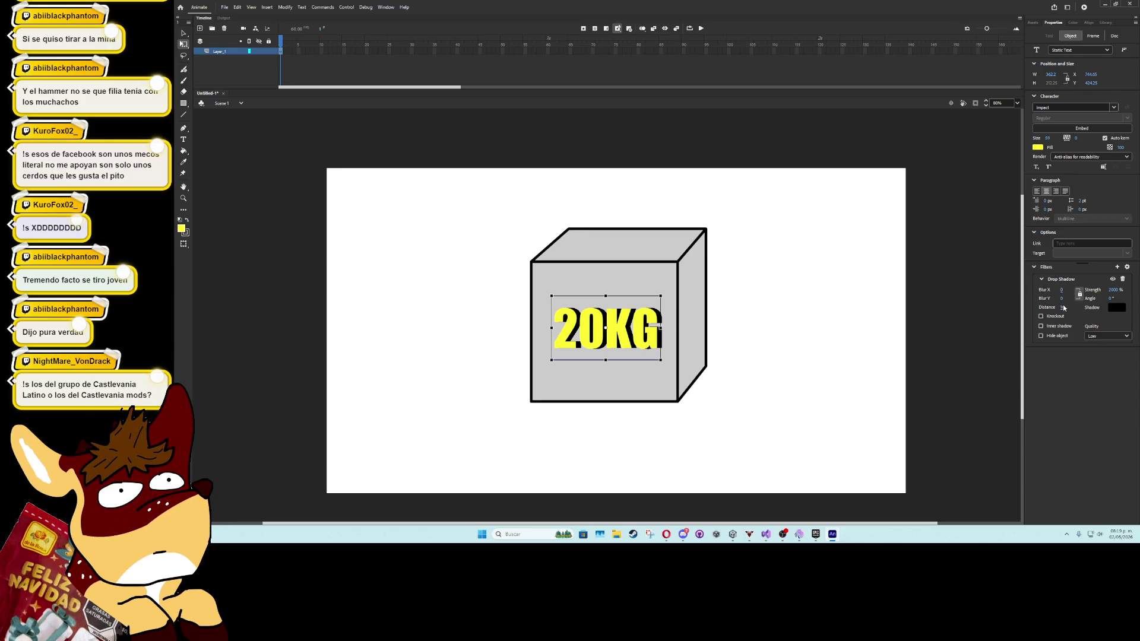
left_click_drag(1063, 307, 1062, 310)
left_click(1063, 308)
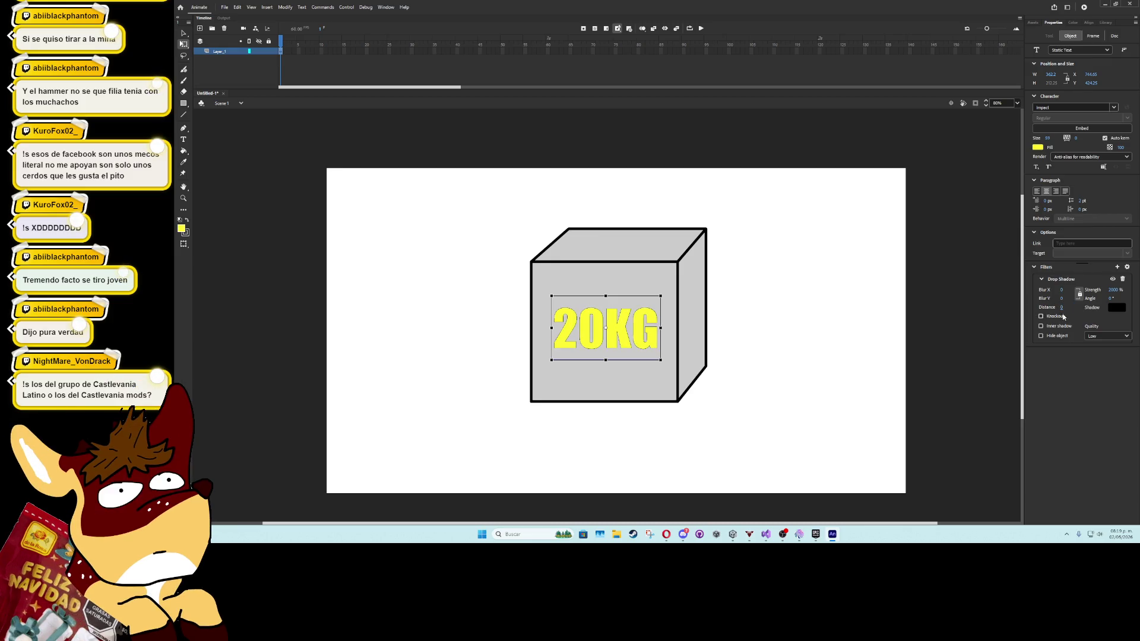
left_click_drag(1062, 298, 1069, 299)
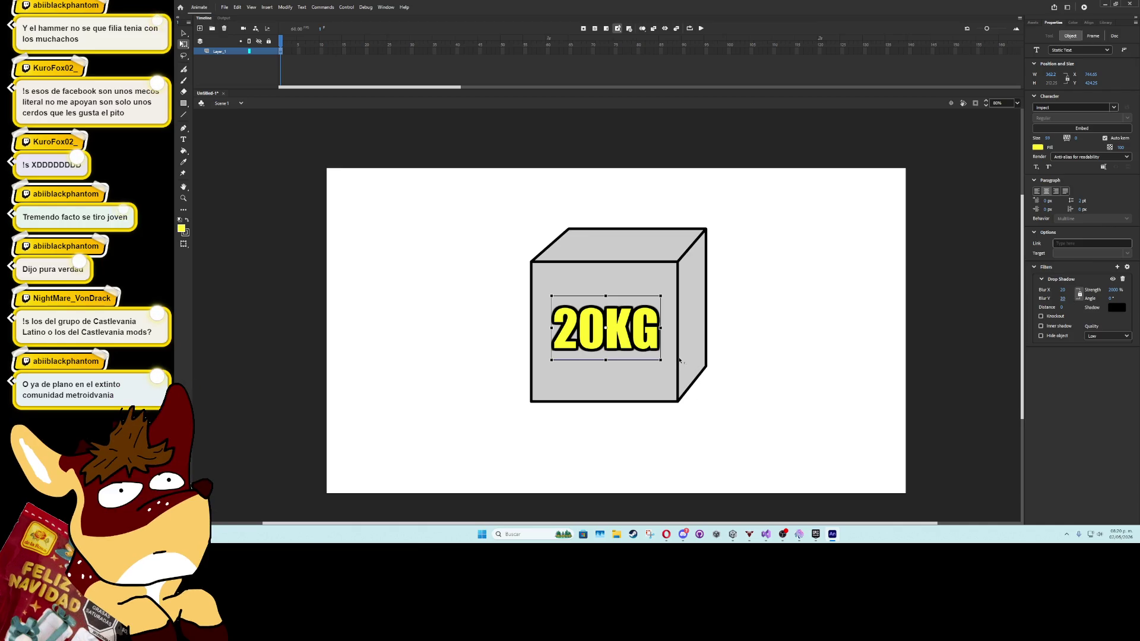
left_click(351, 346)
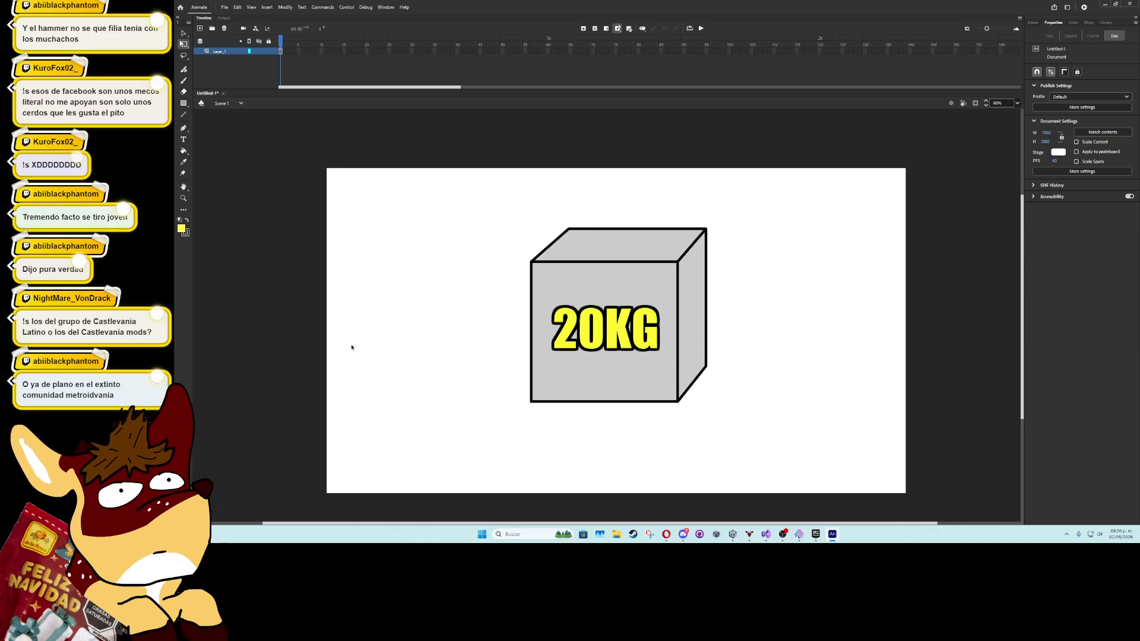
Squash a 20KG label and fit it onto the cube's top face
left_click(583, 335)
left_click_drag(583, 335, 586, 325)
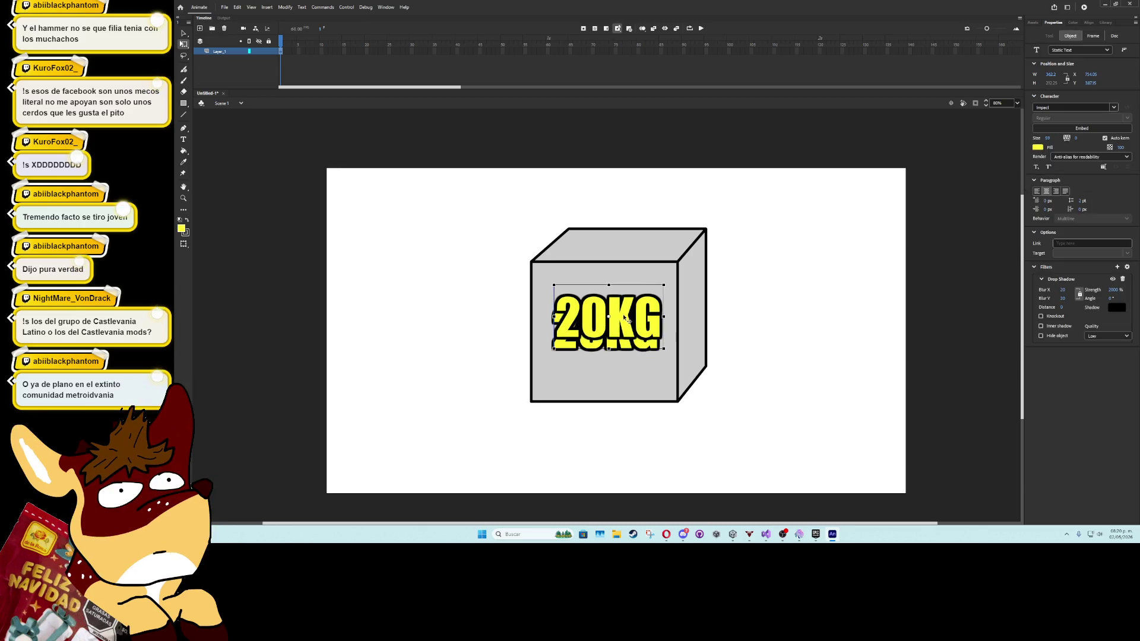
mouse_move(610, 284)
left_mouse_down()
mouse_move(611, 295)
mouse_move(635, 296)
mouse_move(645, 250)
mouse_move(686, 226)
mouse_move(672, 229)
left_mouse_up()
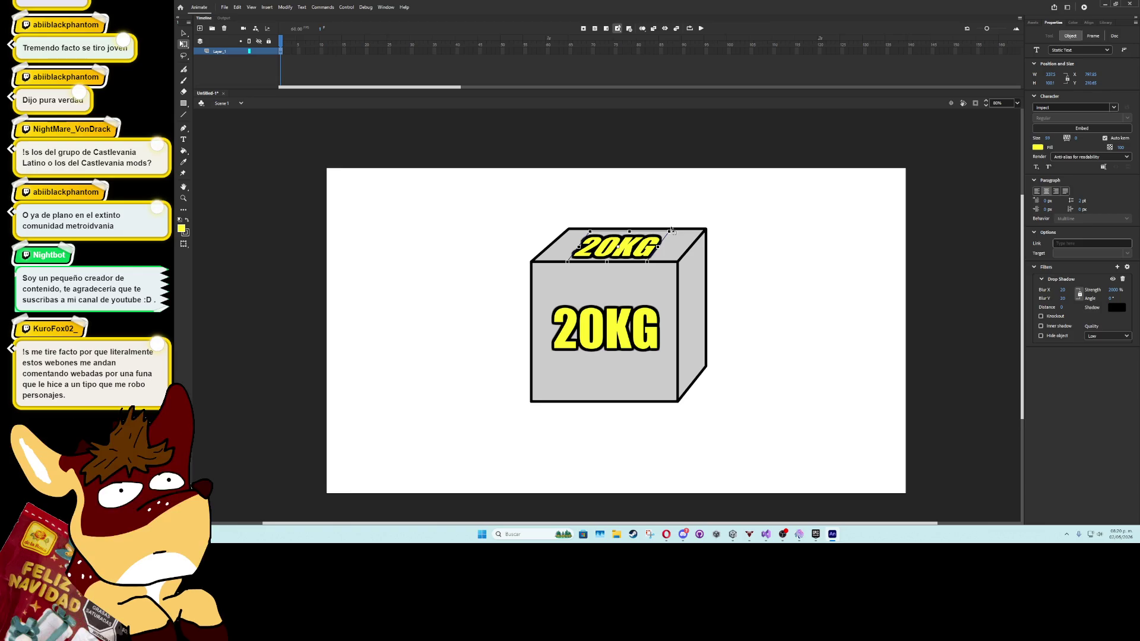
left_click_drag(652, 249, 651, 247)
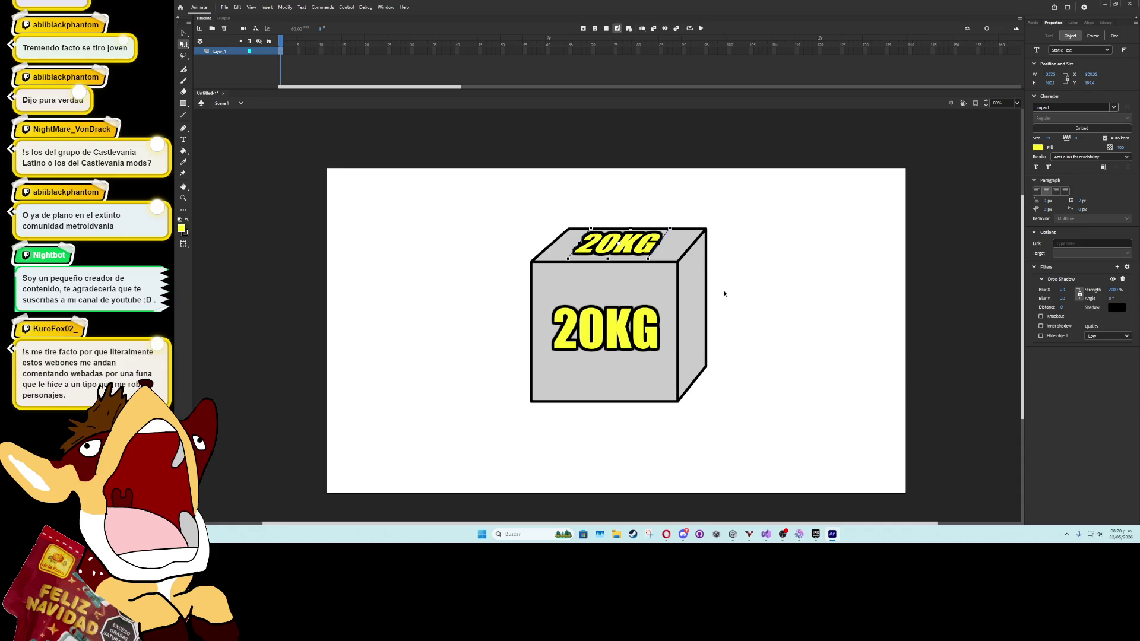
Enlarge the front 20KG text and reduce its drop shadow blur to 10
left_click(635, 347)
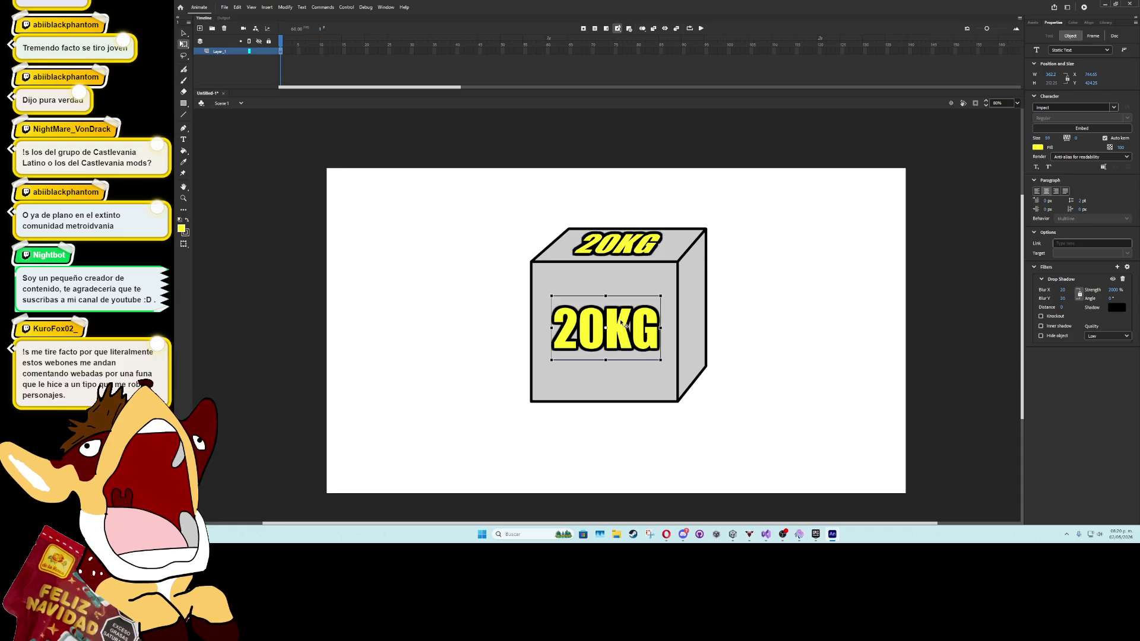
mouse_move(552, 295)
left_mouse_down()
mouse_move(539, 280)
mouse_move(777, 317)
mouse_move(801, 344)
mouse_move(818, 343)
mouse_move(848, 311)
left_mouse_up()
left_click_drag(1062, 300, 1056, 300)
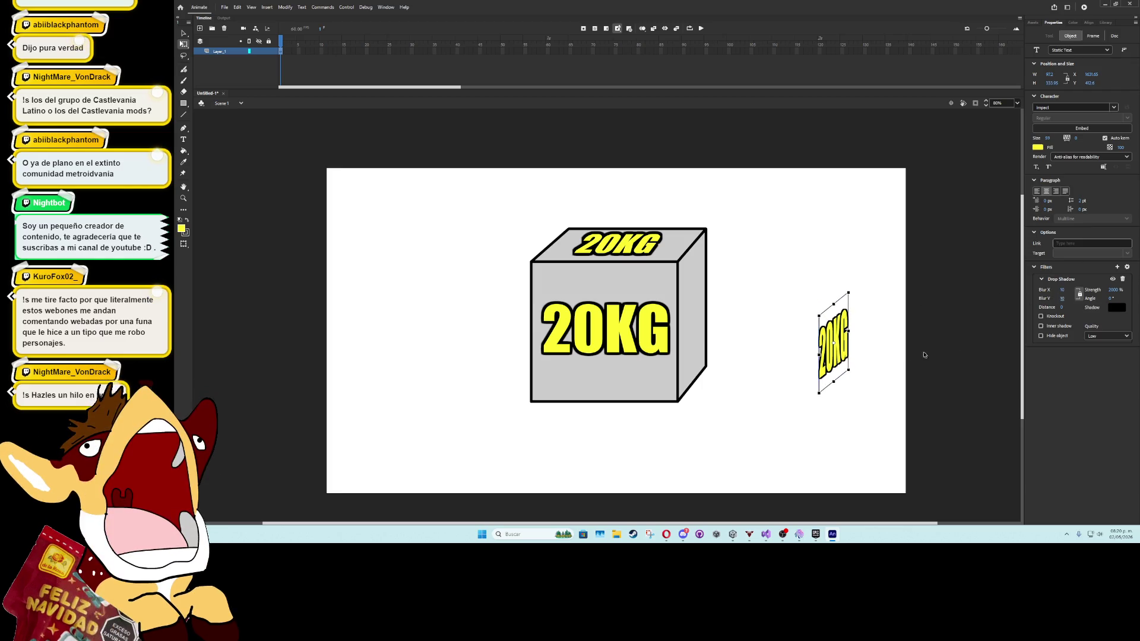
Place the squeezed 20KG text on the cube's side face and resize it to fit
mouse_move(841, 358)
left_mouse_down()
mouse_move(702, 336)
mouse_move(703, 307)
left_mouse_up()
scroll(702, 308, "up", 3)
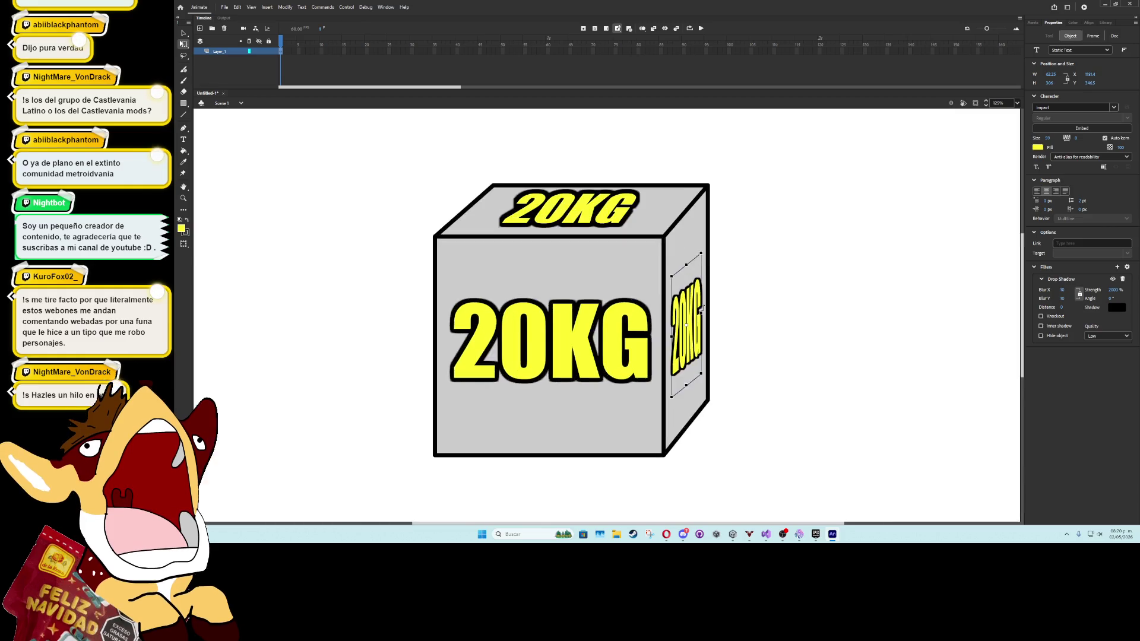
left_click_drag(701, 312, 703, 312)
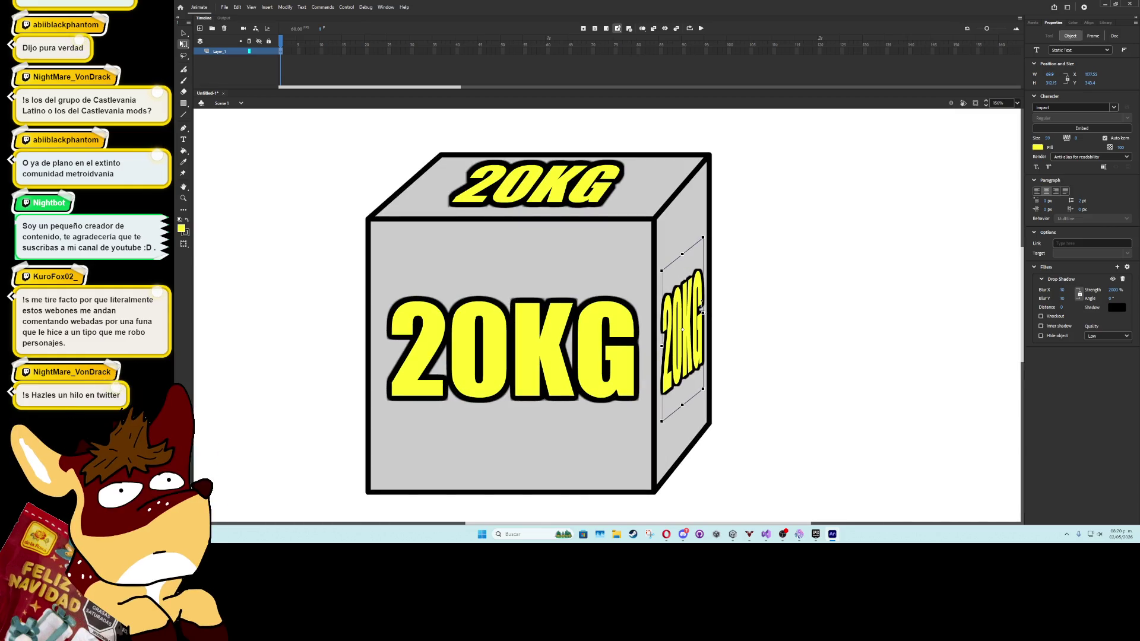
left_click_drag(684, 255, 683, 252)
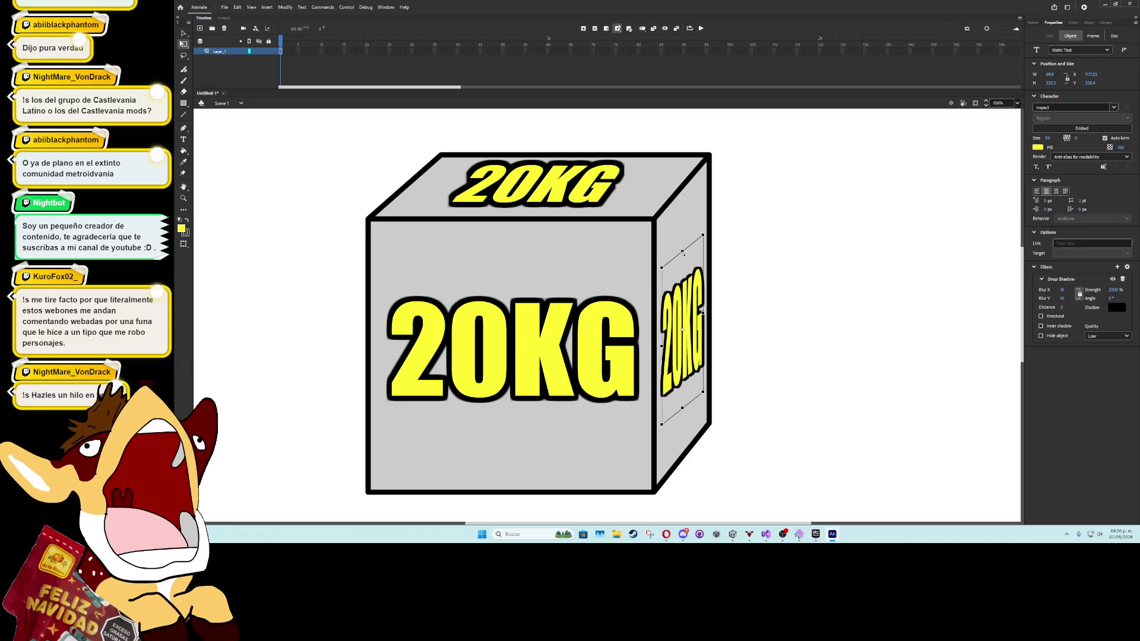
left_click(749, 320)
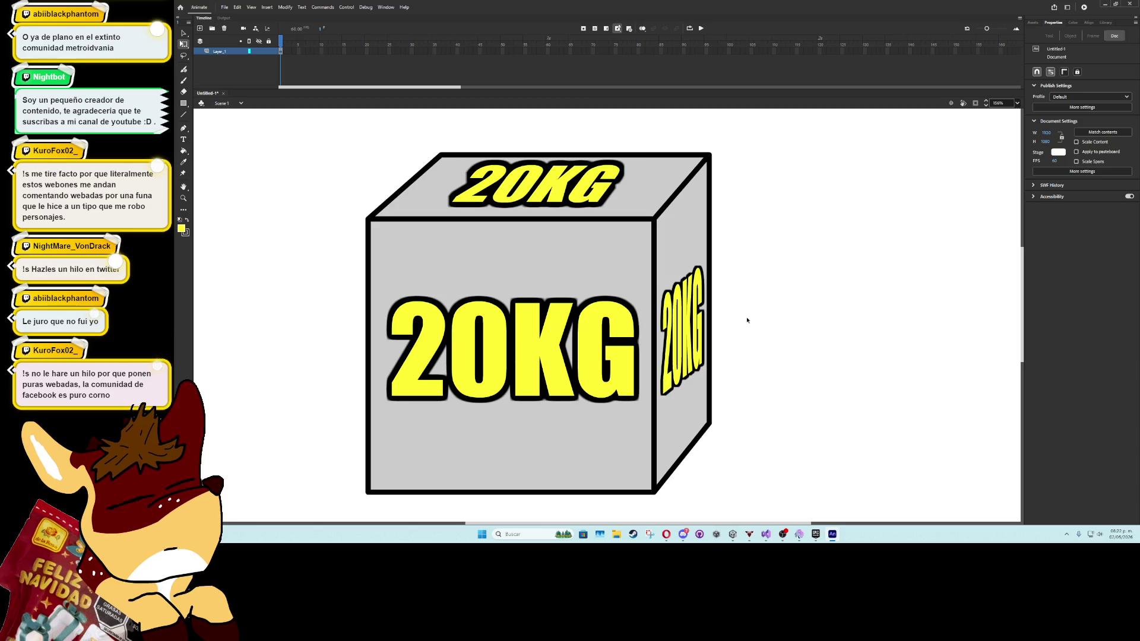
Move the whole cube to the stage's top-left and convert it to a movie clip symbol
scroll(600, 307, "down", 3)
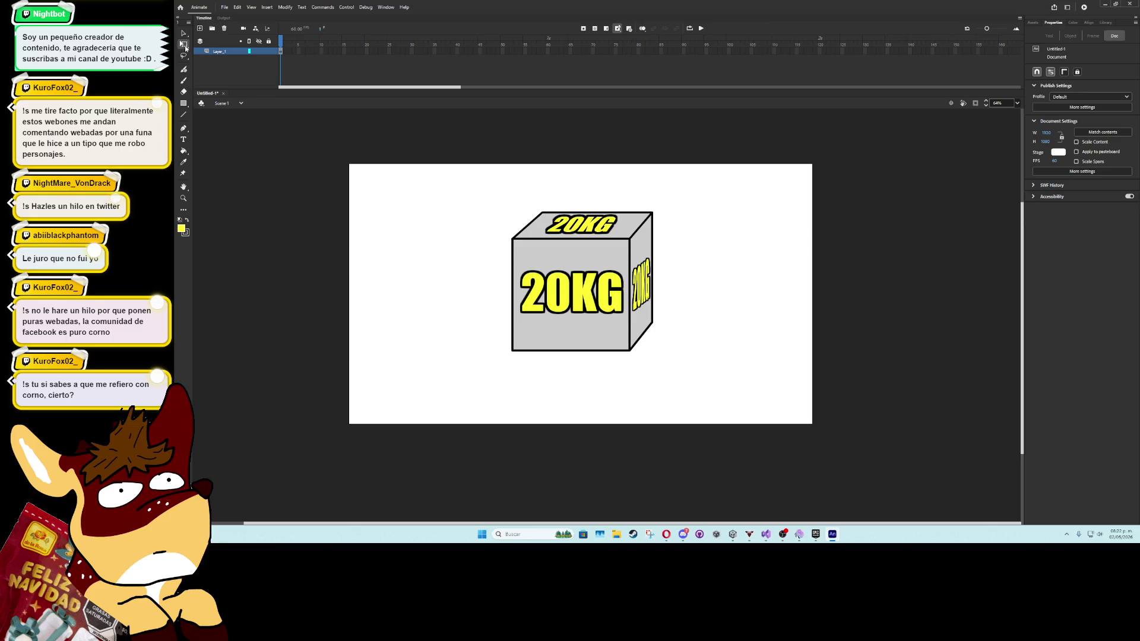
left_click_drag(499, 189, 810, 417)
left_click_drag(616, 337, 471, 313)
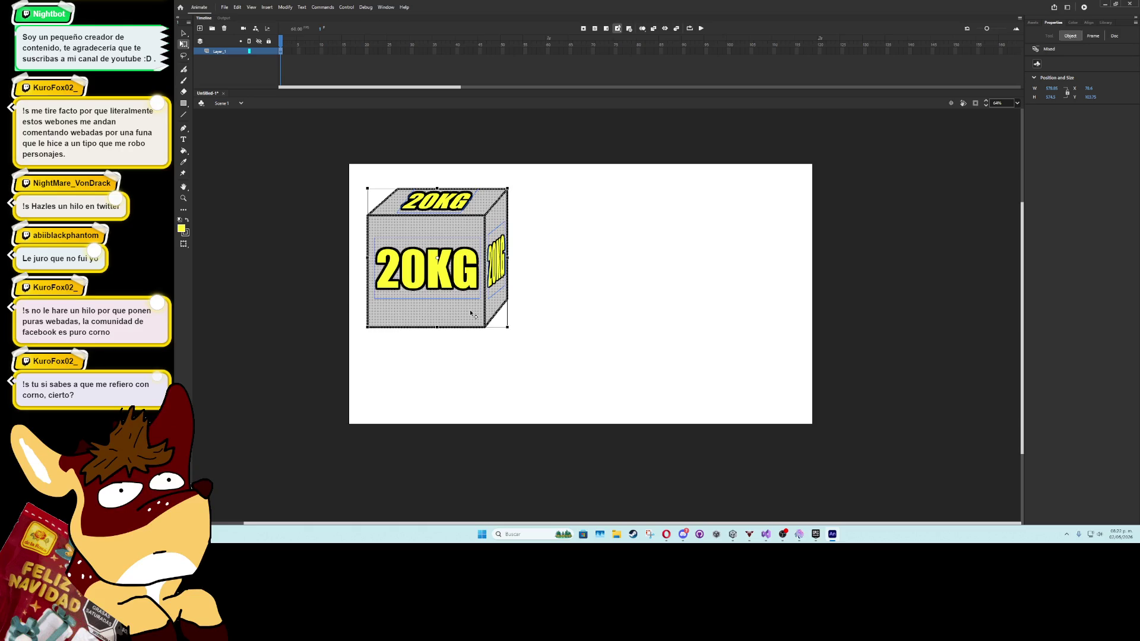
right_click(471, 313)
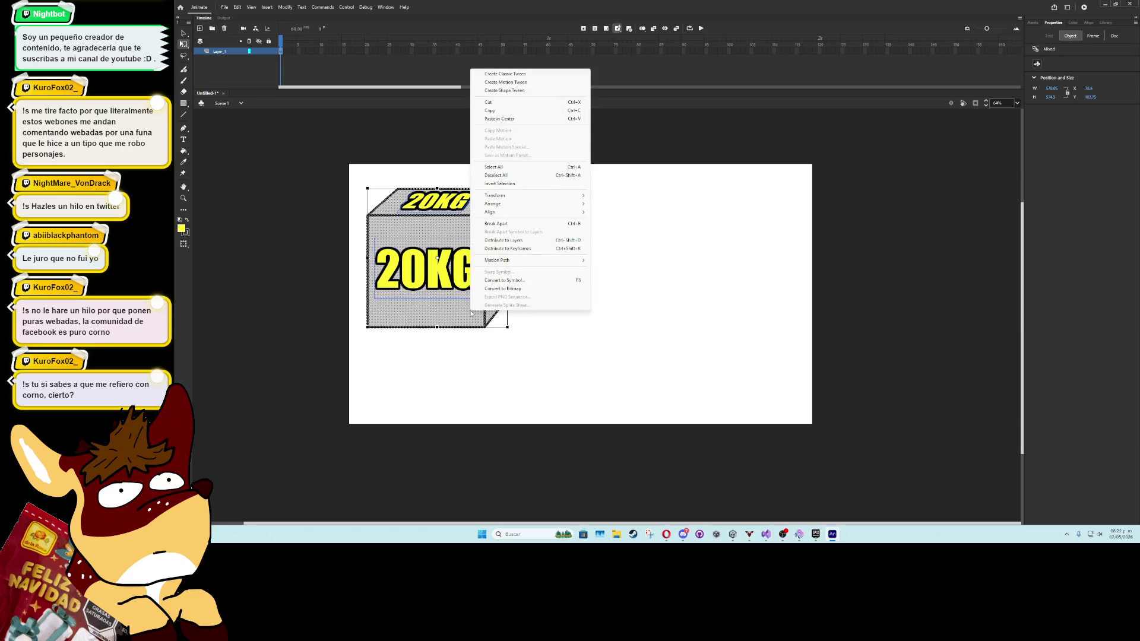
left_click(504, 280)
left_click(691, 168)
left_click_drag(490, 281, 472, 257)
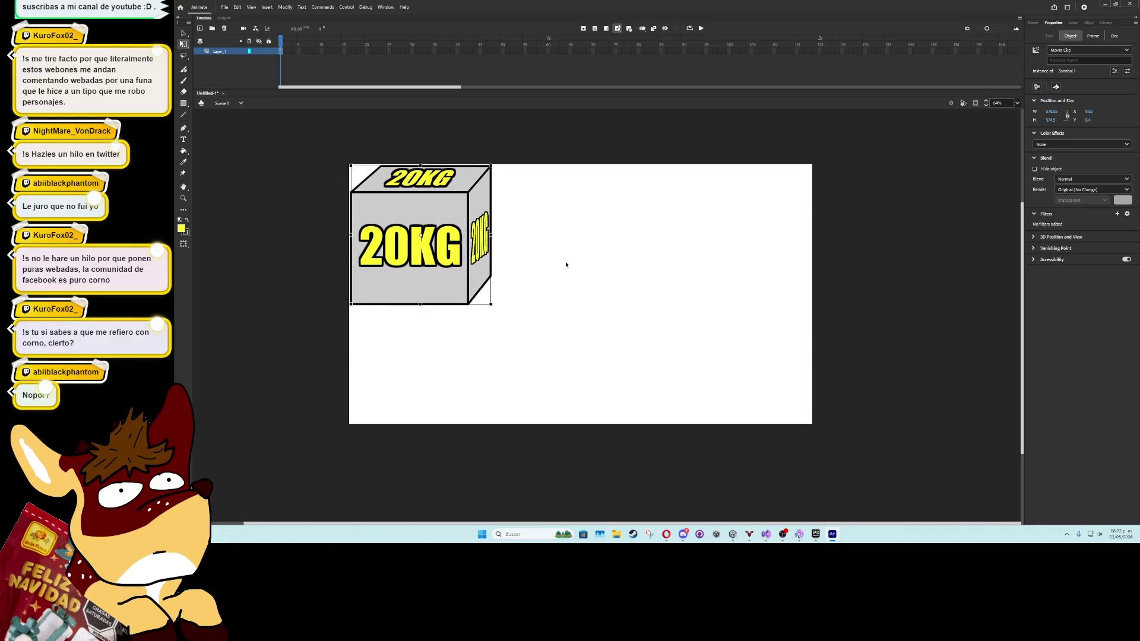
Narrow the stage width to 640, then trim it to 622
left_click(565, 262)
key("Return")
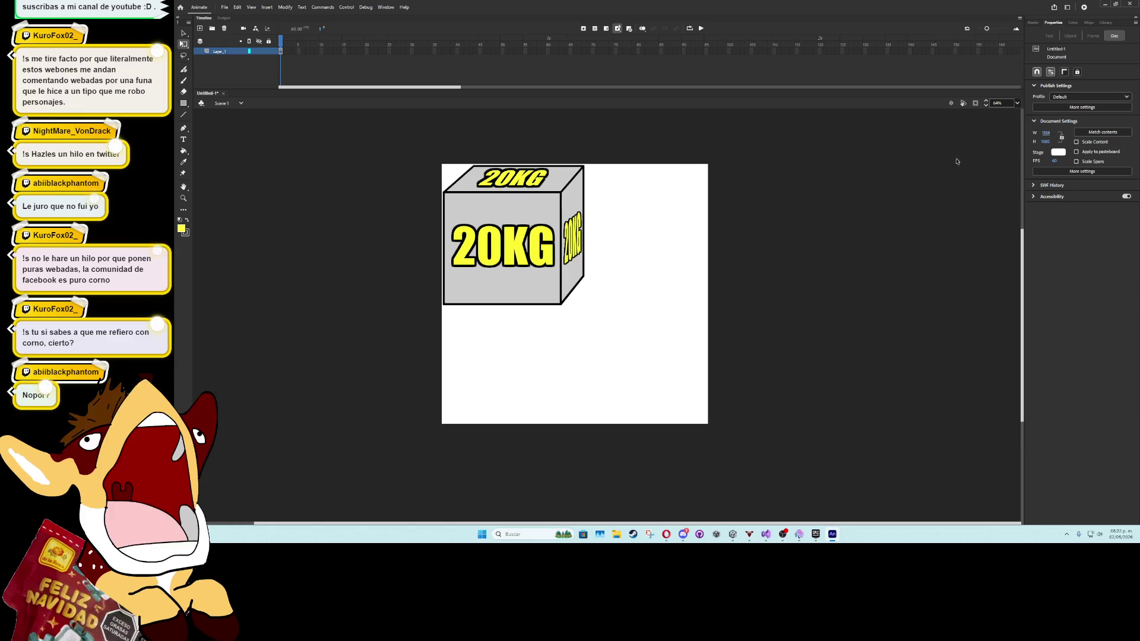
type("640")
key("Return")
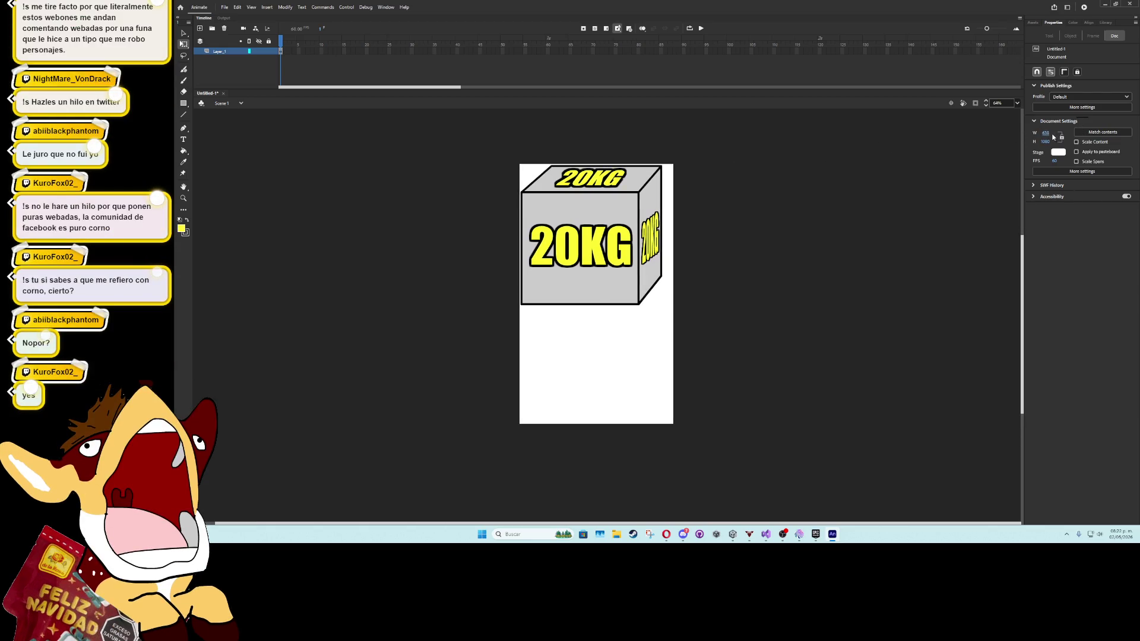
left_click_drag(1045, 134, 878, 153)
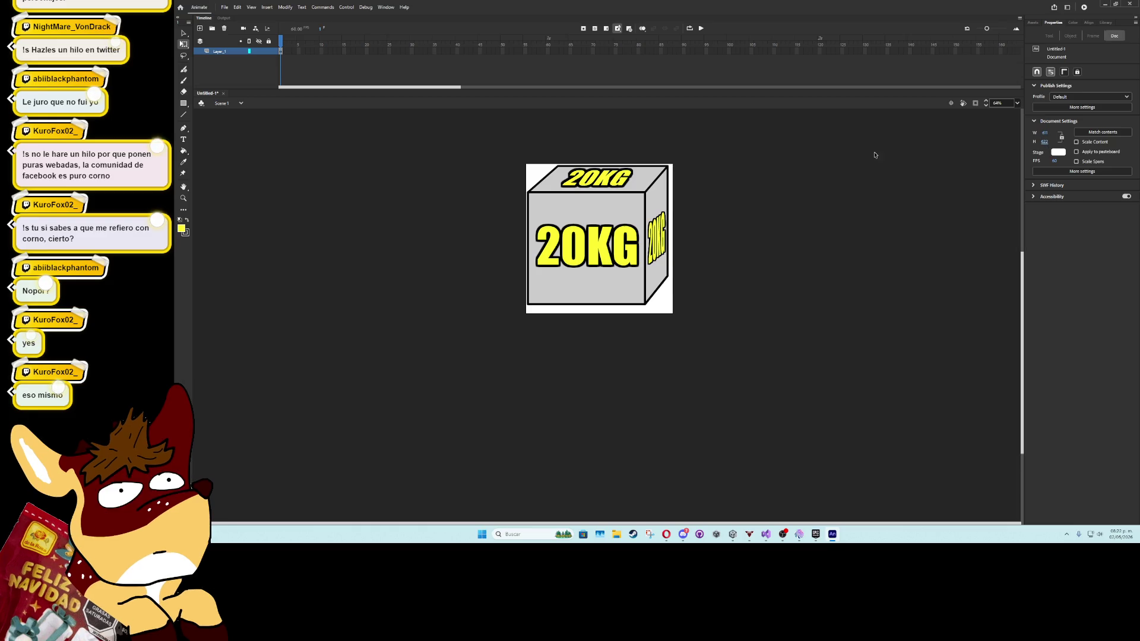
Nudge the 20KG box movie clip slightly into position on the stage
left_click(622, 243)
left_click_drag(622, 244, 624, 246)
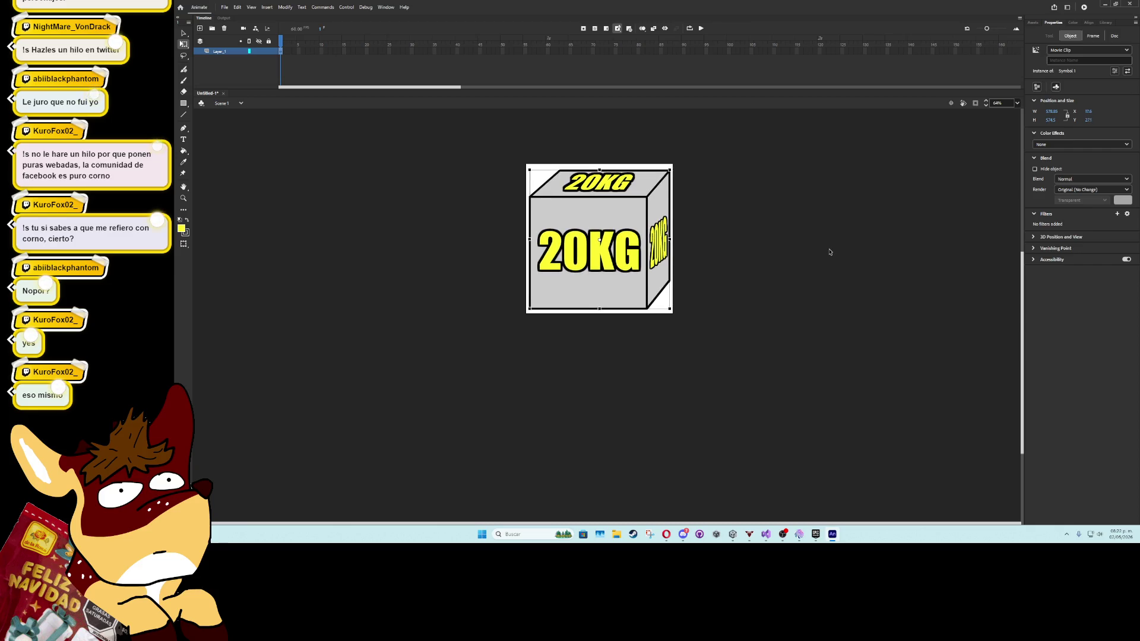
key("Up")
left_click(696, 247)
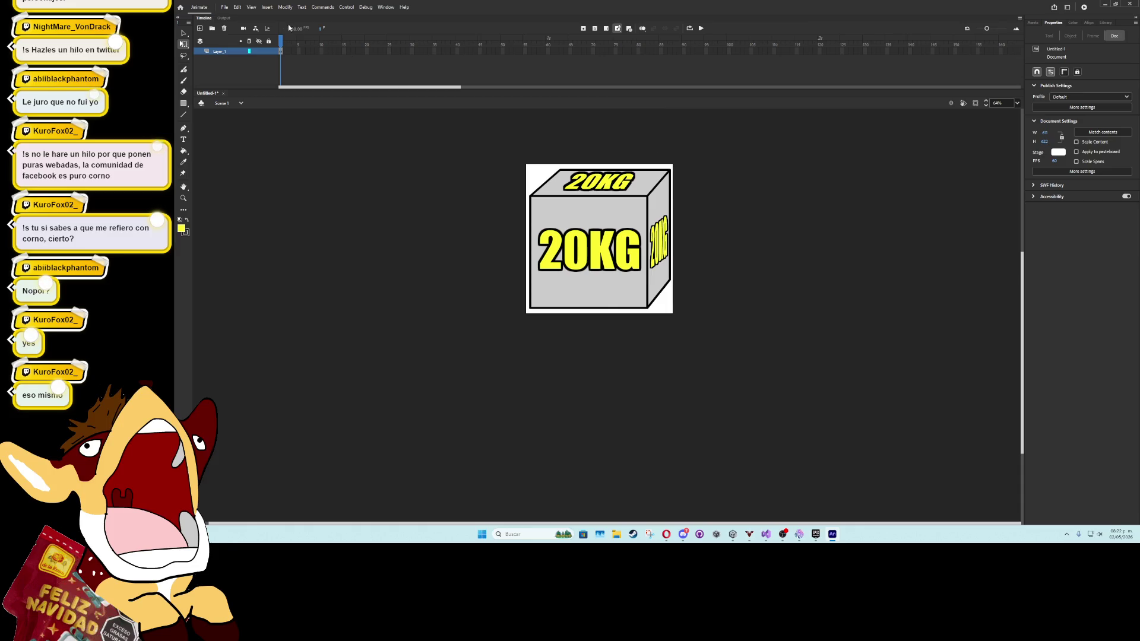
Export the cube as PNG-24 image '20kgbO' into Escritorio and minimize Animate
left_click(224, 8)
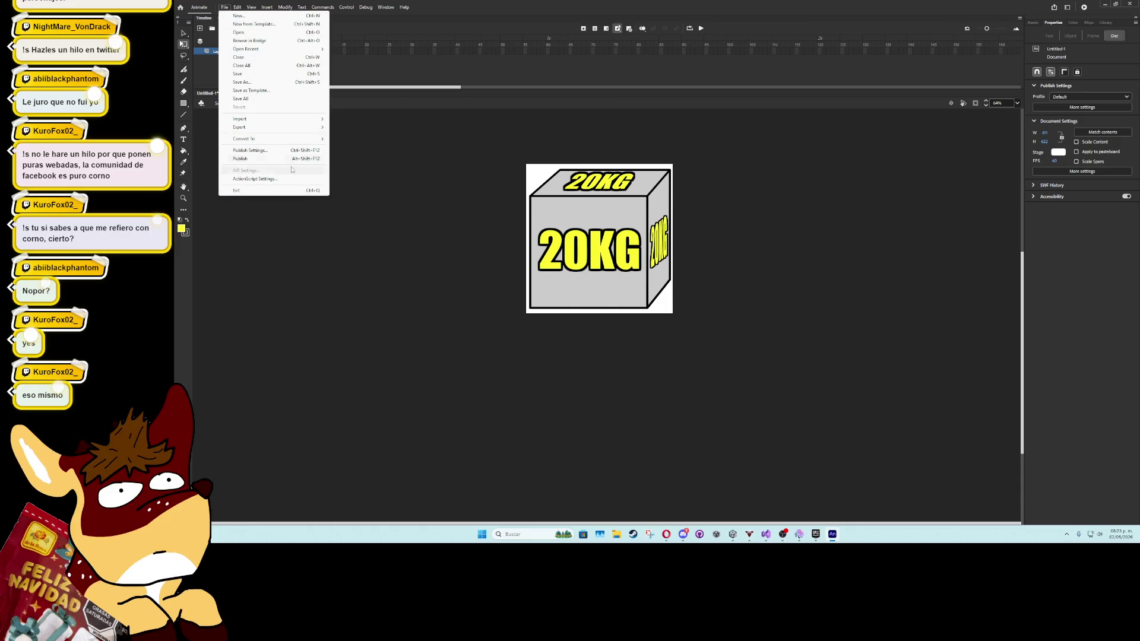
mouse_move(297, 127)
left_click(337, 127)
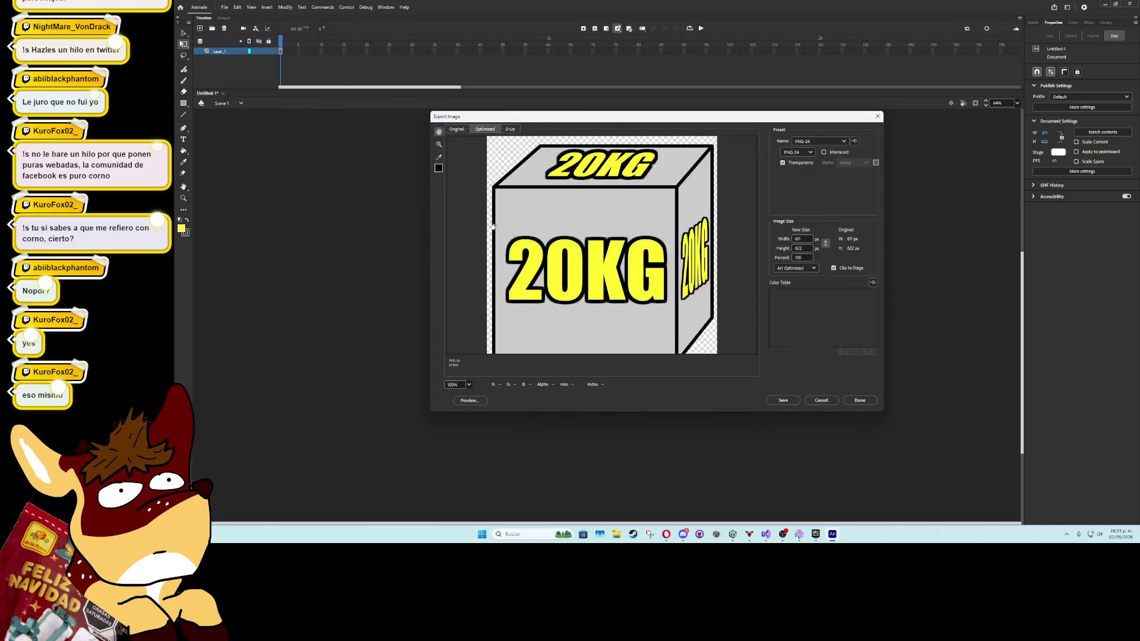
left_click(783, 401)
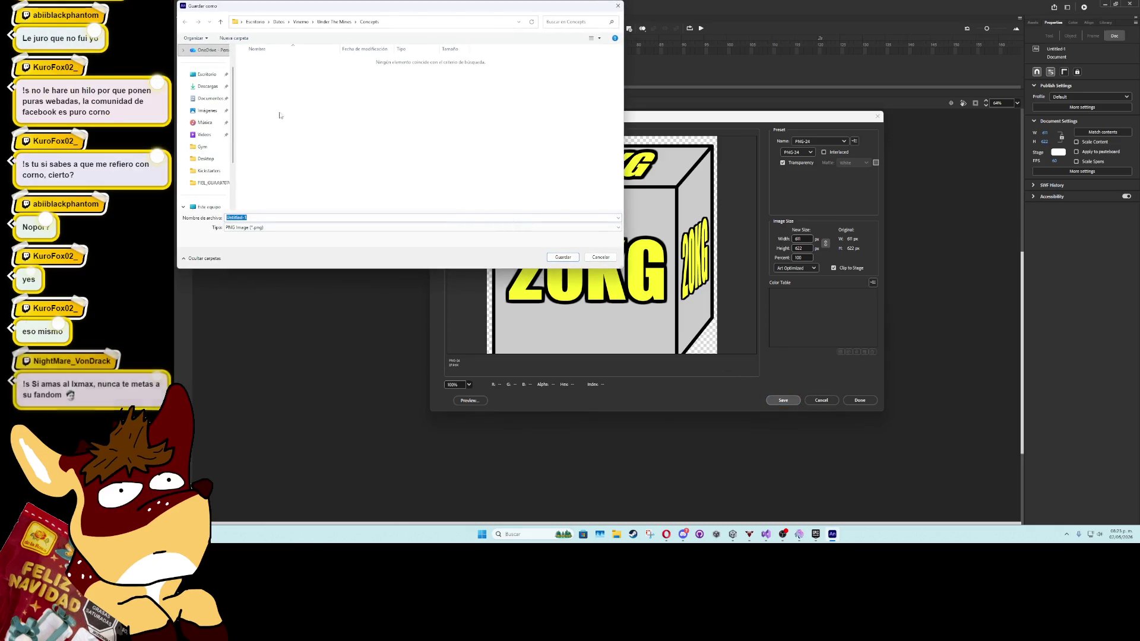
left_click(206, 74)
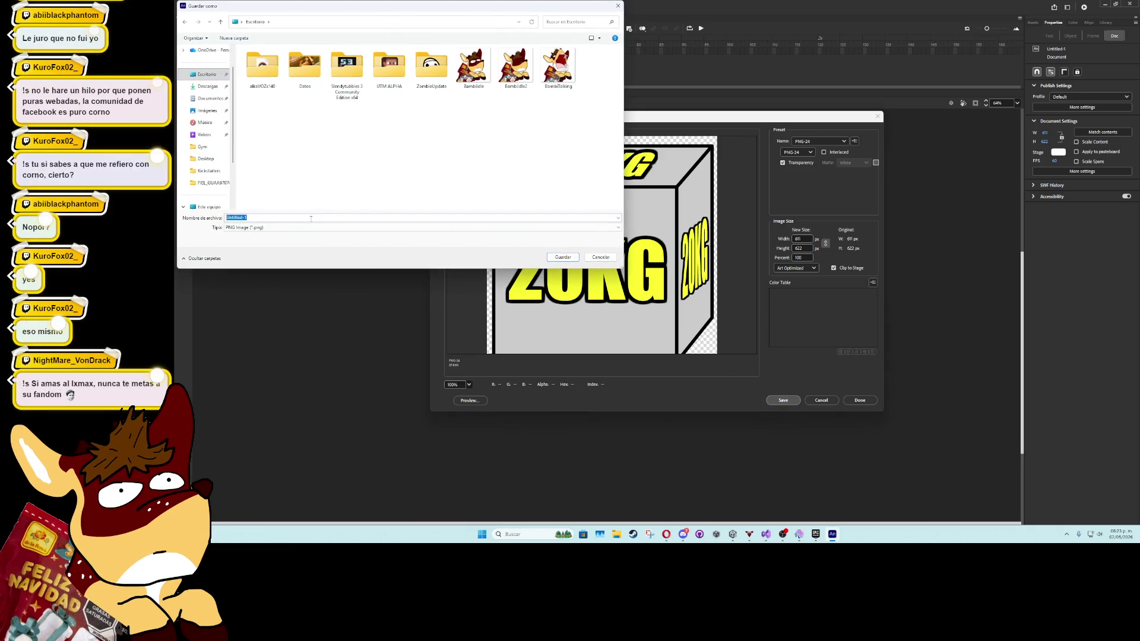
type("20kgbO")
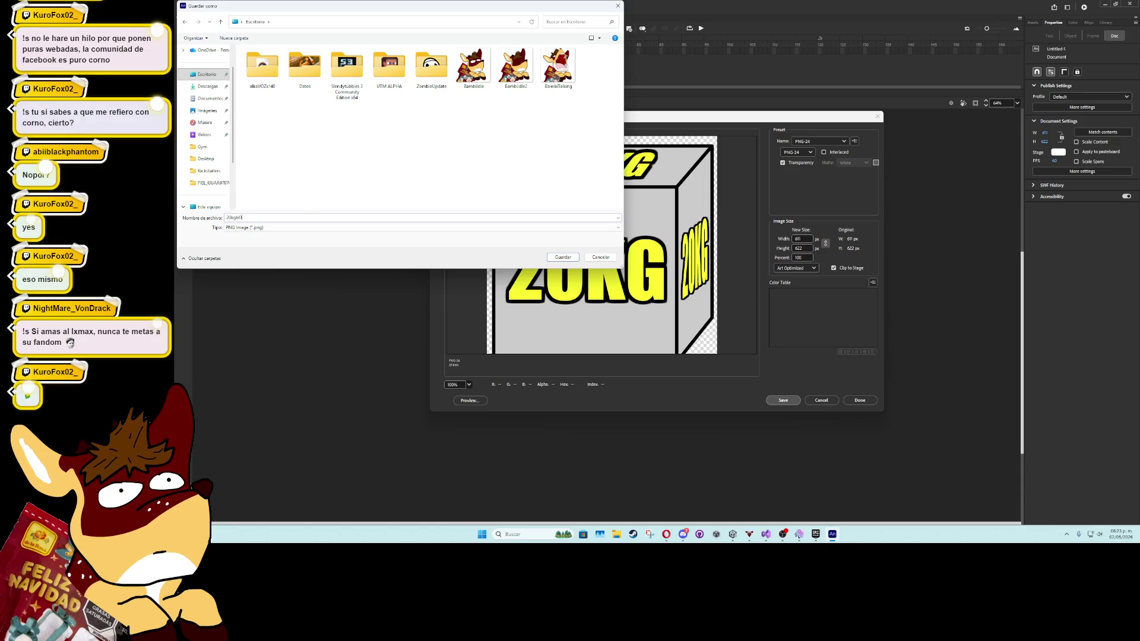
key("Return")
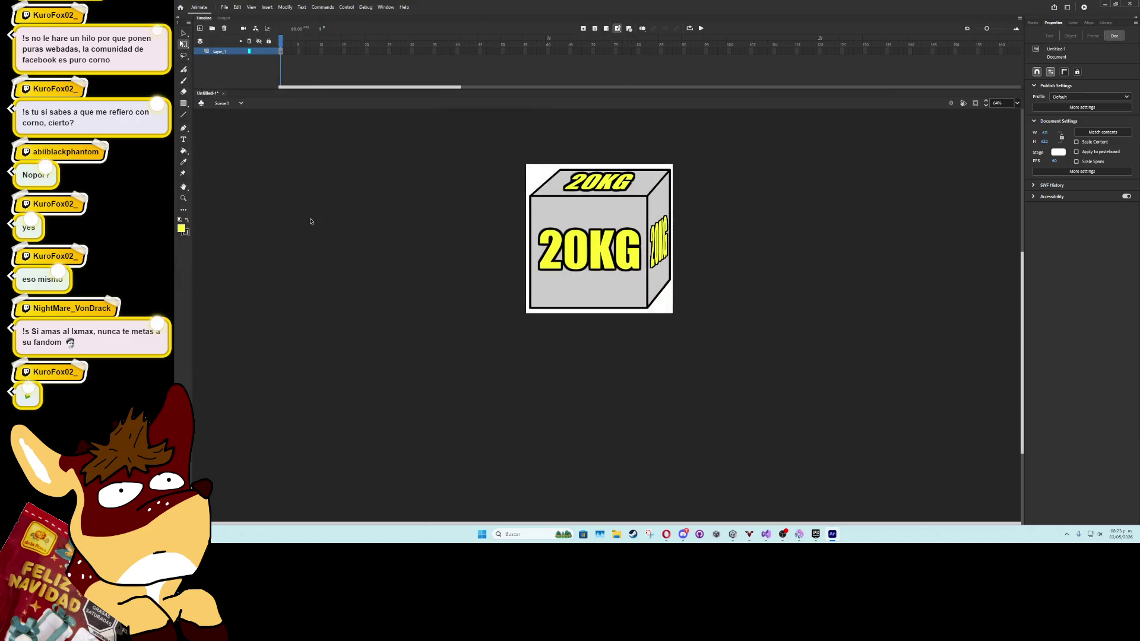
left_click(1105, 5)
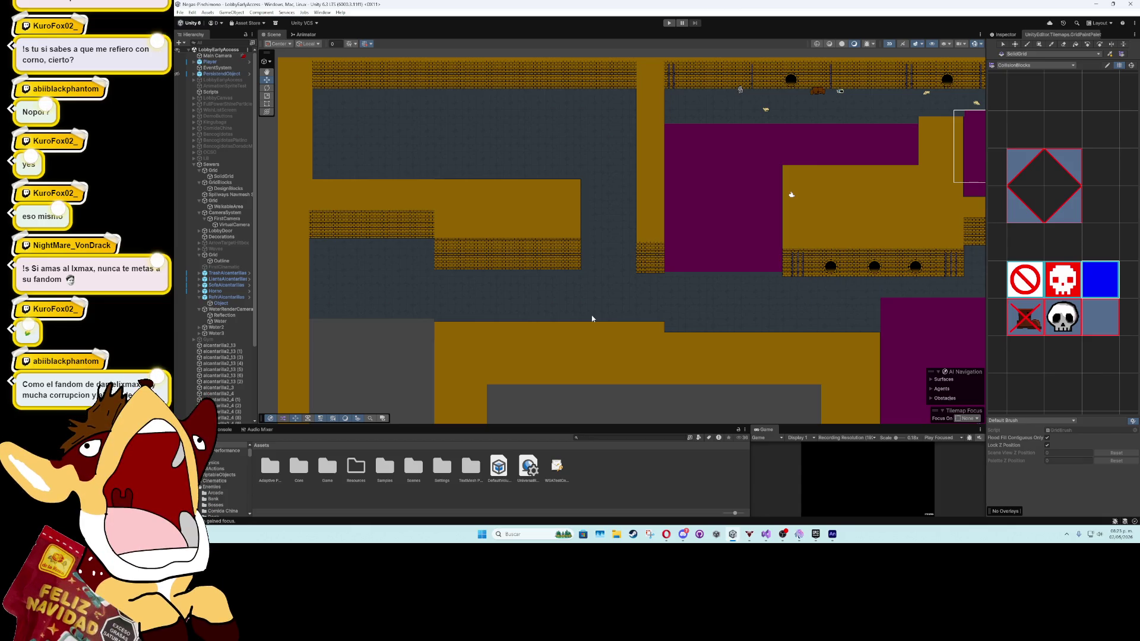
scroll(590, 319, "up", 2)
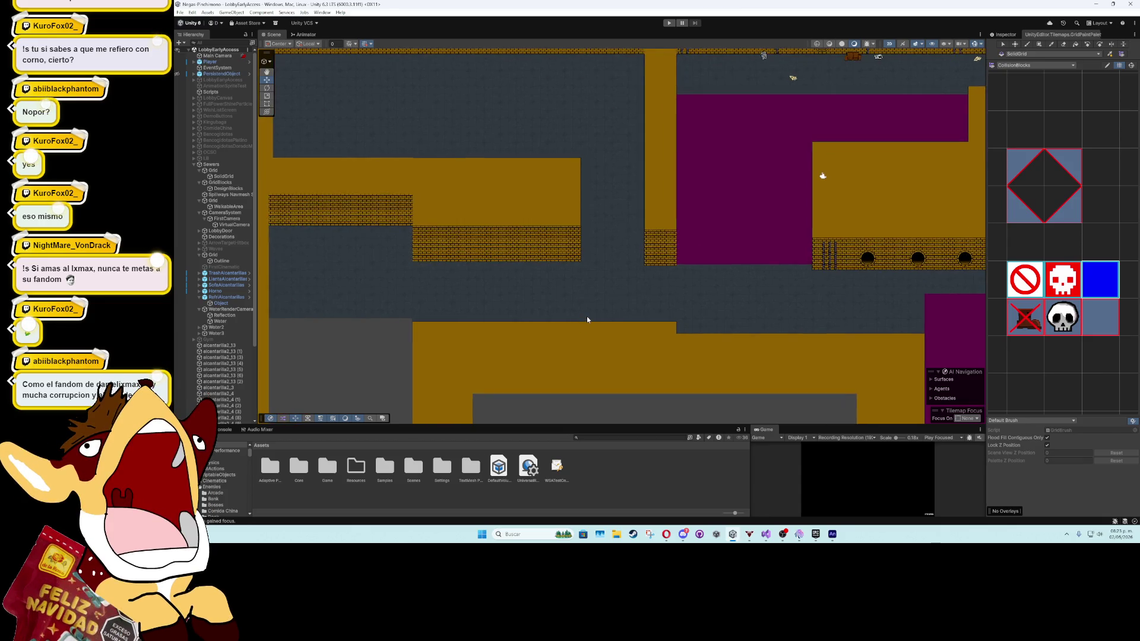
scroll(586, 319, "down", 1)
mouse_move(594, 315)
left_mouse_down()
mouse_move(533, 312)
mouse_move(561, 278)
left_mouse_up()
scroll(534, 313, "down", 1)
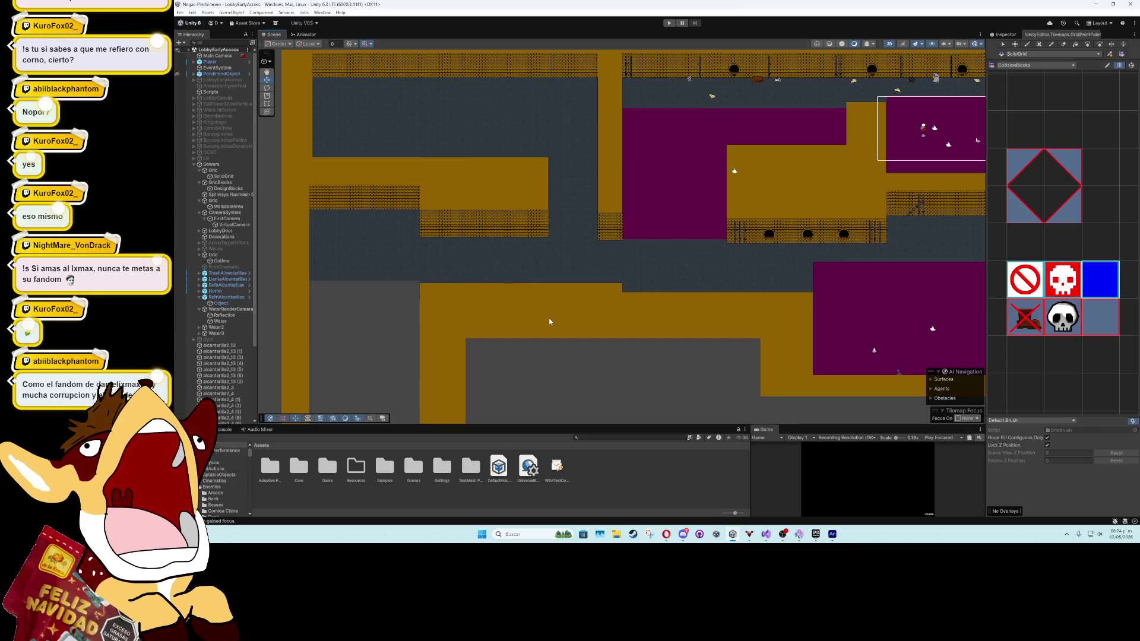
scroll(519, 184, "up", 3)
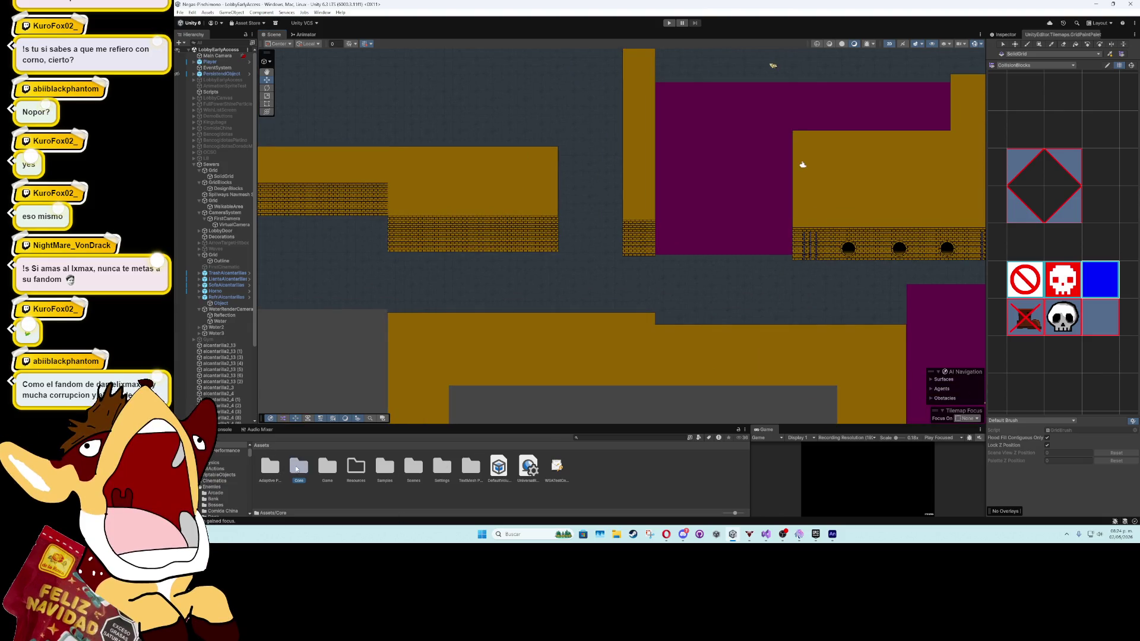
Browse the Project window to the Assets/Game/Art/Placeholder folder
double_click(321, 468)
left_click_drag(318, 426, 319, 393)
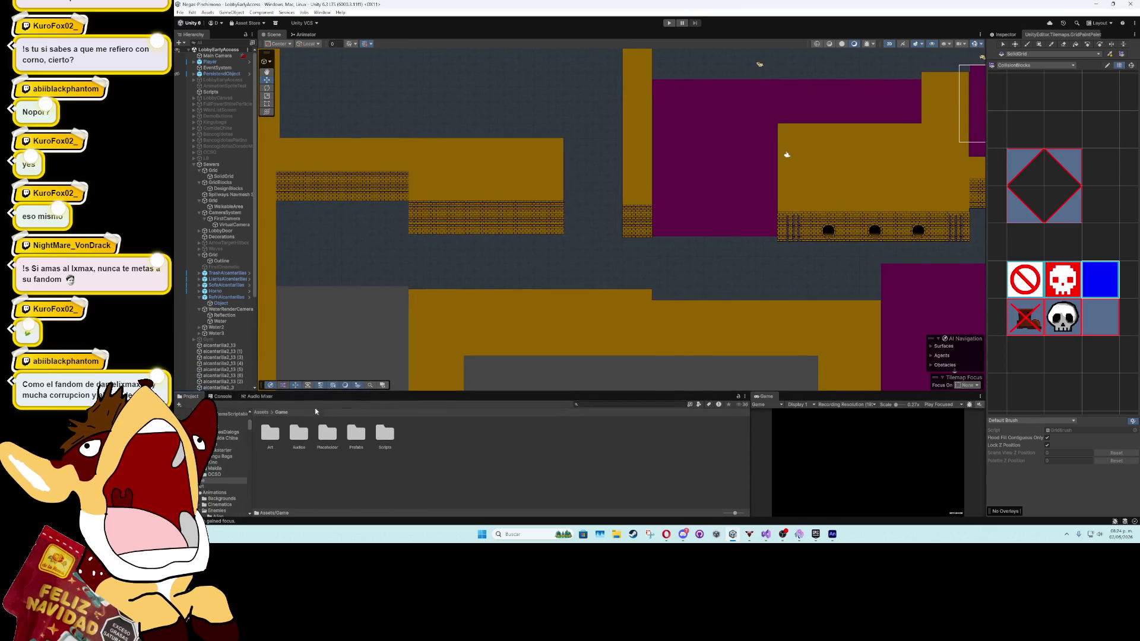
double_click(270, 432)
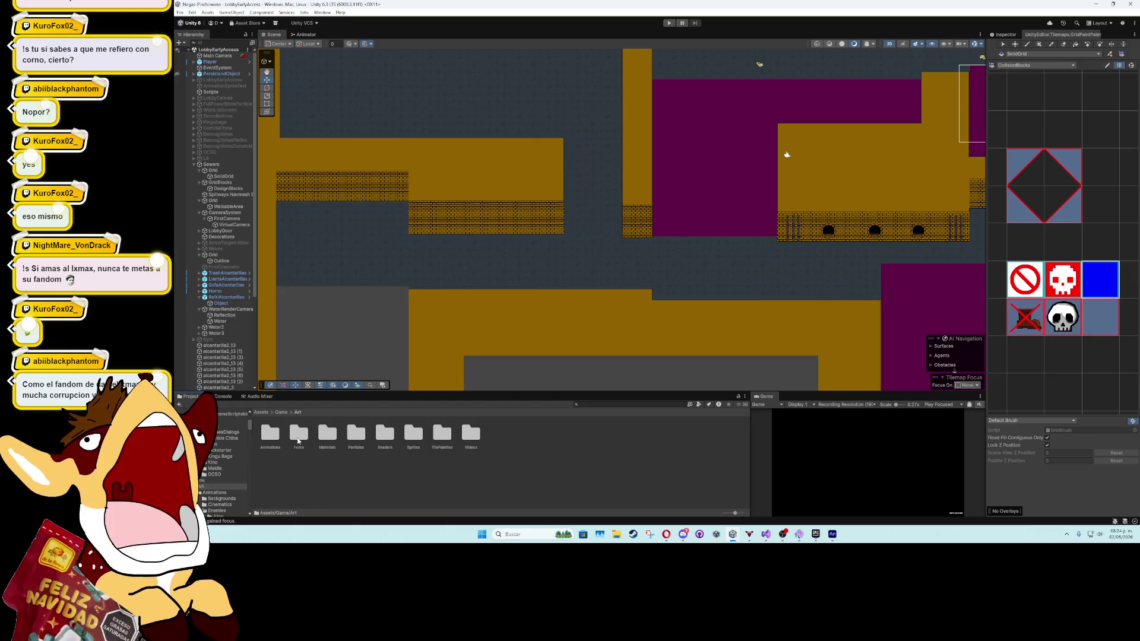
left_click(279, 413)
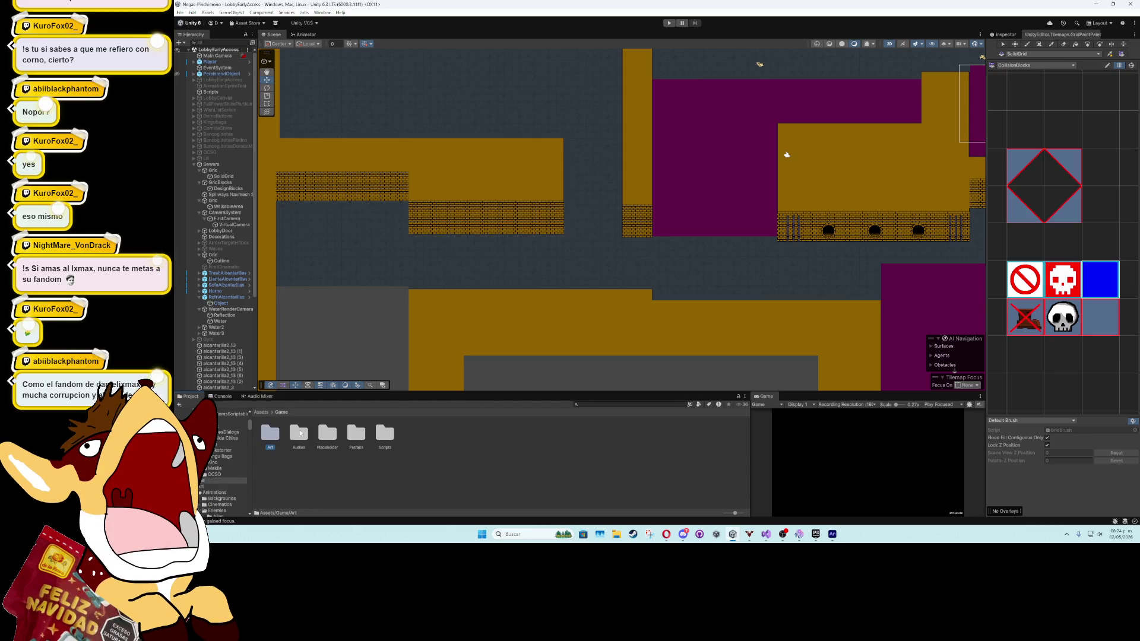
double_click(328, 432)
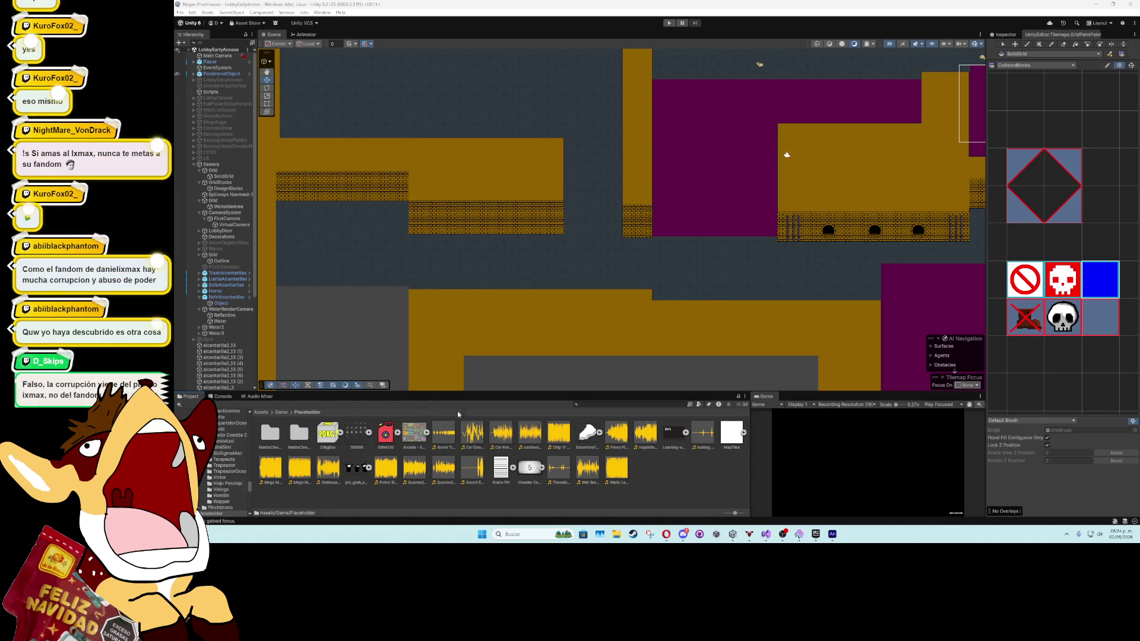
Search the project for 'plant' and place the Plant 2 prefab in the dark corridor
left_click(595, 404)
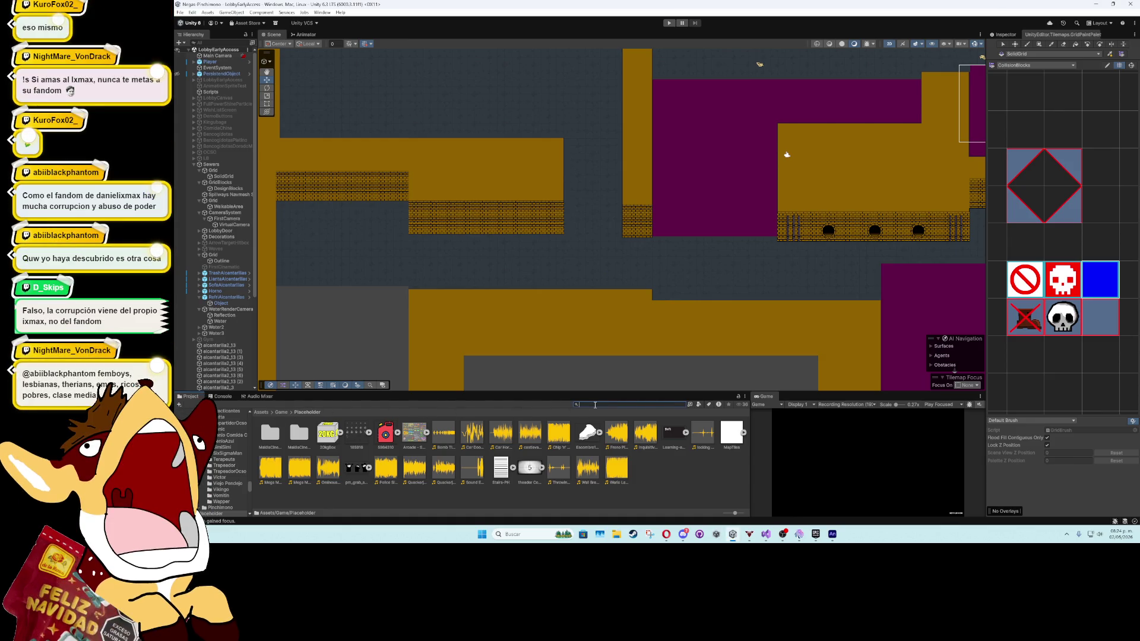
type("plant")
left_click_drag(328, 440, 498, 270)
scroll(498, 273, "up", 4)
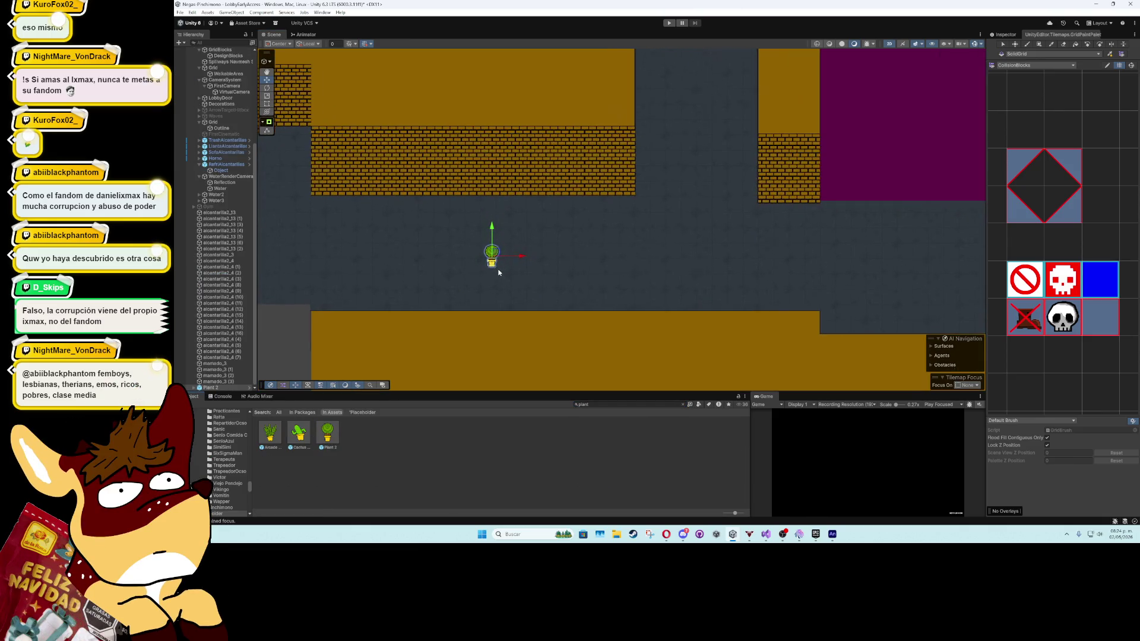
Unpack the Plant 2 object completely from its prefab
right_click(225, 387)
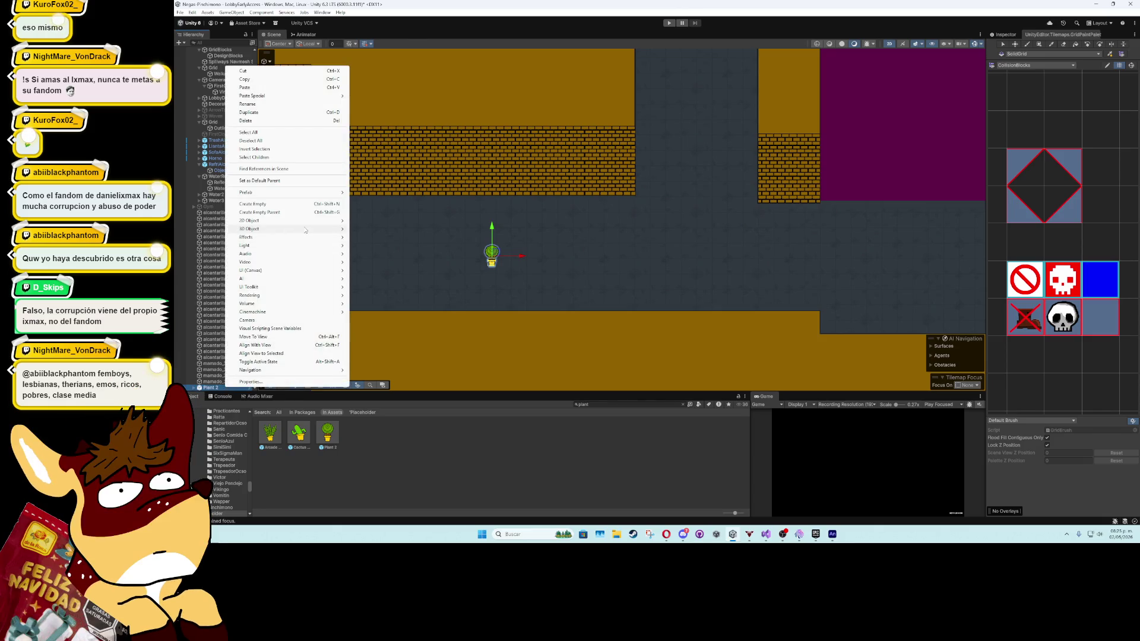
mouse_move(305, 230)
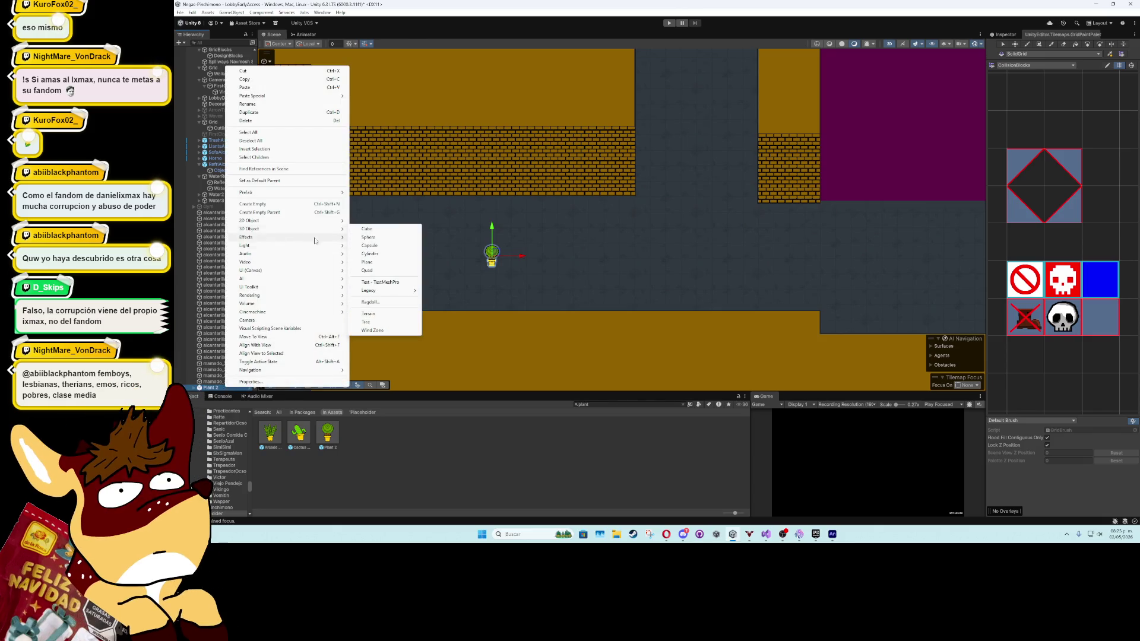
mouse_move(341, 221)
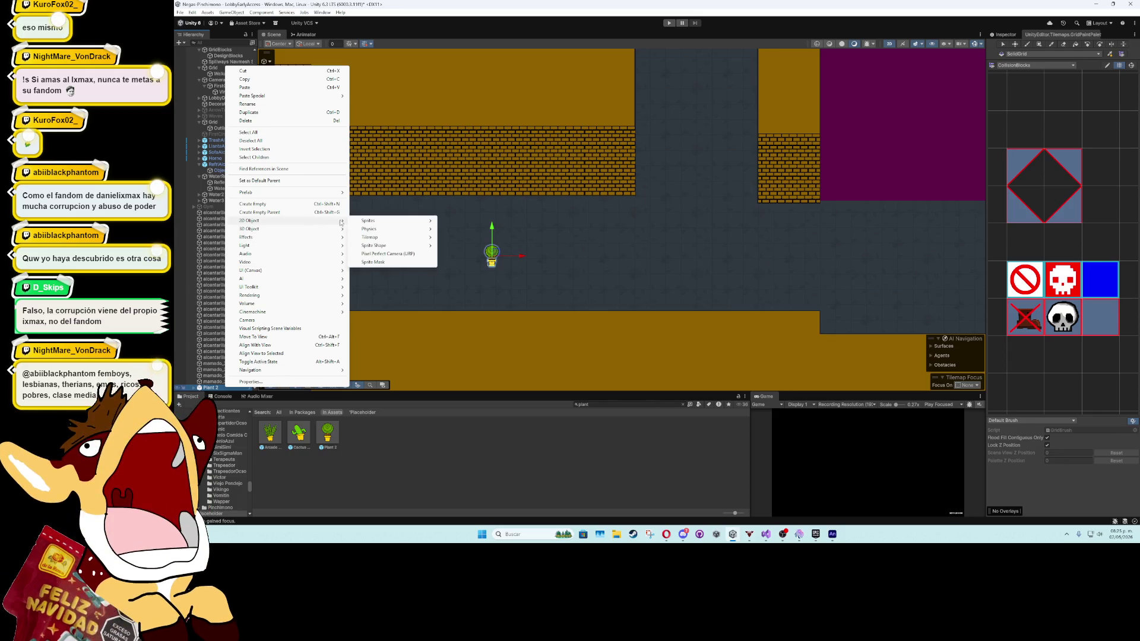
left_click(216, 388)
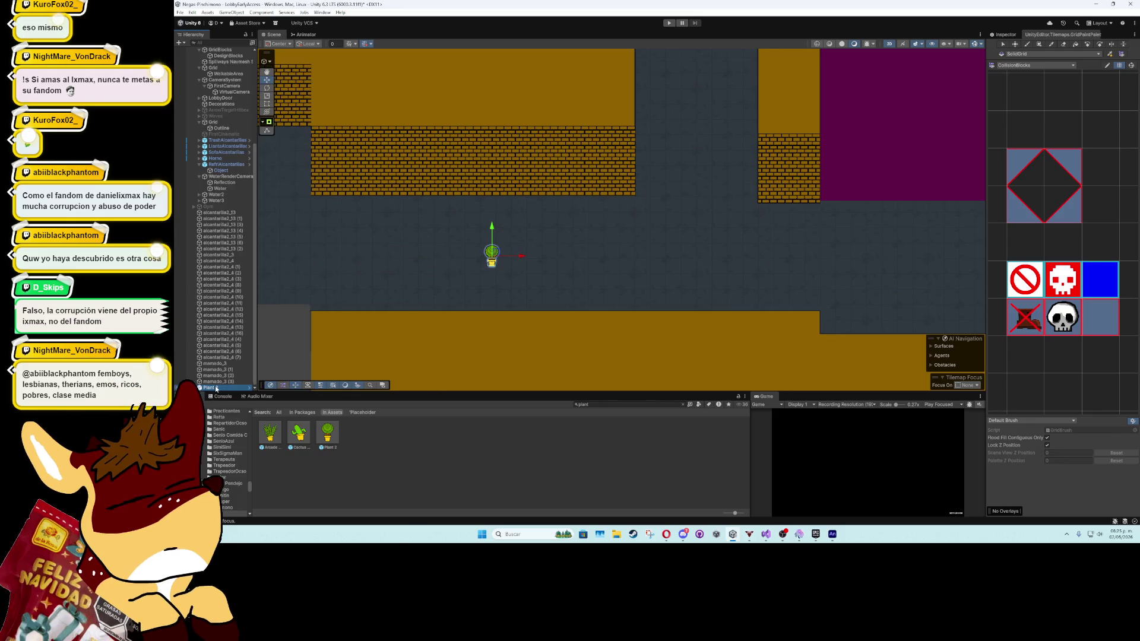
right_click(209, 390)
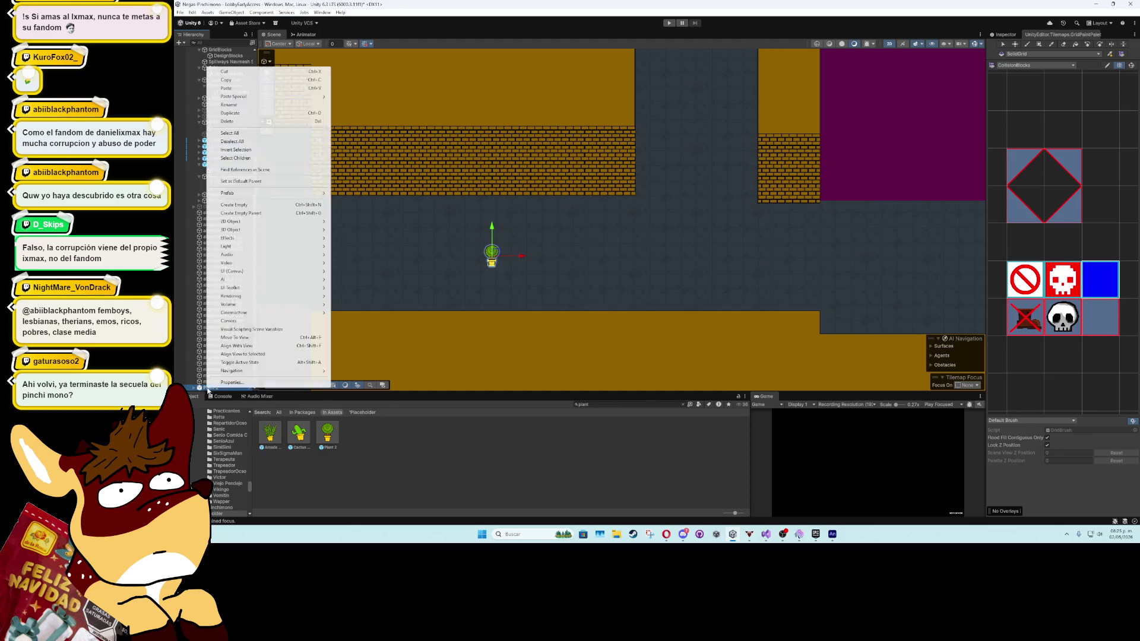
mouse_move(279, 193)
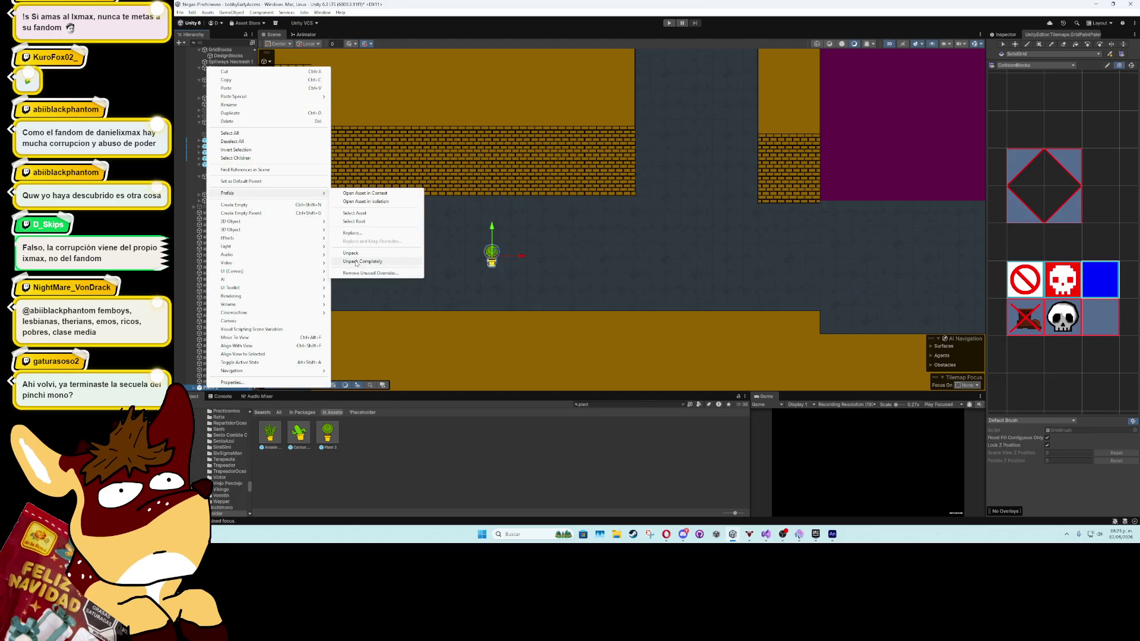
left_click(356, 262)
Rename the unpacked plant to HeavyBox and show its Inspector
type("HeavyBox")
key("Return")
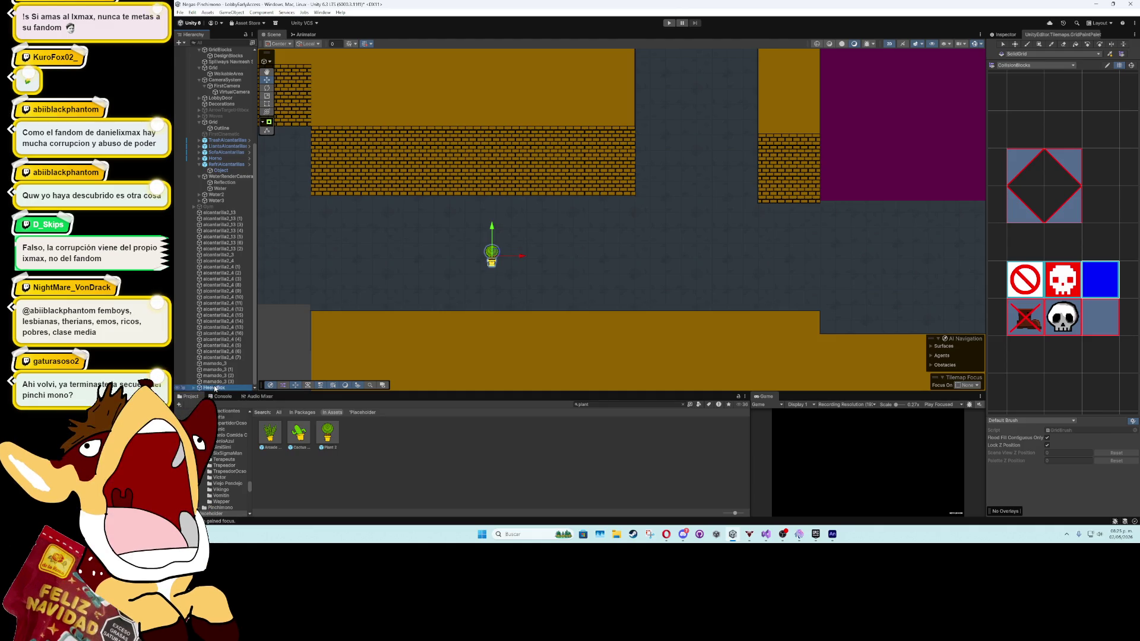
left_click(1004, 35)
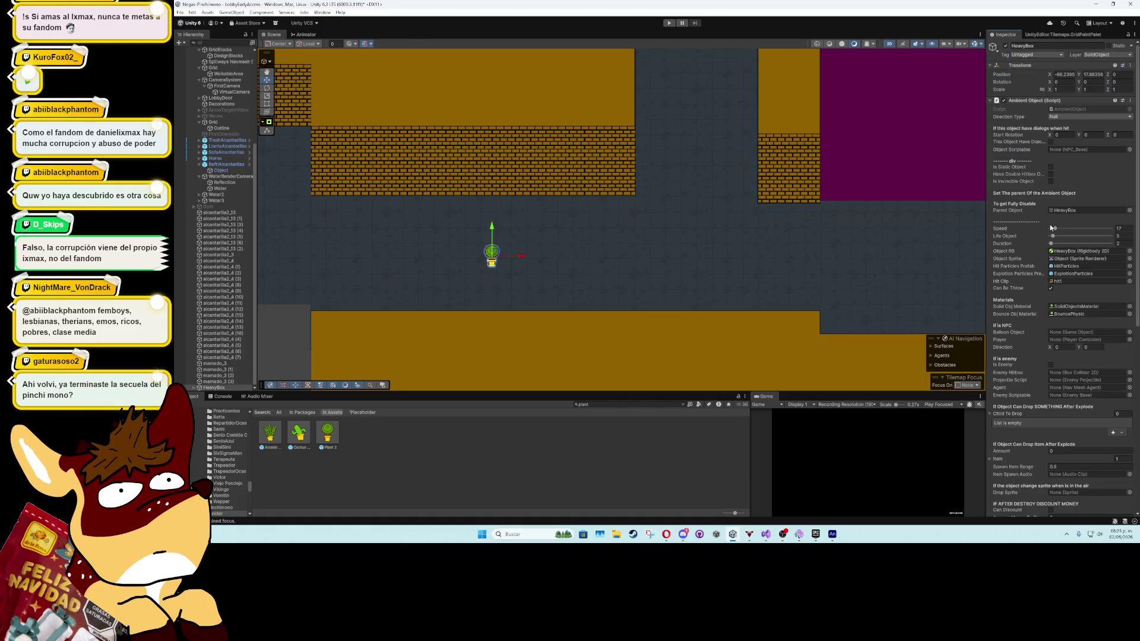
Tick Is Static Object and collapse the Ambient Object, Mesh Renderer and Box Collider 2D panels
left_click(1050, 168)
left_click(996, 102)
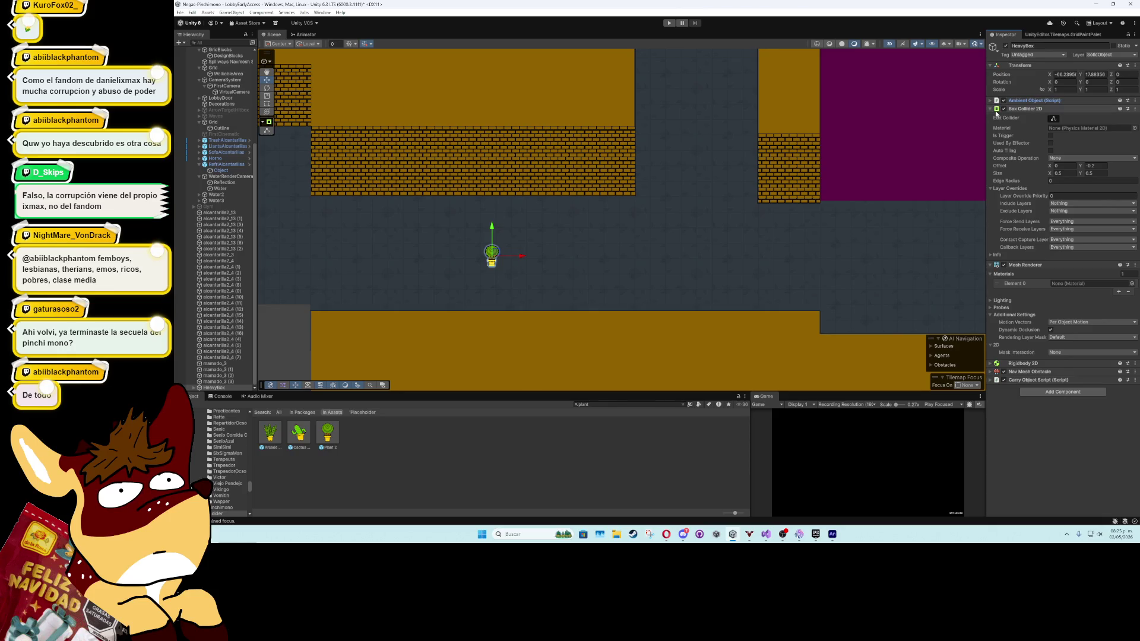
left_click(995, 266)
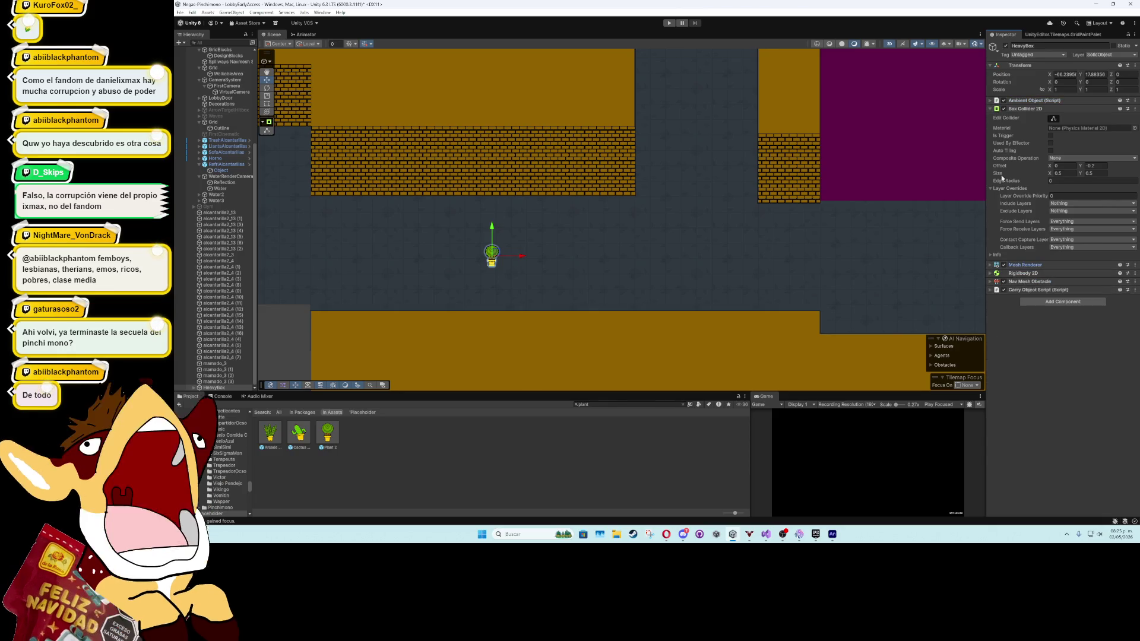
left_click(990, 109)
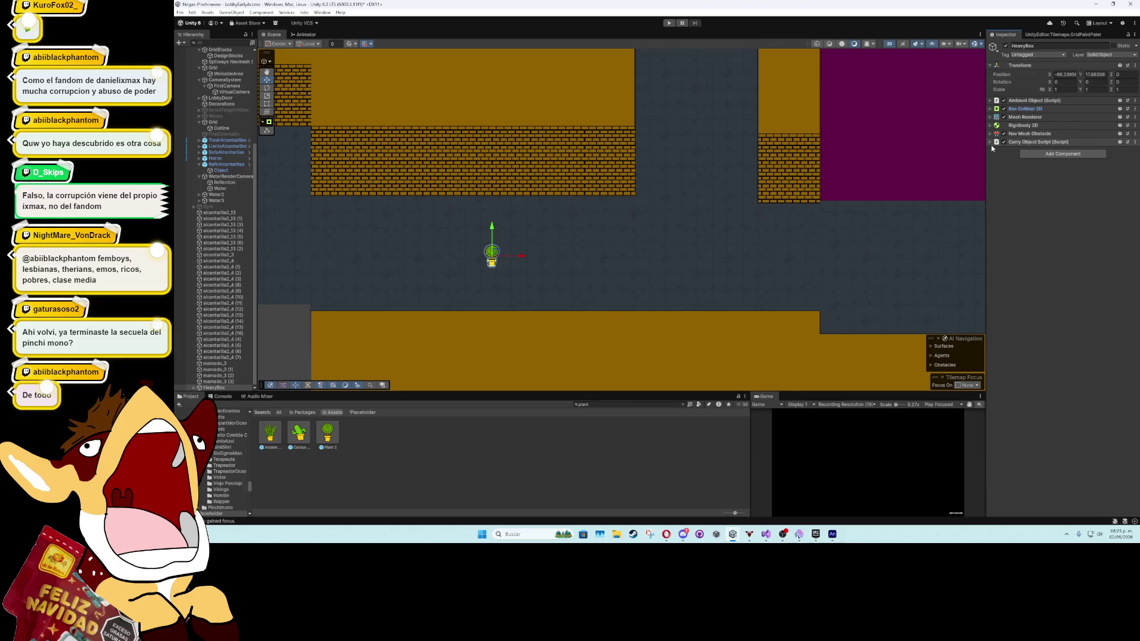
In Carry Object Script, set Weight to 20 and turn off Can Be Thrown
left_click(991, 144)
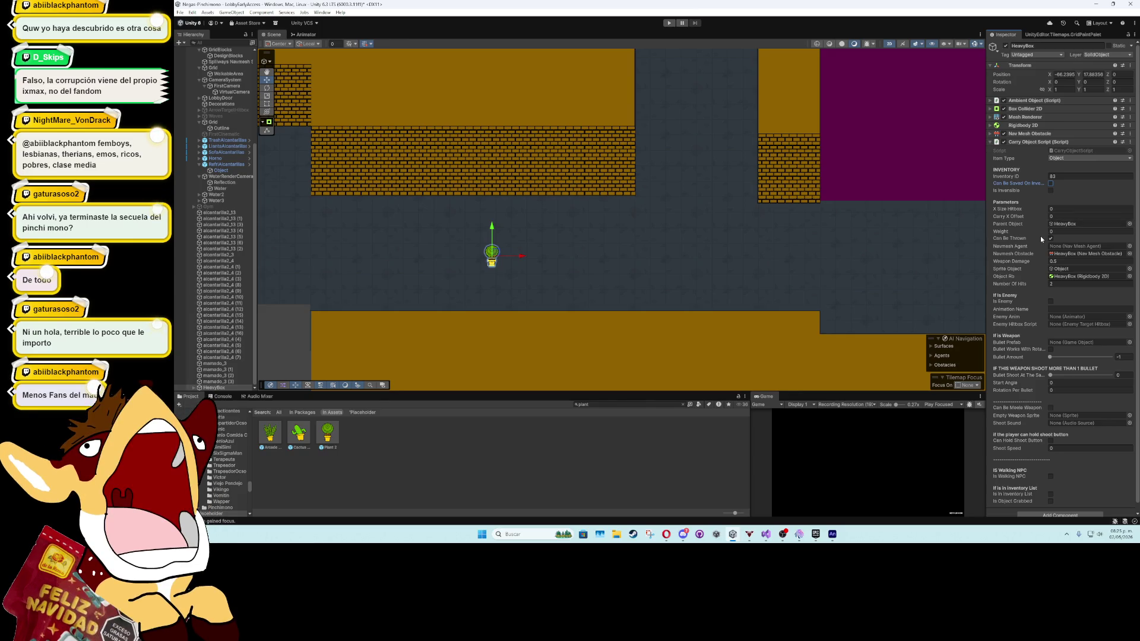
type("2")
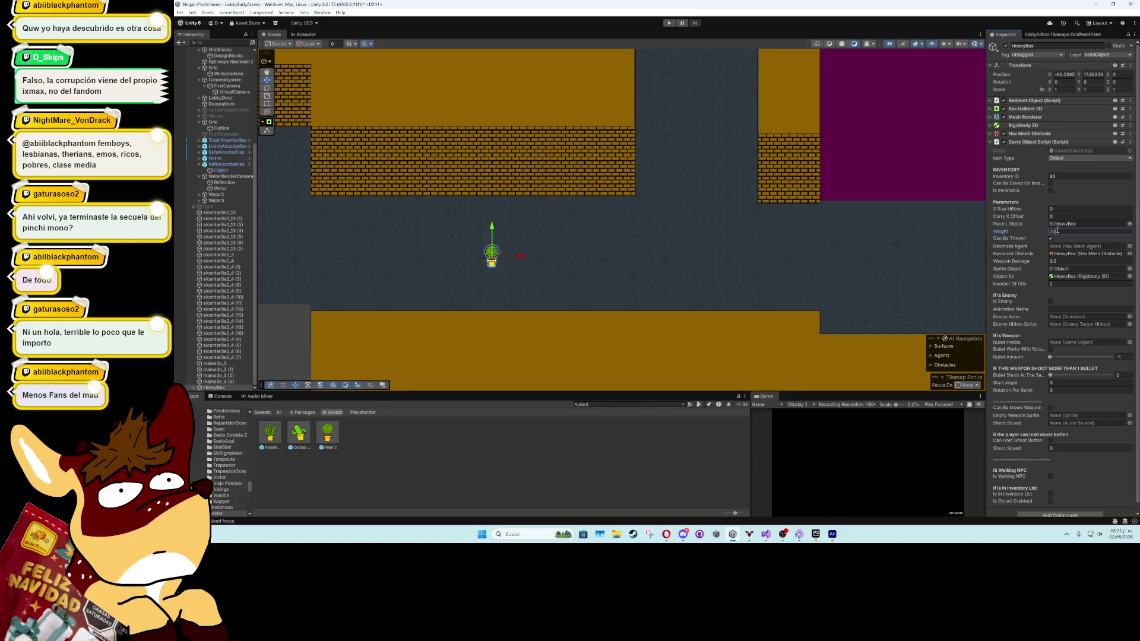
left_click(1068, 239)
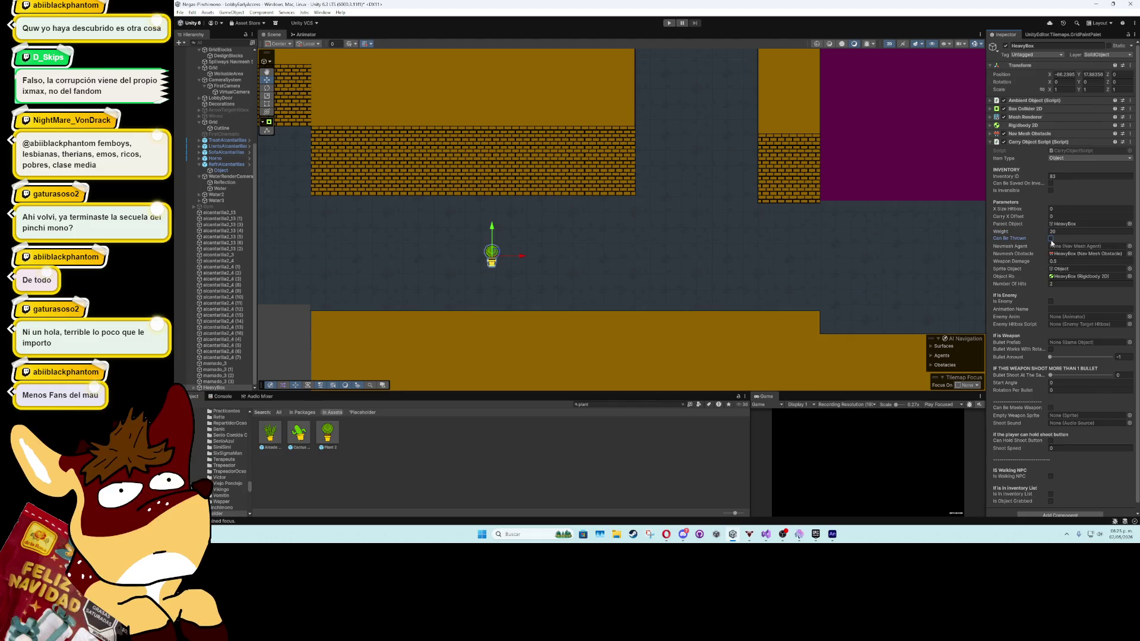
scroll(1034, 307, "down", 1)
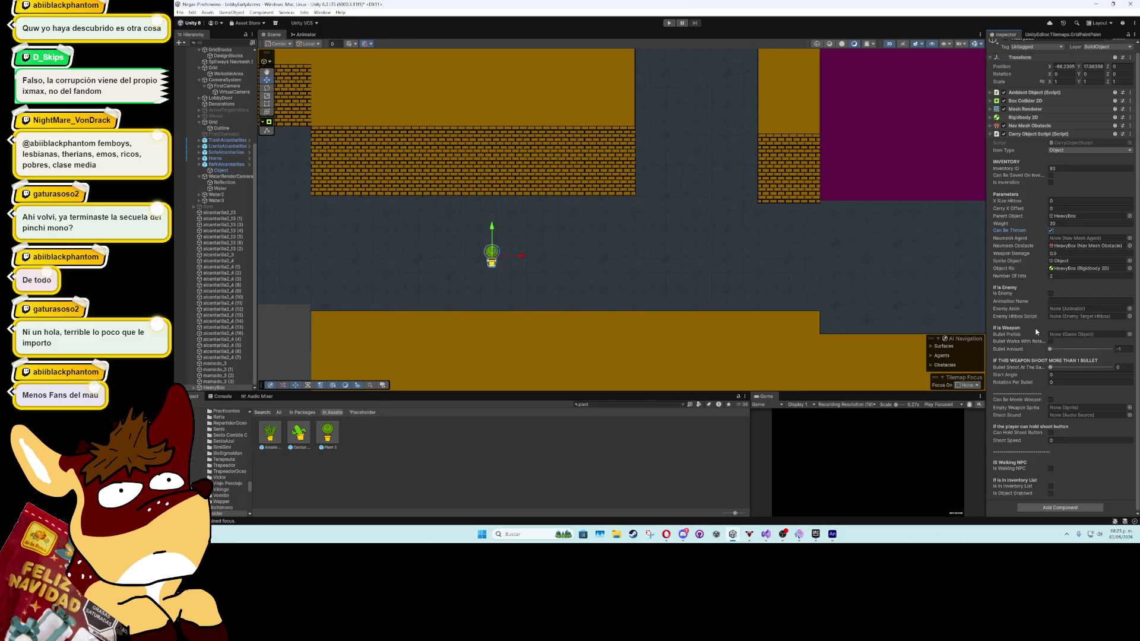
left_click(991, 135)
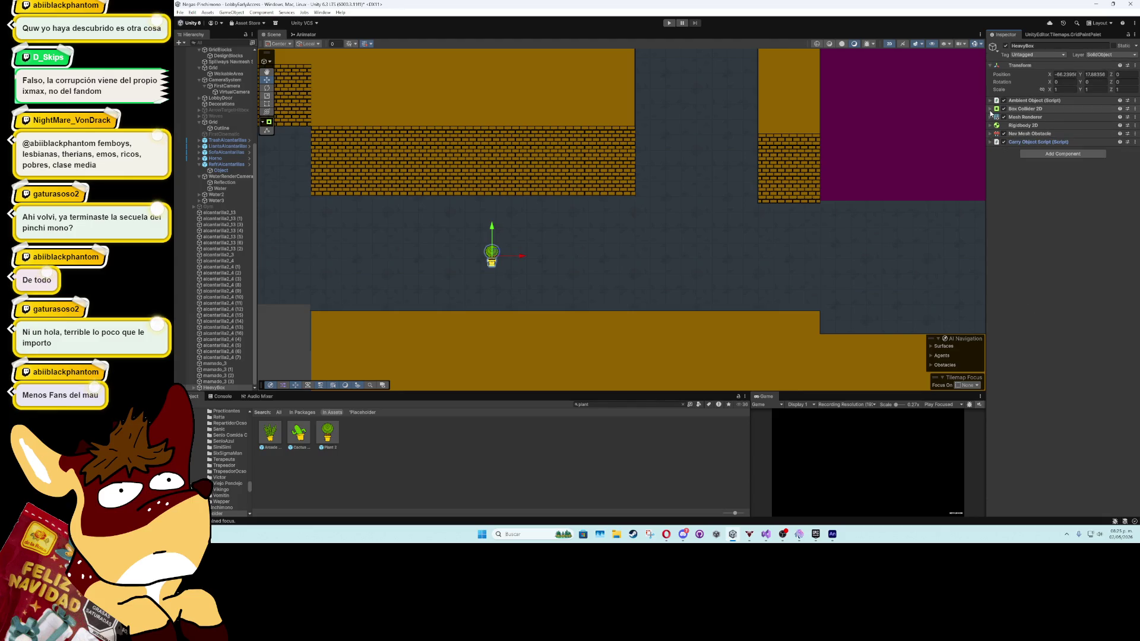
left_click(990, 110)
left_click(991, 110)
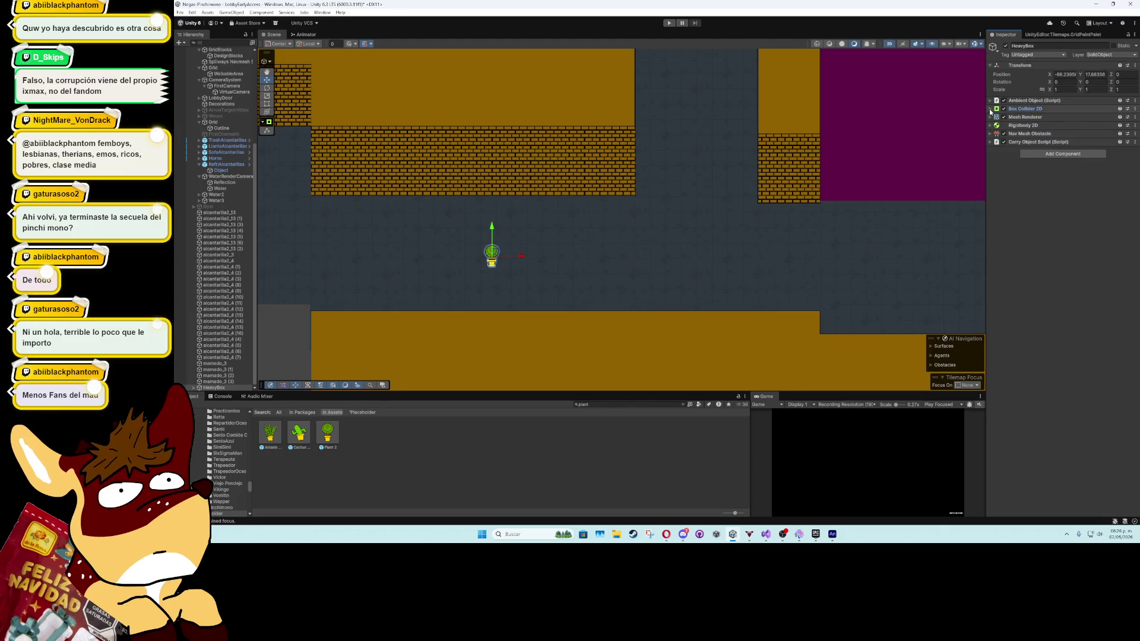
left_click(1101, 55)
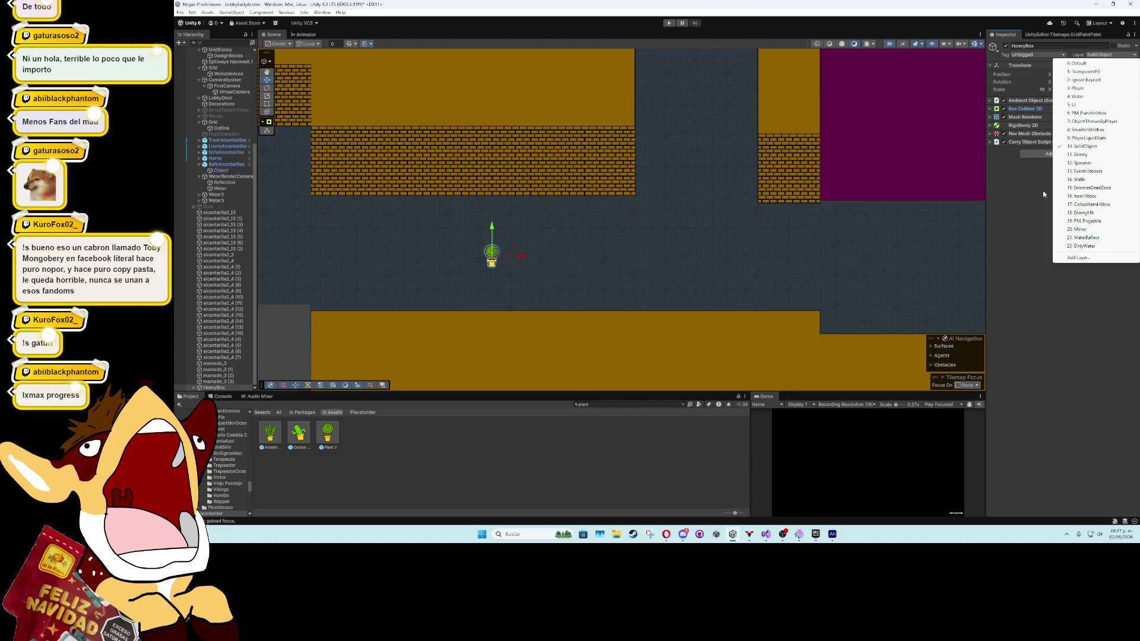
Give HeavyBox's child Object the 20kgBox_0 sprite from the Placeholder folder
left_click(197, 390)
left_click(194, 387)
left_click(215, 387)
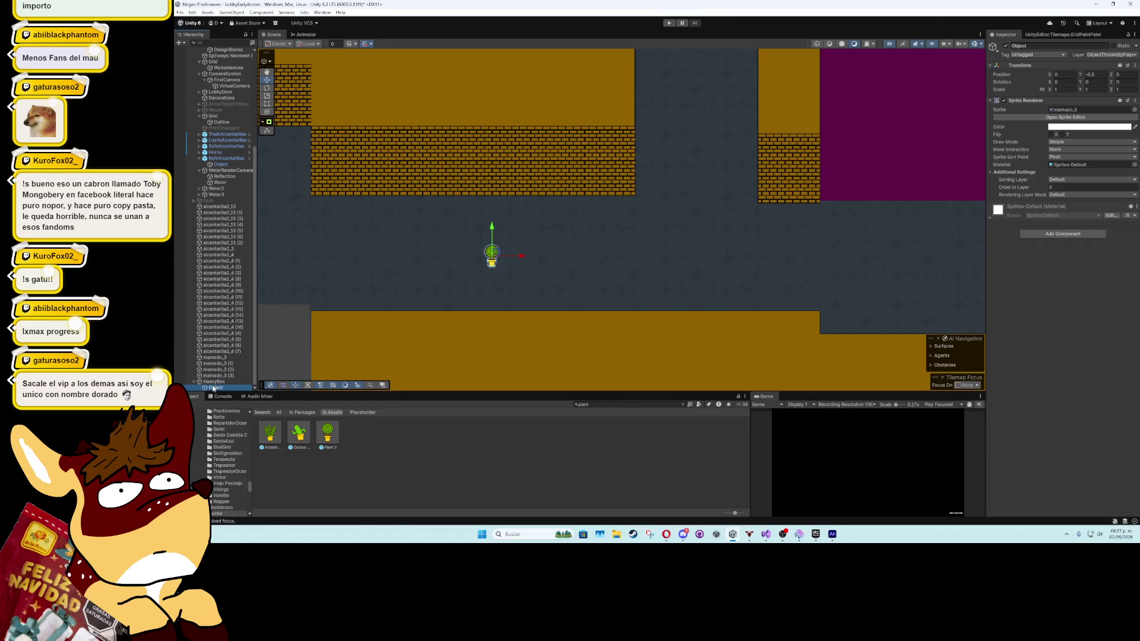
left_click(683, 404)
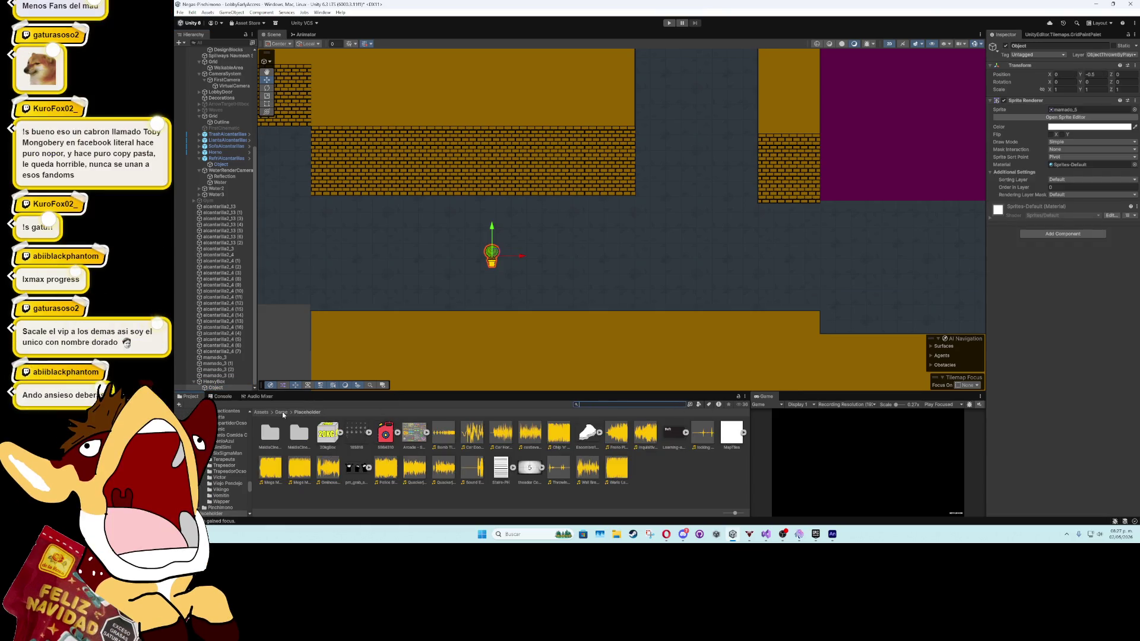
mouse_move(327, 432)
left_mouse_down()
mouse_move(595, 330)
mouse_move(1091, 109)
left_mouse_up()
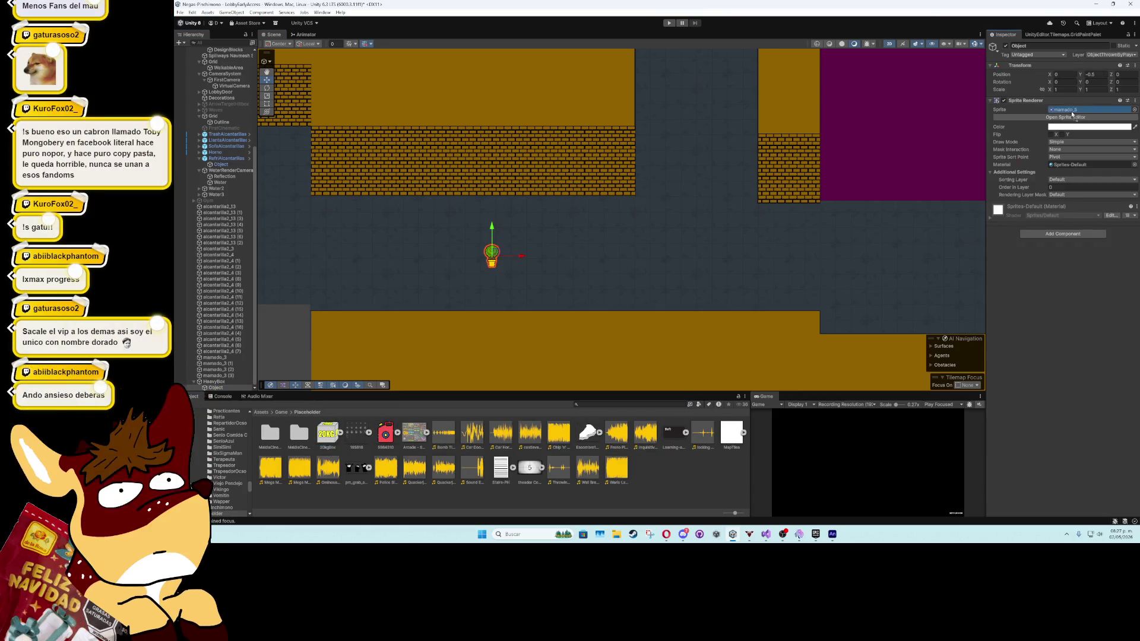
left_click(340, 433)
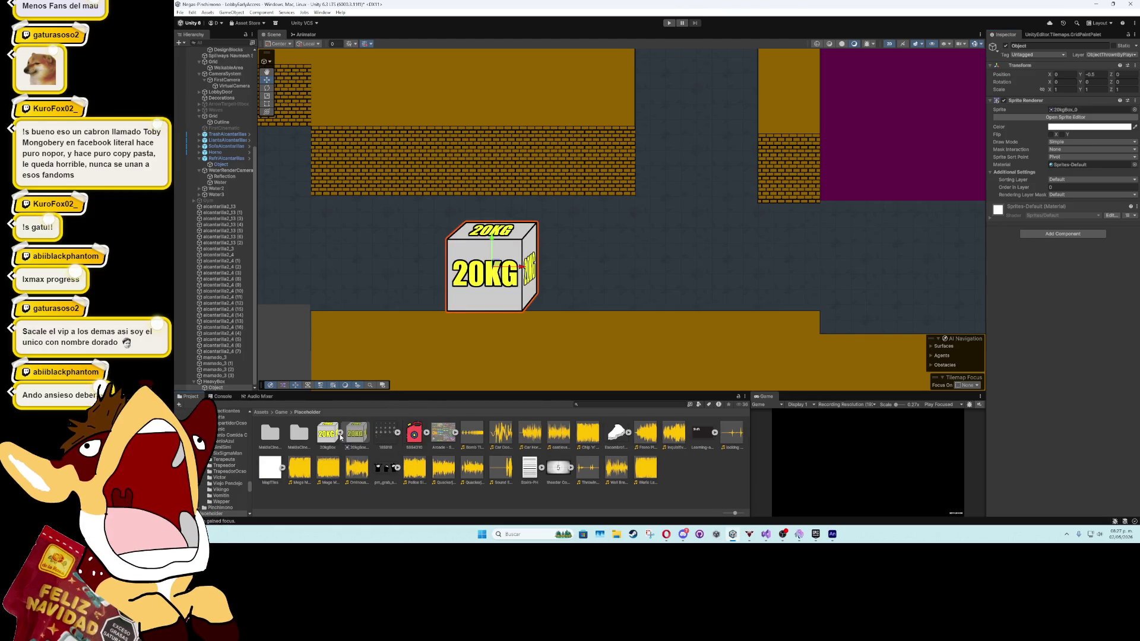